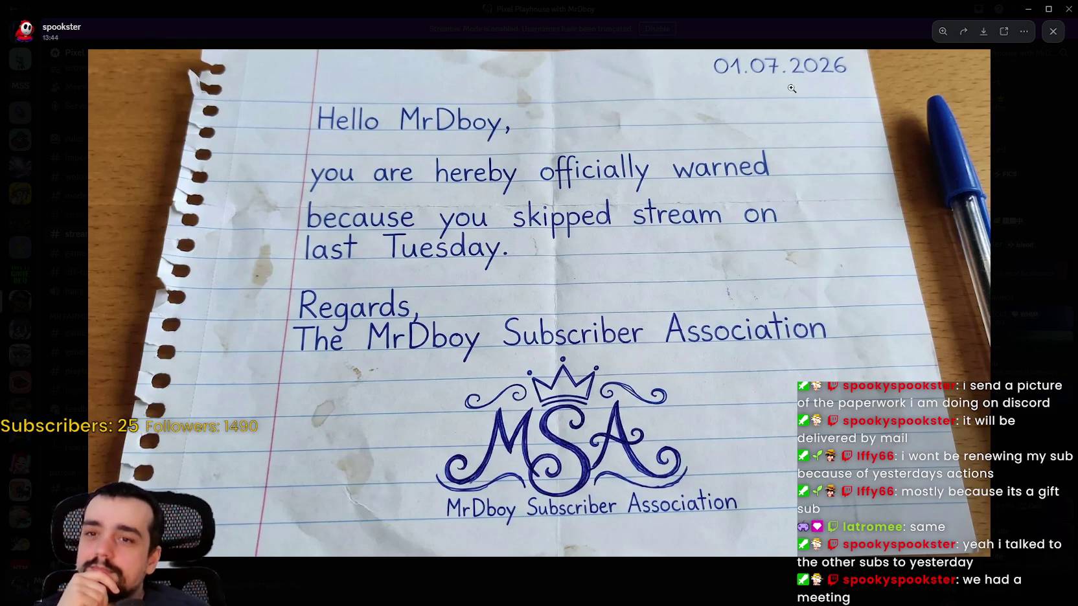
Step: Close the enlarged letter image and minimize Discord to reveal continue_reminder.gd
{"action": "left_click", "coordinate": [431, 569]}
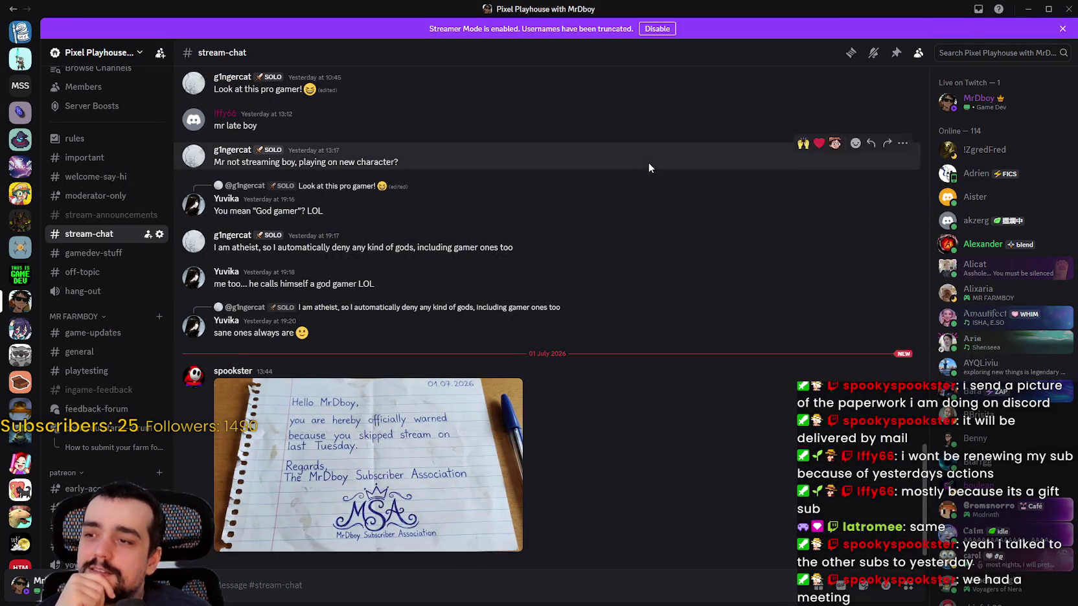
{"action": "left_click", "coordinate": [1028, 9]}
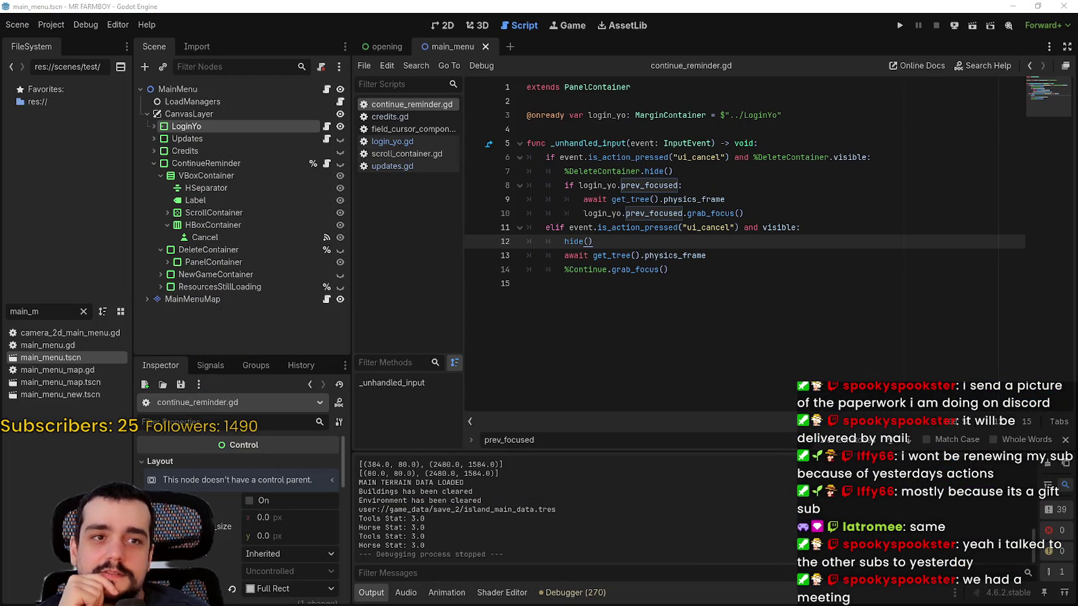
Step: Put the caret on the empty last line of continue_reminder.gd, then bring the Discord letter back
{"action": "left_click", "coordinate": [683, 271]}
{"action": "left_click", "coordinate": [715, 289]}
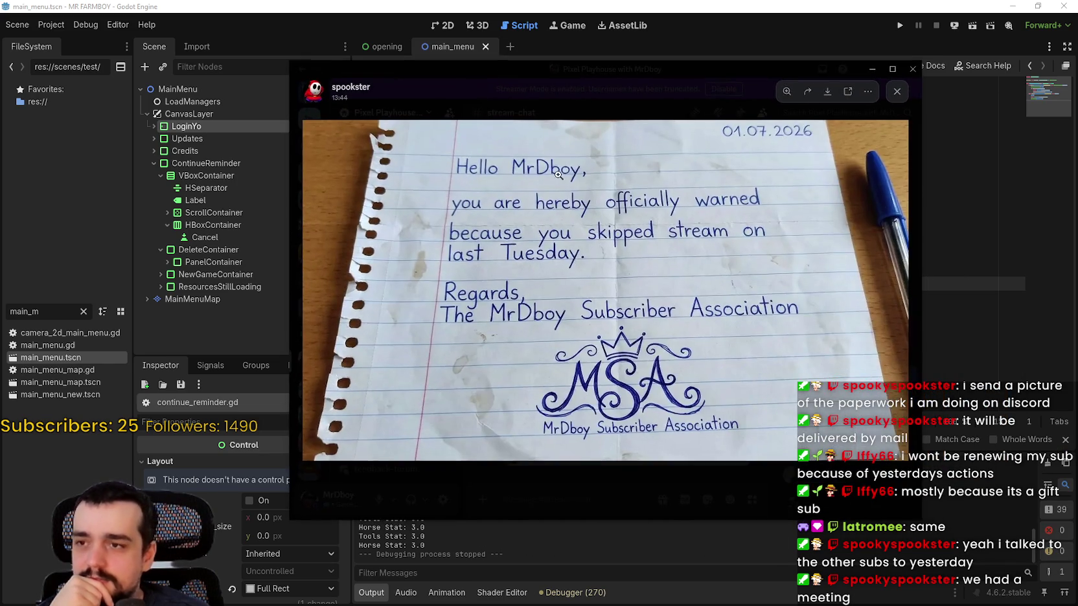
{"action": "left_click", "coordinate": [515, 286]}
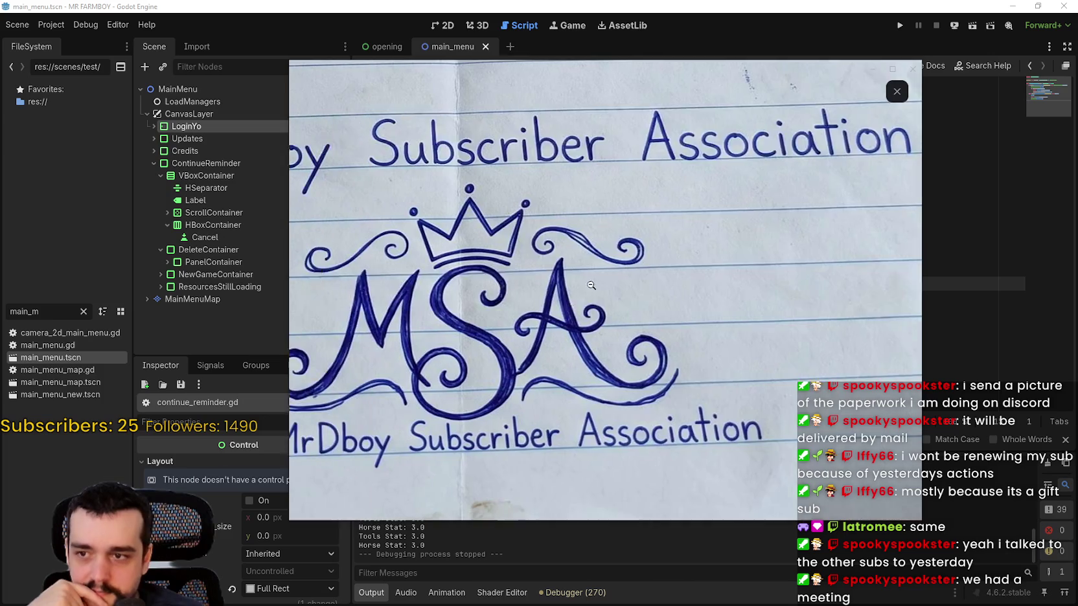
Step: Zoom in and out on the letter's greeting, date and signature, then hide the viewer
{"action": "left_click", "coordinate": [515, 178]}
{"action": "left_click", "coordinate": [513, 174]}
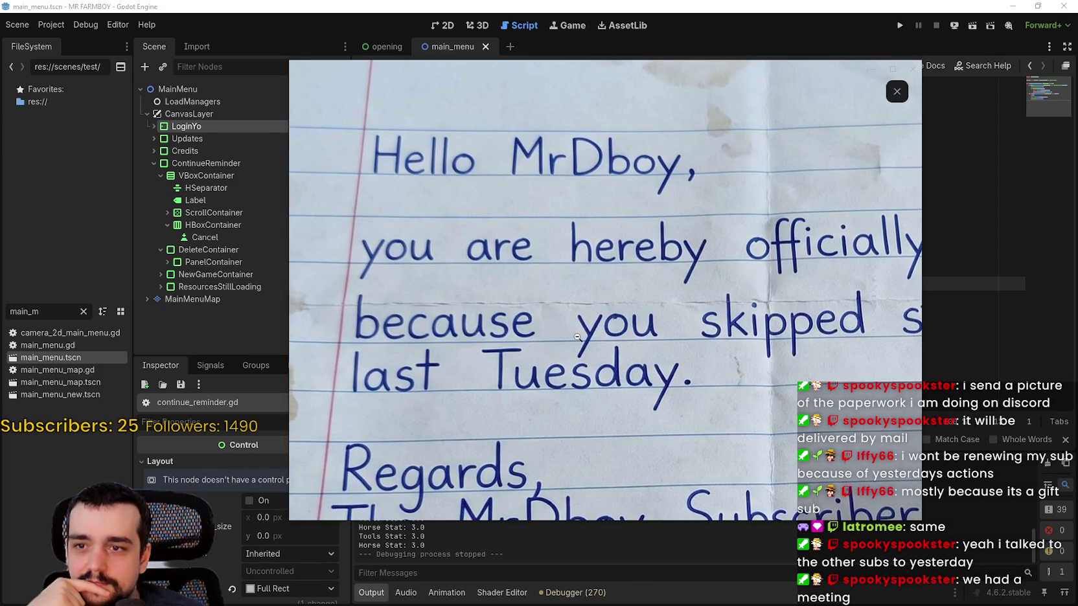
{"action": "left_click", "coordinate": [699, 343]}
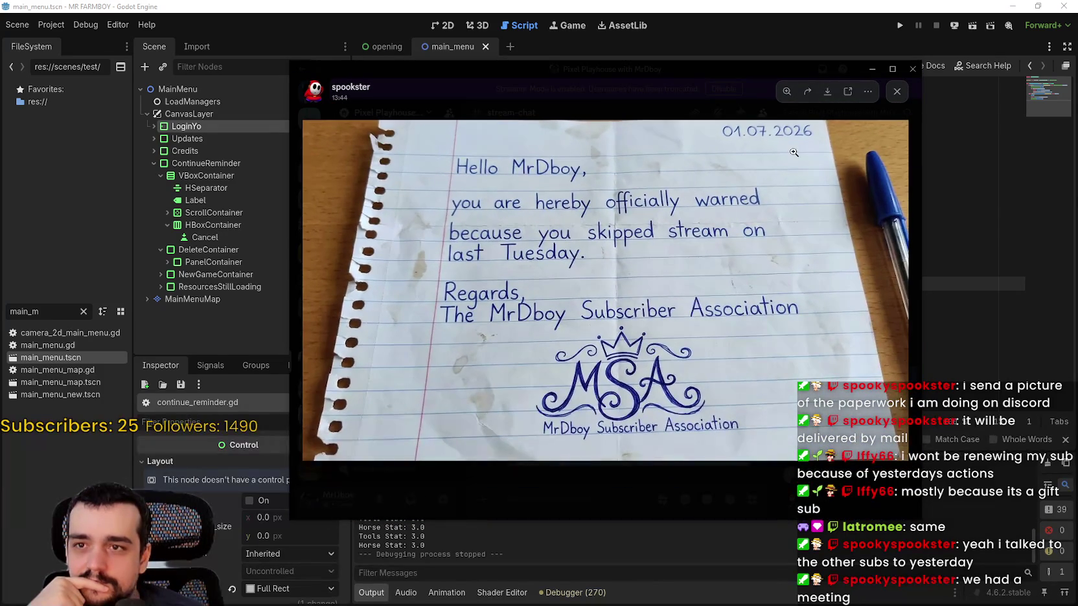
{"action": "left_click", "coordinate": [786, 127]}
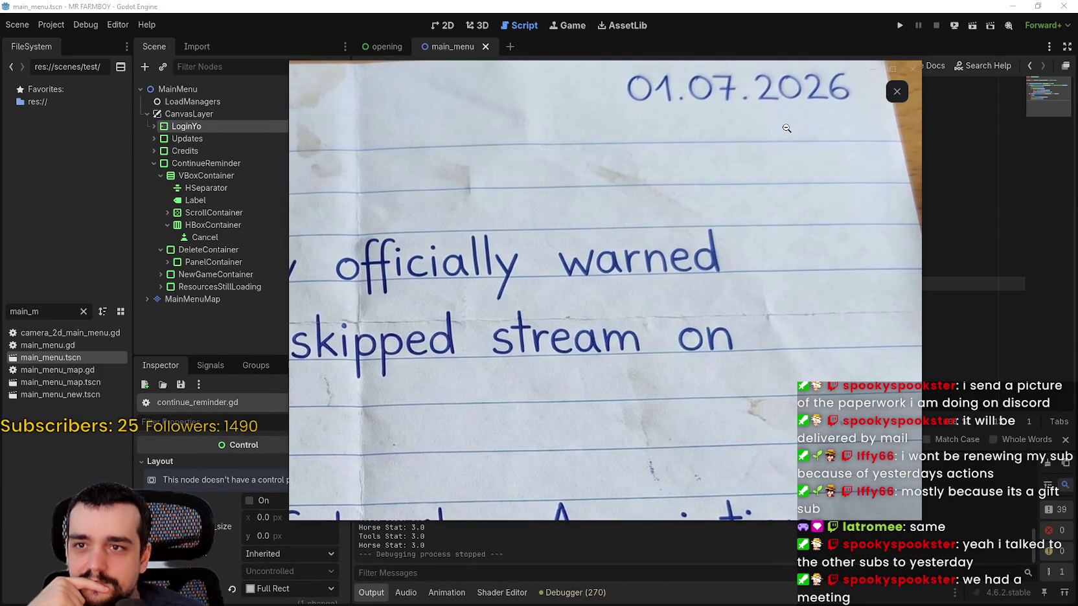
{"action": "left_click", "coordinate": [786, 127]}
{"action": "left_click", "coordinate": [492, 323]}
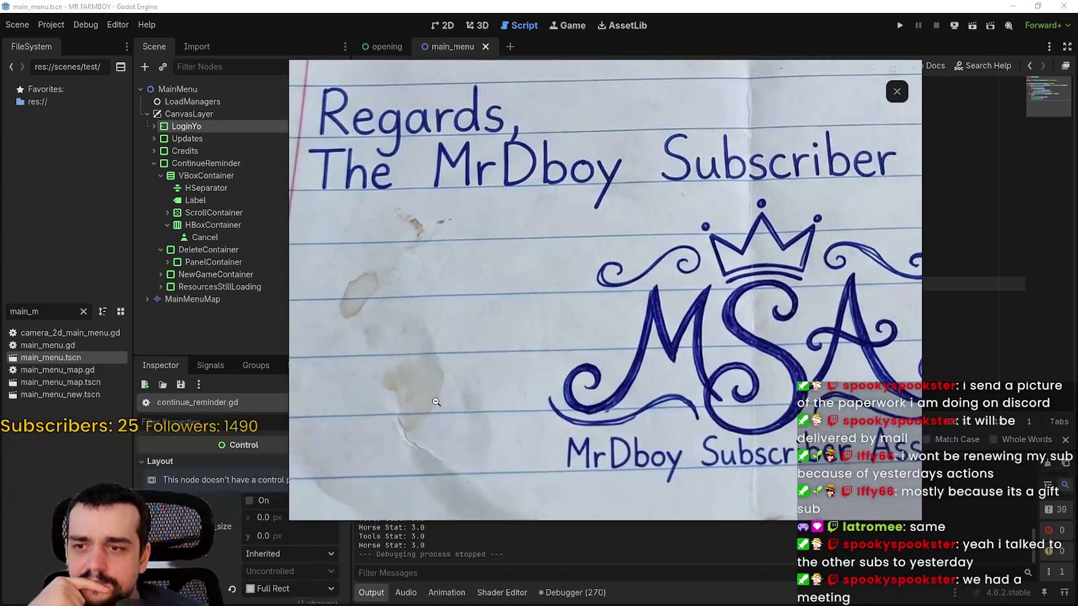
{"action": "left_click", "coordinate": [437, 402]}
{"action": "left_click", "coordinate": [583, 362]}
{"action": "left_click", "coordinate": [712, 388]}
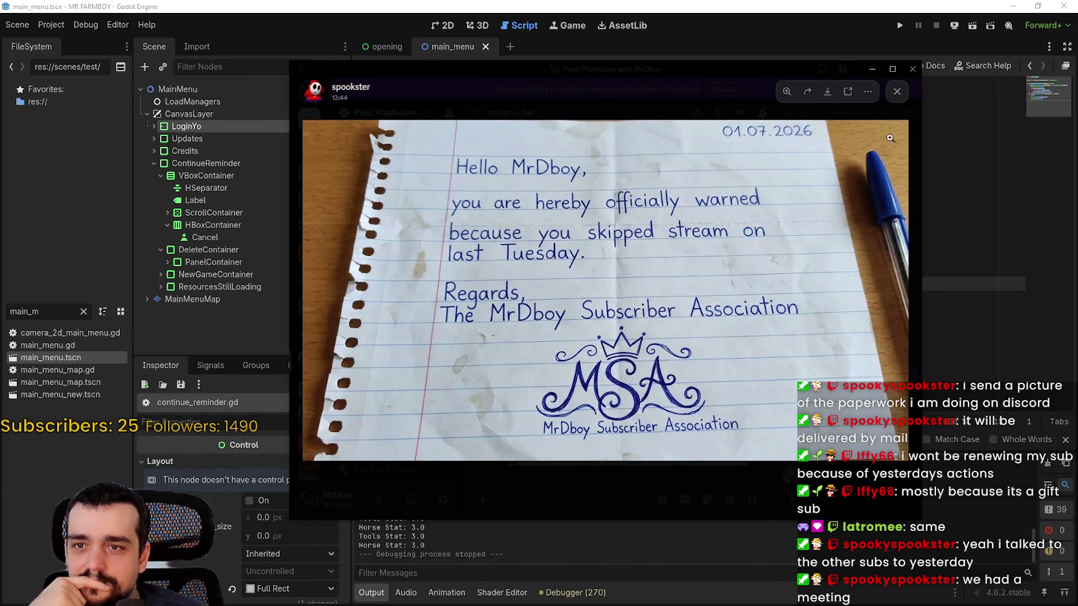
{"action": "left_click", "coordinate": [872, 69]}
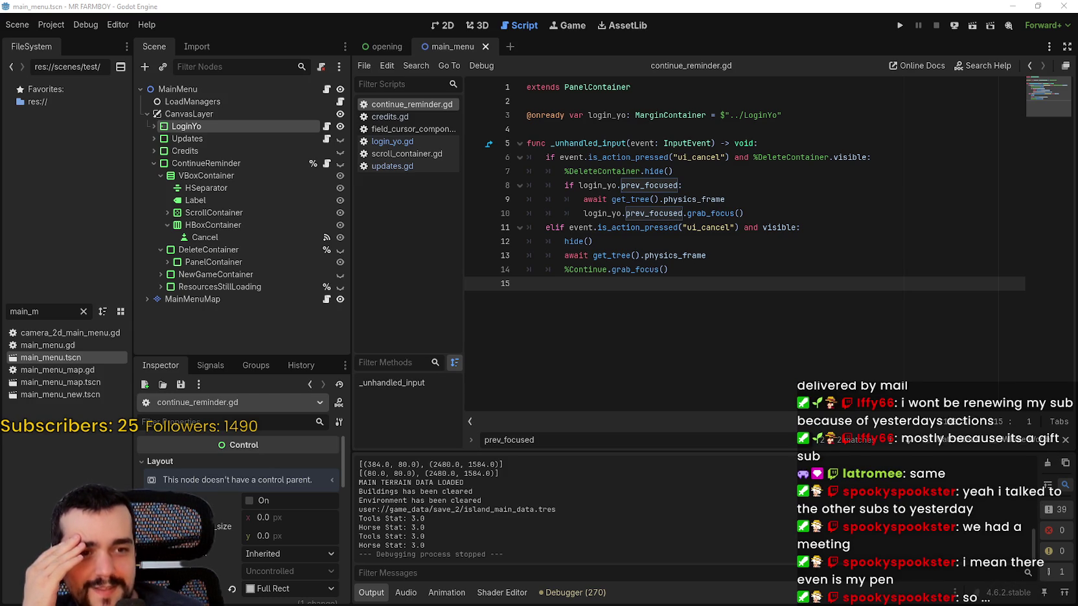
Step: Drag the Discord letter viewer back over the Godot editor to show the full letter
{"action": "left_click_drag", "start_coordinate": [1077, 26], "coordinate": [555, 22]}
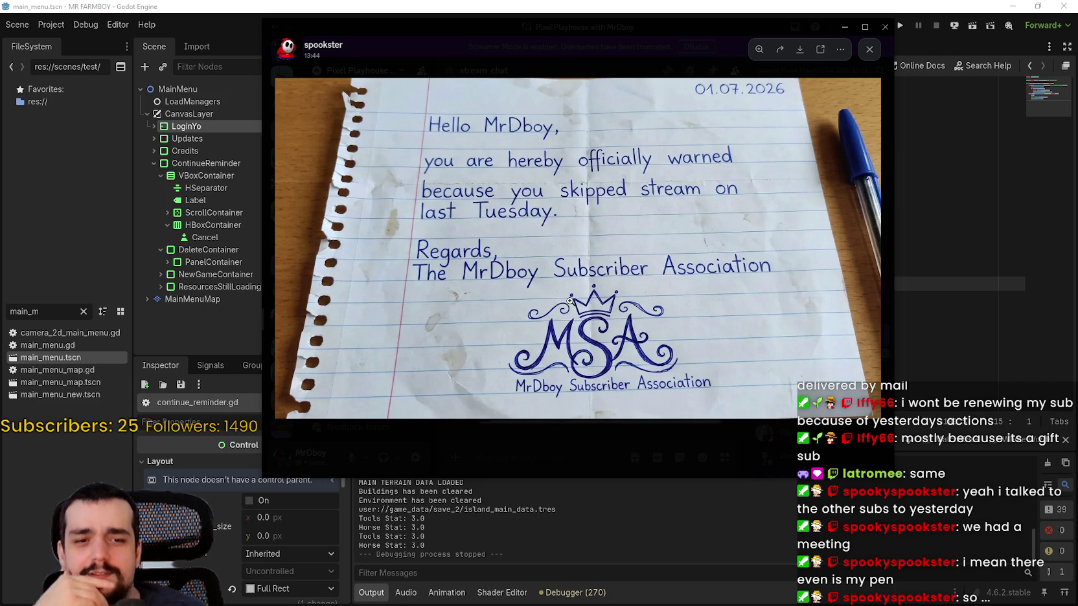
{"action": "left_click", "coordinate": [537, 291]}
{"action": "left_click_drag", "start_coordinate": [742, 440], "coordinate": [537, 295]}
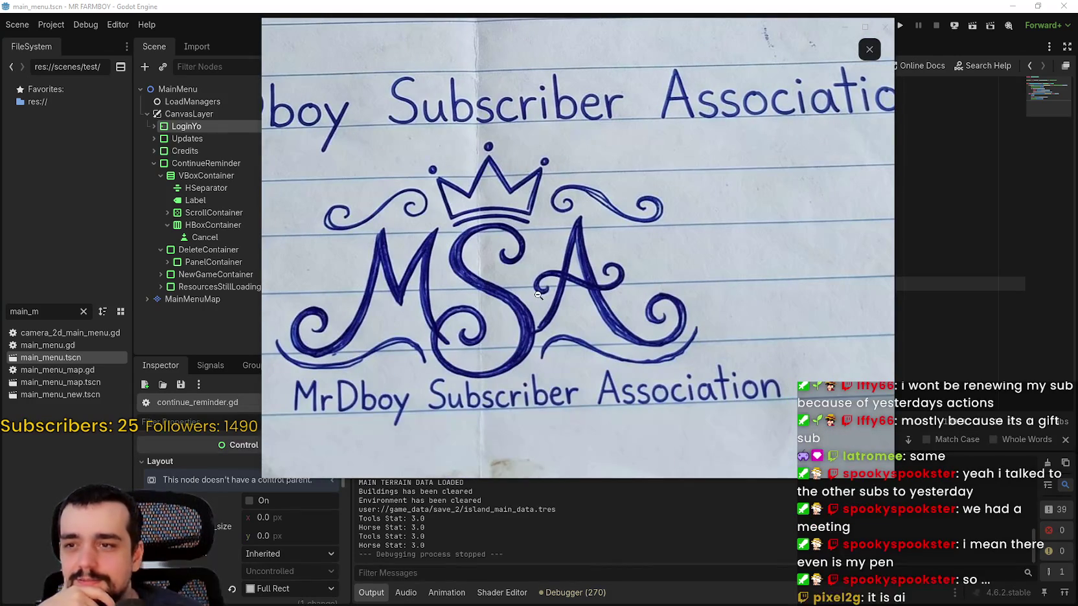
{"action": "left_click", "coordinate": [538, 295]}
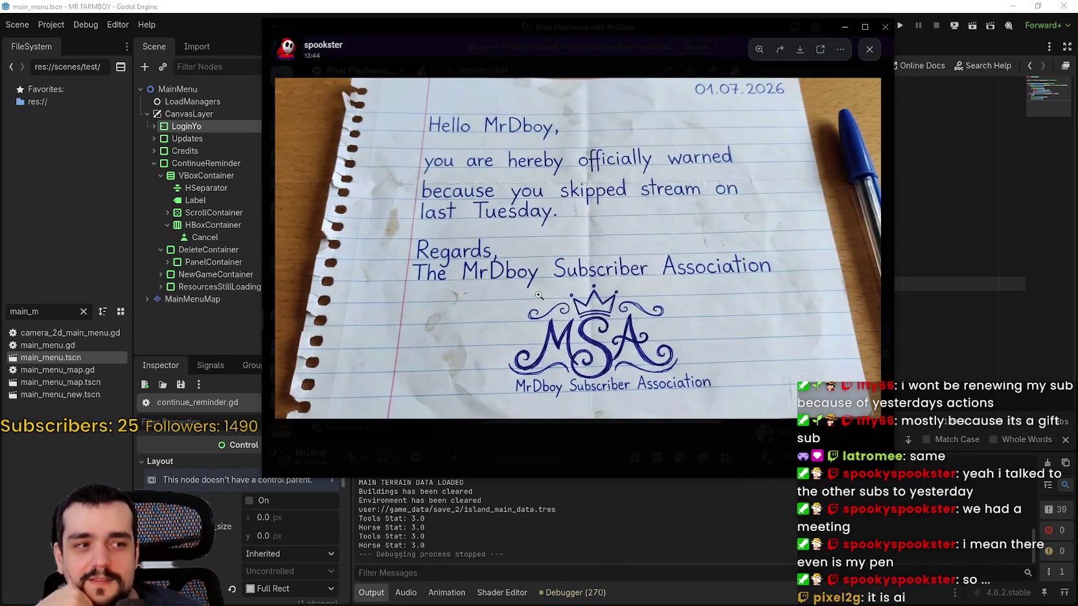
{"action": "left_click", "coordinate": [453, 275]}
{"action": "mouse_move", "coordinate": [667, 277]}
{"action": "left_mouse_down"}
{"action": "mouse_move", "coordinate": [544, 259]}
{"action": "mouse_move", "coordinate": [597, 274]}
{"action": "left_mouse_up"}
{"action": "left_click", "coordinate": [596, 275]}
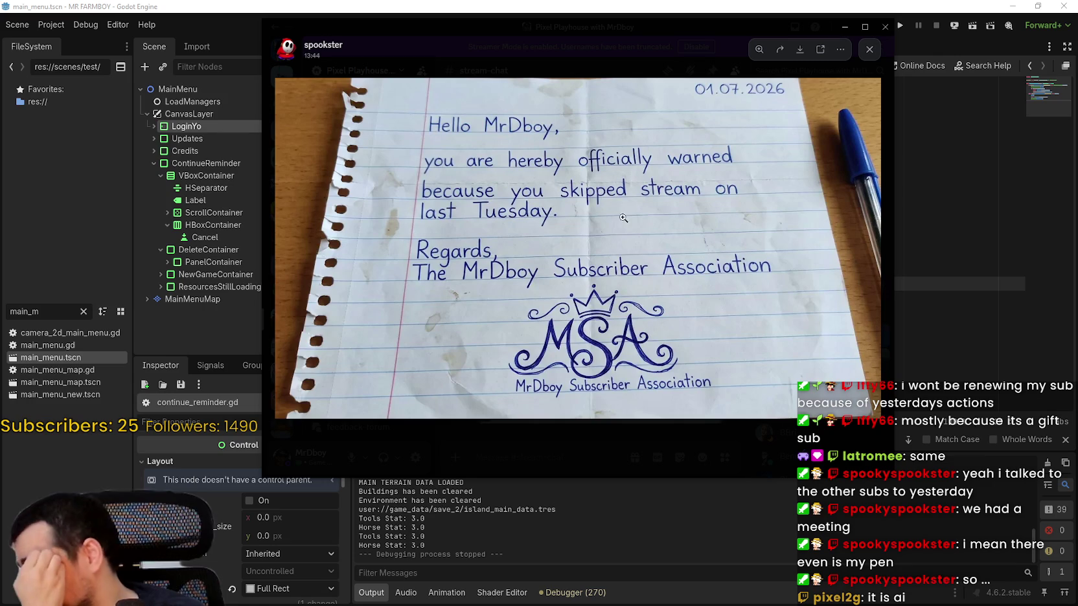
{"action": "left_click", "coordinate": [762, 278]}
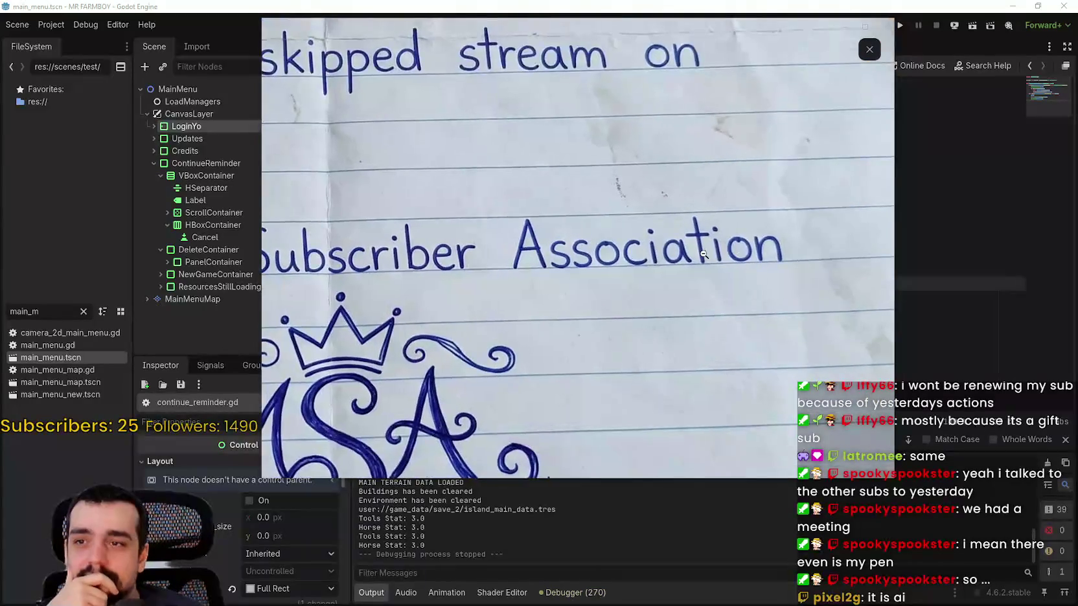
{"action": "left_click", "coordinate": [777, 388]}
{"action": "left_click", "coordinate": [779, 399]}
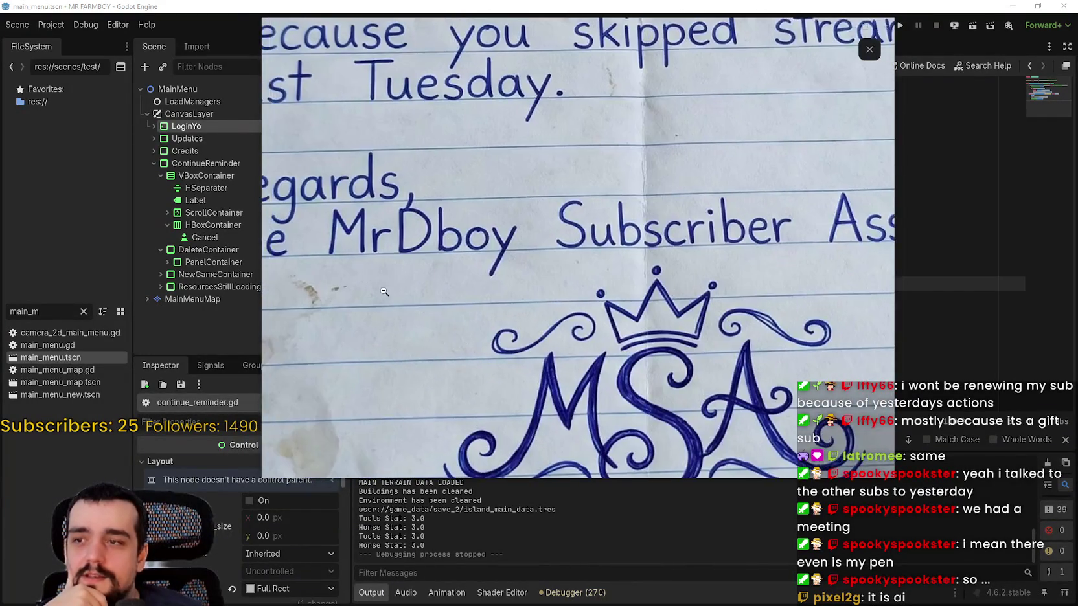
{"action": "left_click", "coordinate": [498, 263]}
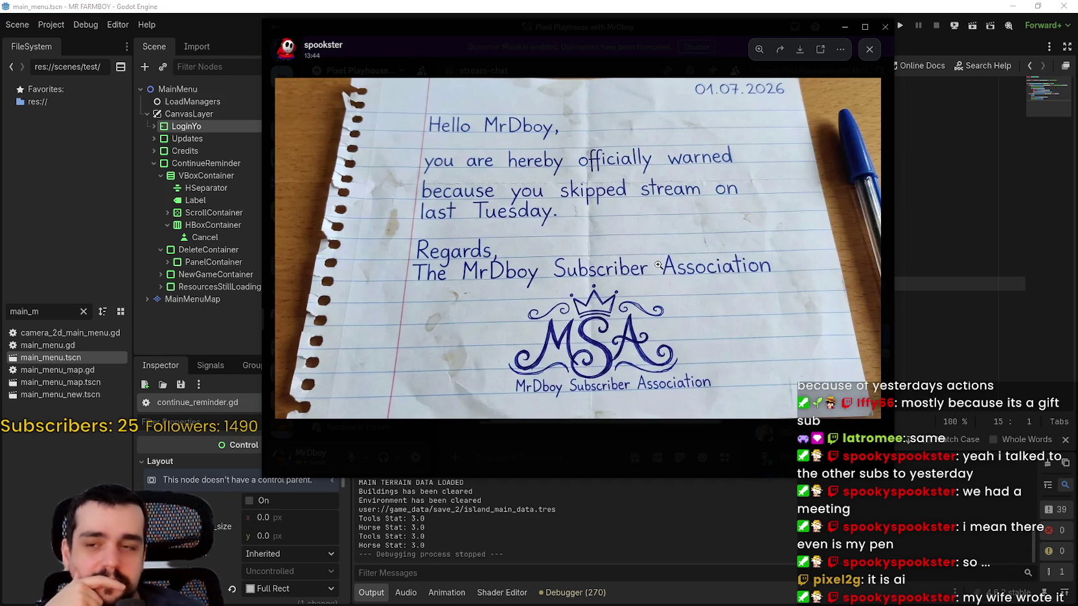
{"action": "left_click", "coordinate": [656, 263]}
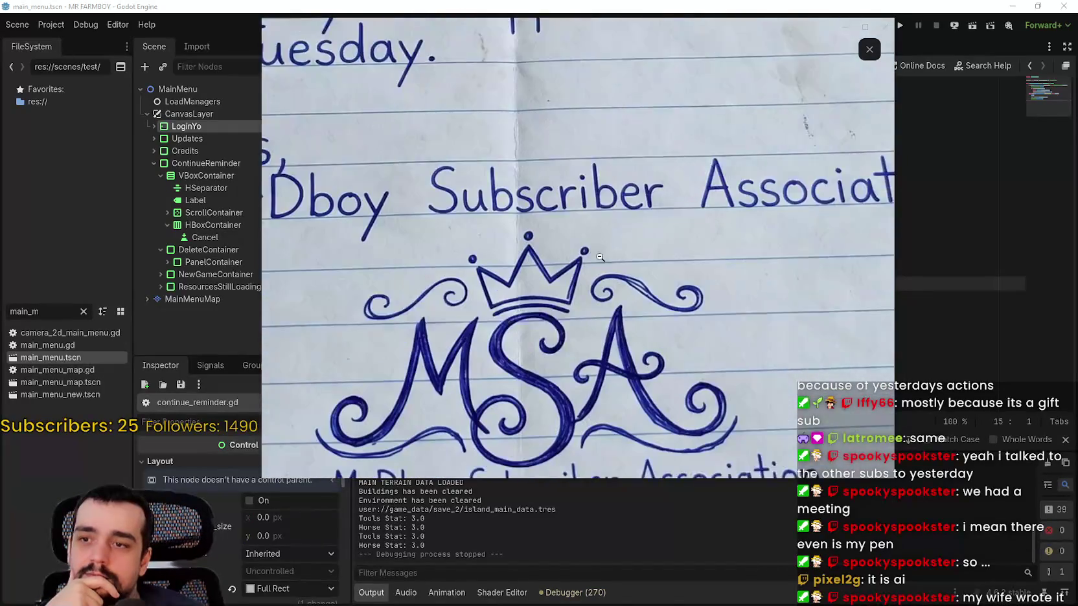
{"action": "left_click", "coordinate": [589, 259]}
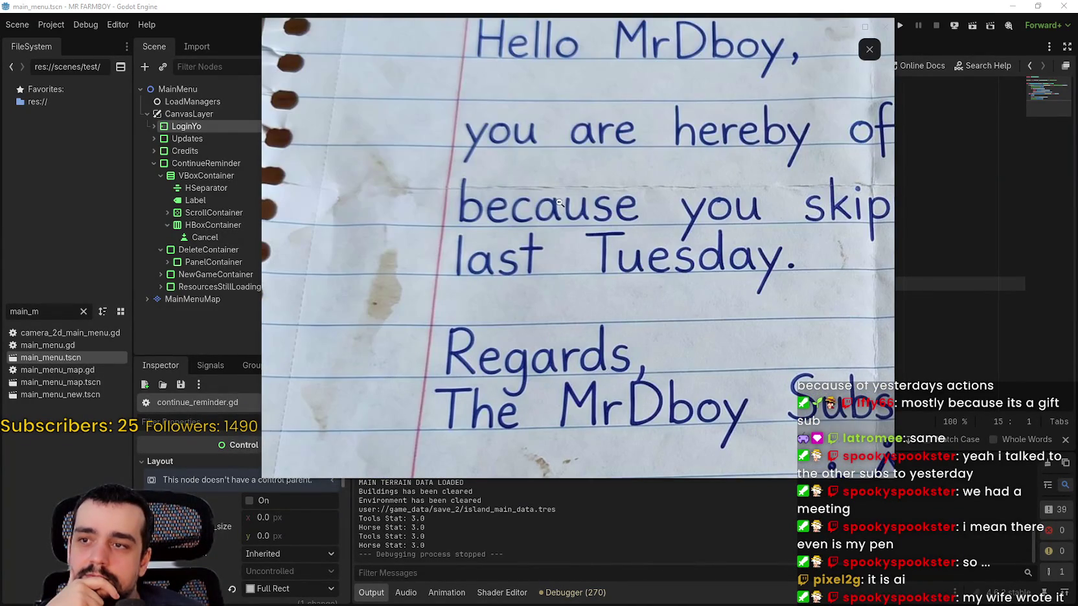
{"action": "left_click", "coordinate": [671, 155]}
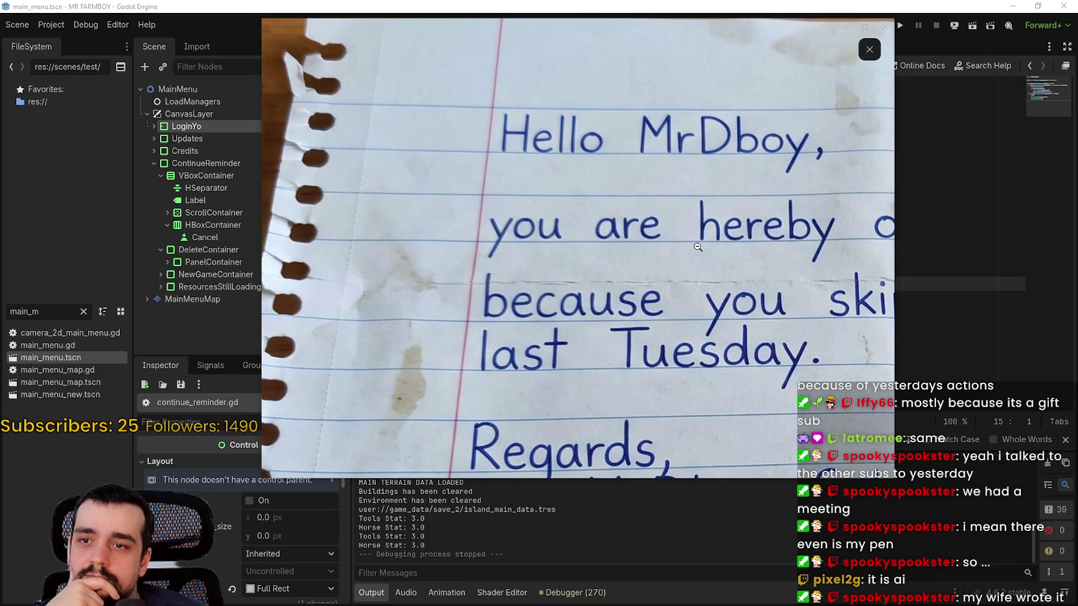
{"action": "left_click", "coordinate": [698, 247]}
{"action": "left_click", "coordinate": [725, 272]}
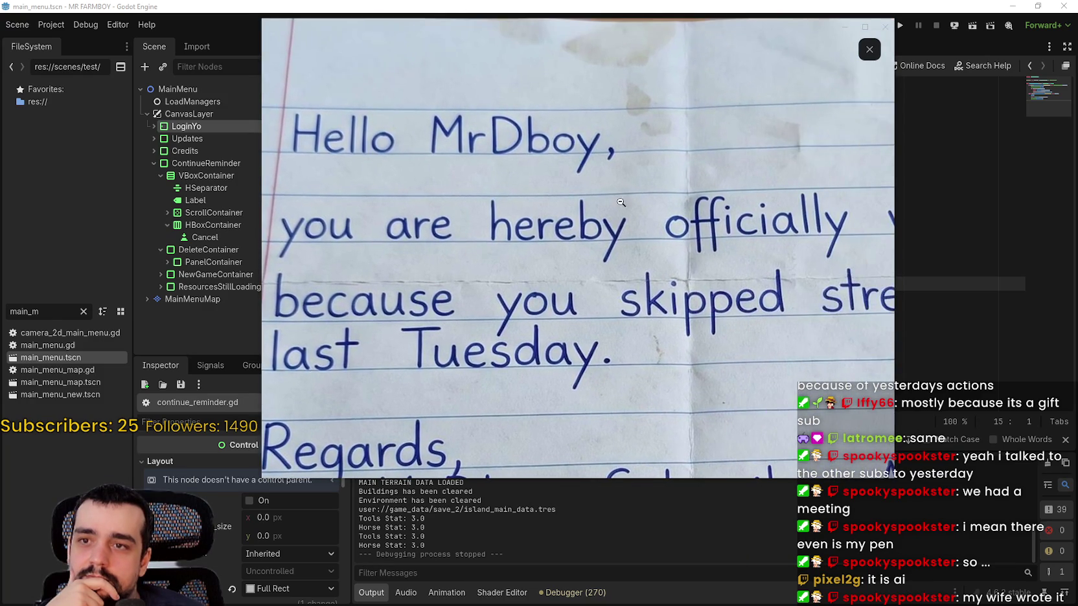
{"action": "left_click", "coordinate": [744, 289]}
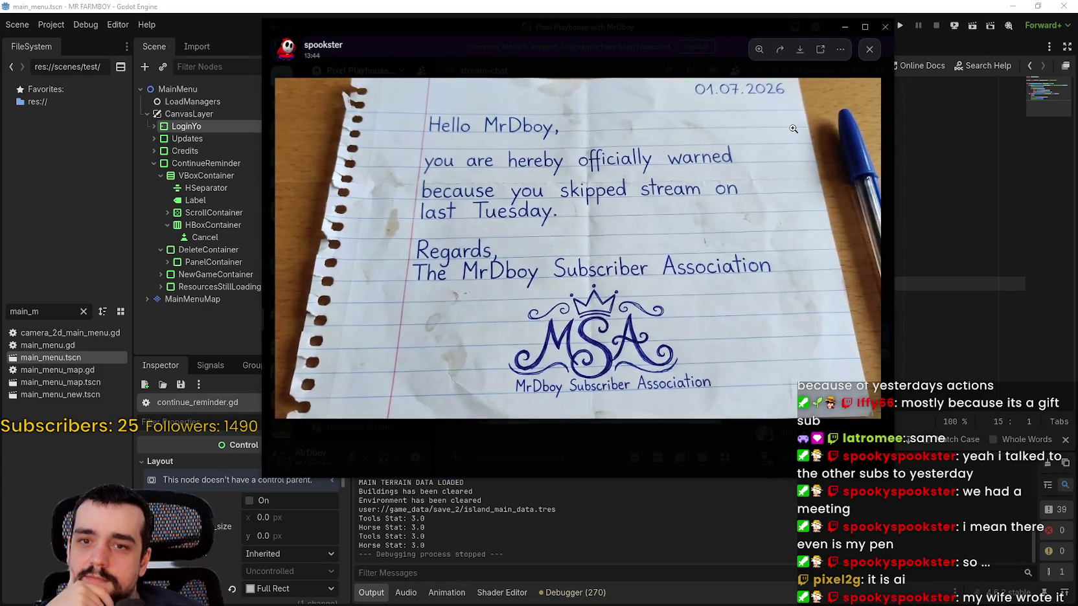
{"action": "left_click", "coordinate": [667, 188]}
{"action": "left_click", "coordinate": [664, 204]}
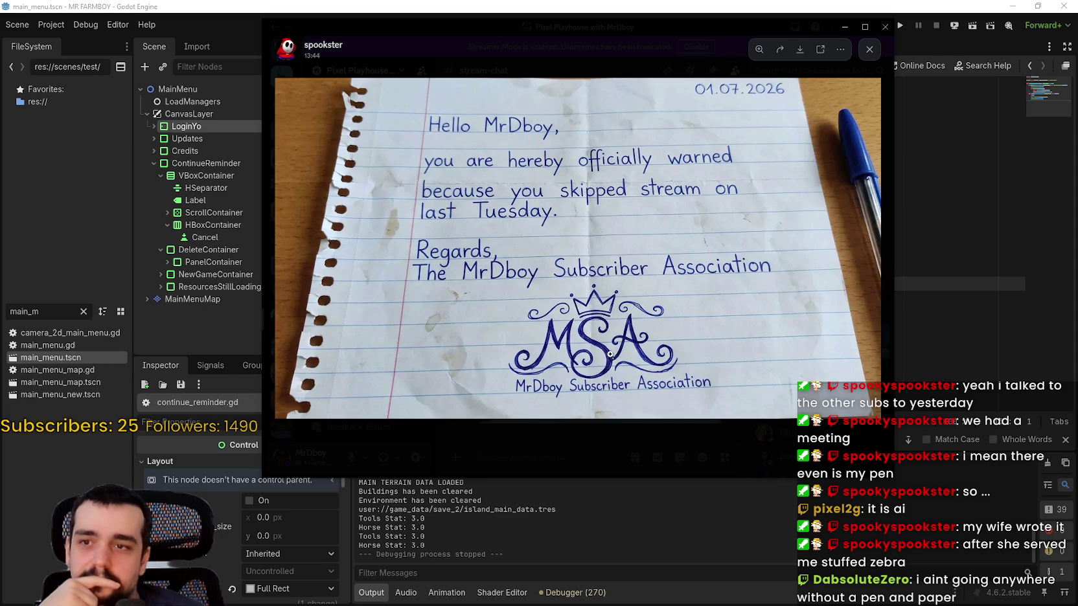
Step: Scroll-zoom the letter image, then move the viewer off the right edge of the screen
{"action": "scroll", "coordinate": [639, 328], "scroll_direction": "up", "scroll_amount": 3}
{"action": "scroll", "coordinate": [639, 328], "scroll_direction": "down", "scroll_amount": 2}
{"action": "scroll", "coordinate": [639, 327], "scroll_direction": "up", "scroll_amount": 2}
{"action": "scroll", "coordinate": [638, 326], "scroll_direction": "down", "scroll_amount": 3}
{"action": "scroll", "coordinate": [718, 245], "scroll_direction": "up", "scroll_amount": 3}
{"action": "scroll", "coordinate": [732, 227], "scroll_direction": "down", "scroll_amount": 3}
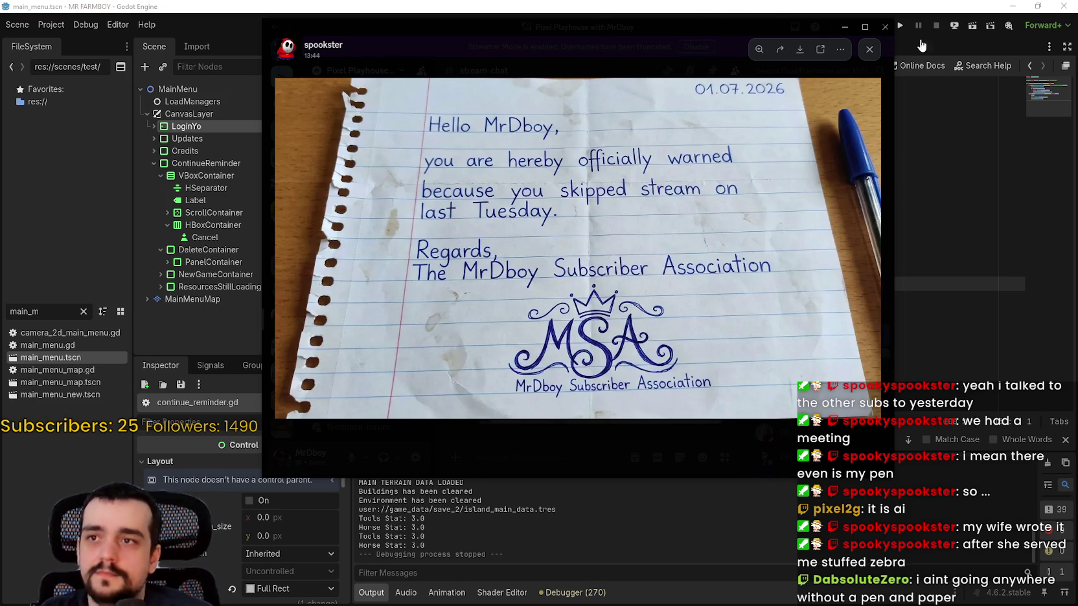
{"action": "mouse_move", "coordinate": [700, 21]}
{"action": "left_mouse_down"}
{"action": "mouse_move", "coordinate": [738, 32]}
{"action": "mouse_move", "coordinate": [1077, 13]}
{"action": "left_mouse_up"}
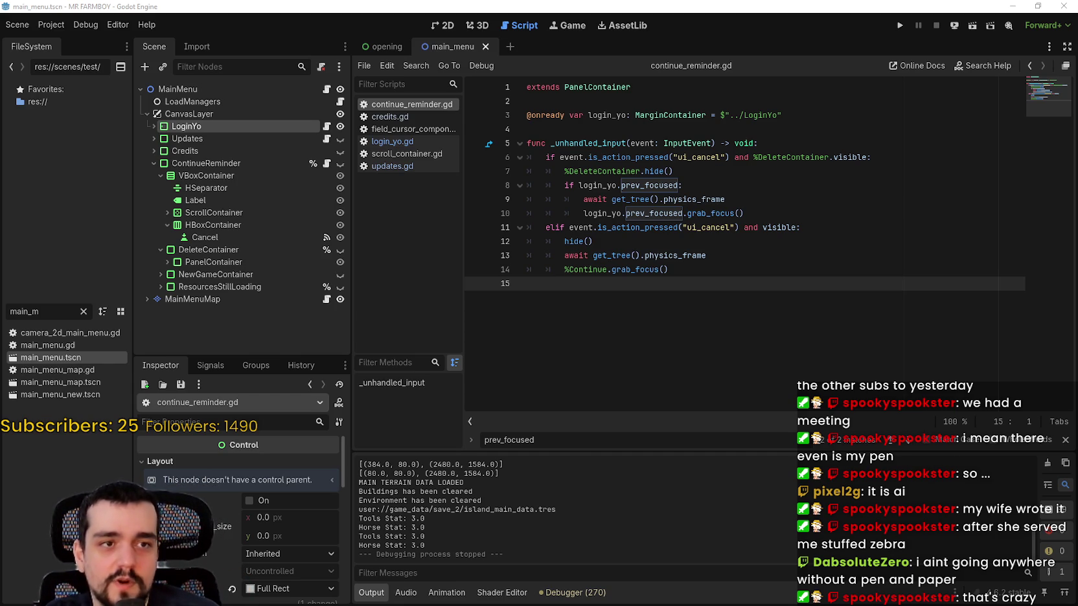
Step: Centre the letter viewer, shrink Notepad below it, and type 'MR DBOY IS SO COOL'
{"action": "left_click_drag", "start_coordinate": [1077, 32], "coordinate": [473, 29]}
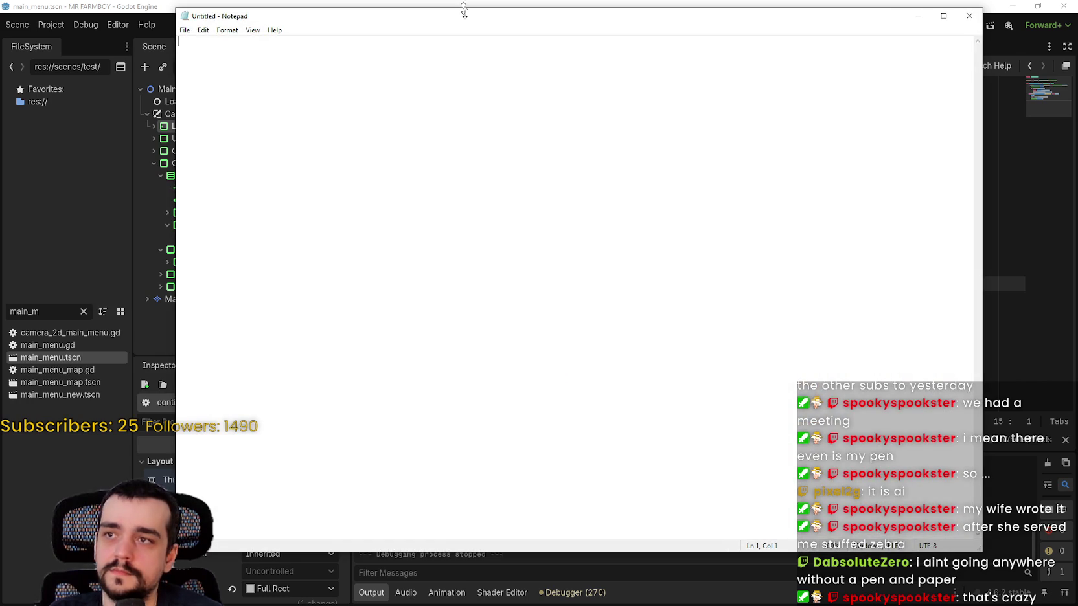
{"action": "left_click_drag", "start_coordinate": [463, 9], "coordinate": [464, 307]}
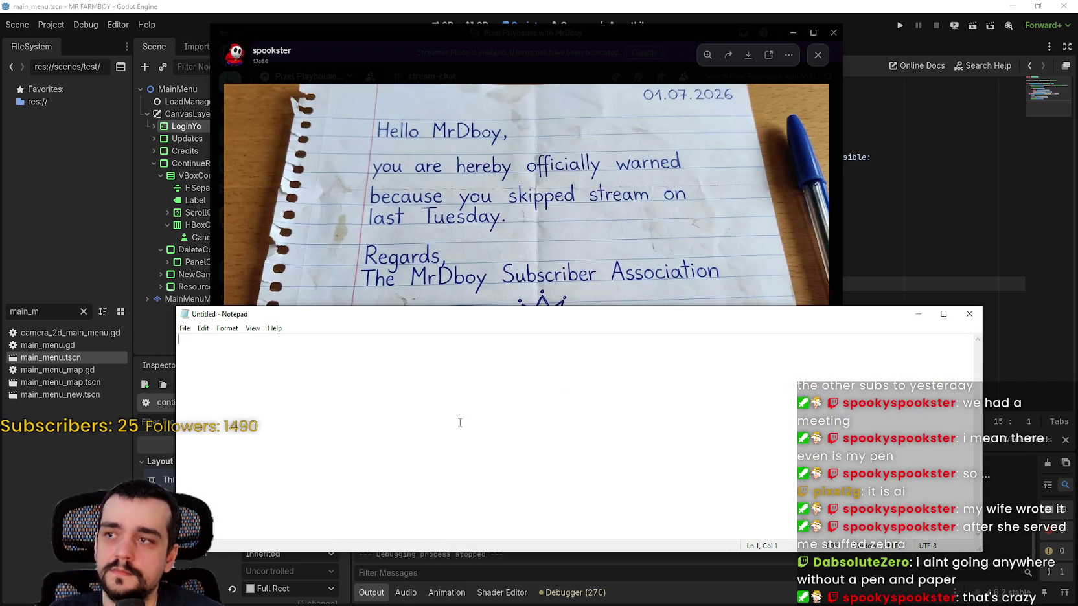
{"action": "type", "text": "MR DBOY "}
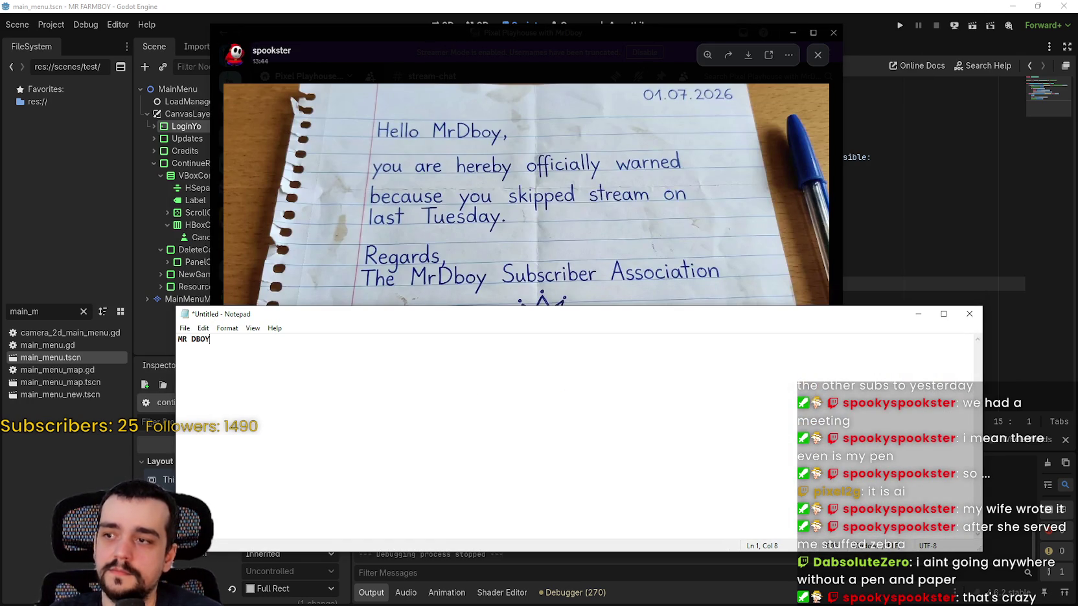
{"action": "type", "text": "IS SO COOL"}
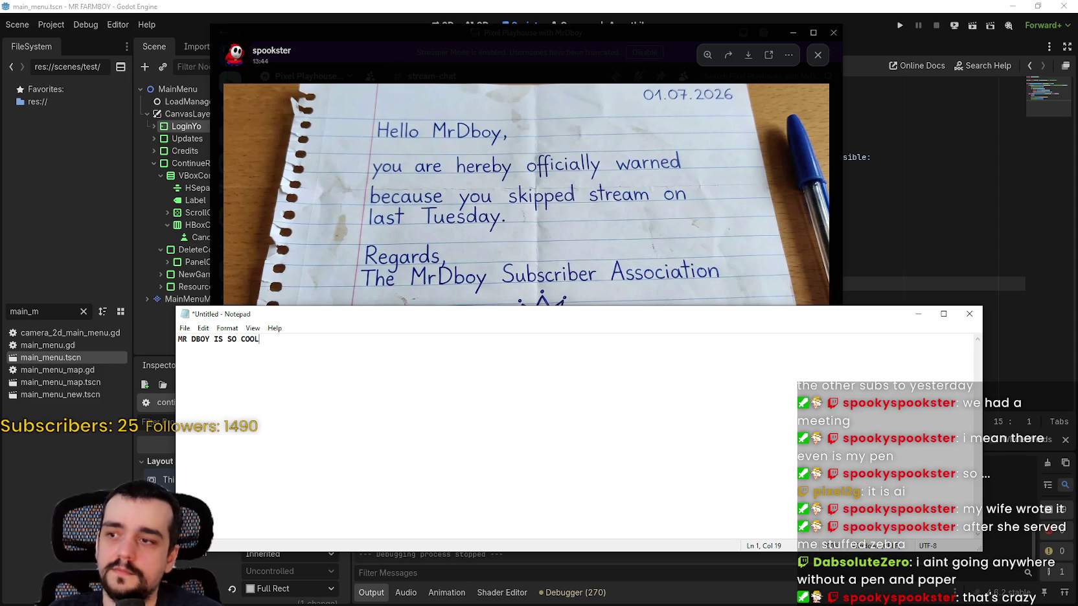
Step: Narrow the Notepad window from its left side and bring the handwriting image forward
{"action": "scroll", "coordinate": [243, 384], "scroll_direction": "up", "scroll_amount": 10, "text": "ctrl"}
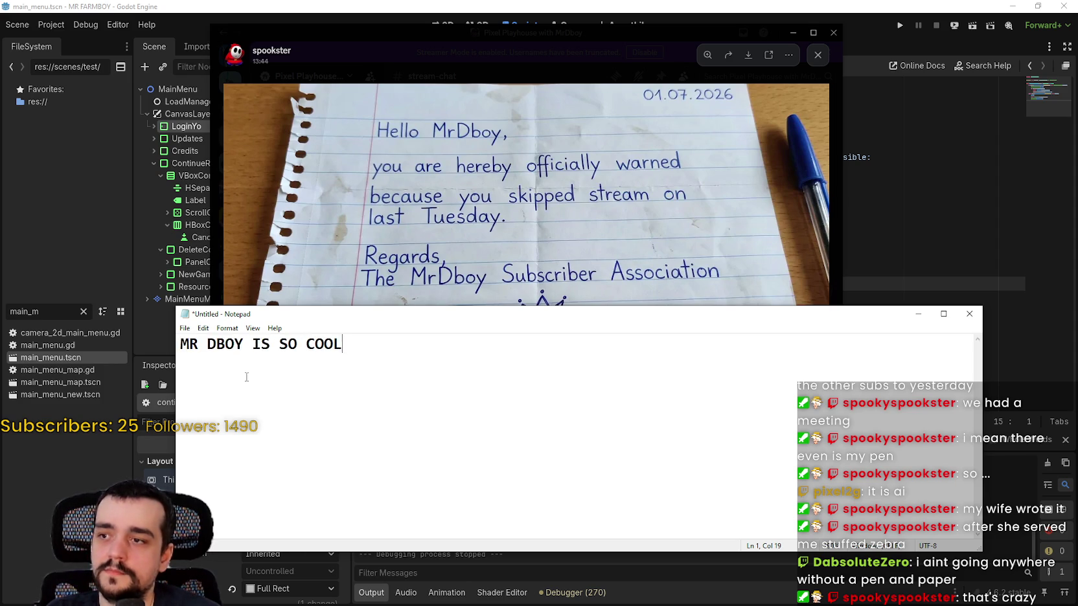
{"action": "scroll", "coordinate": [244, 384], "scroll_direction": "up", "scroll_amount": 3, "text": "ctrl"}
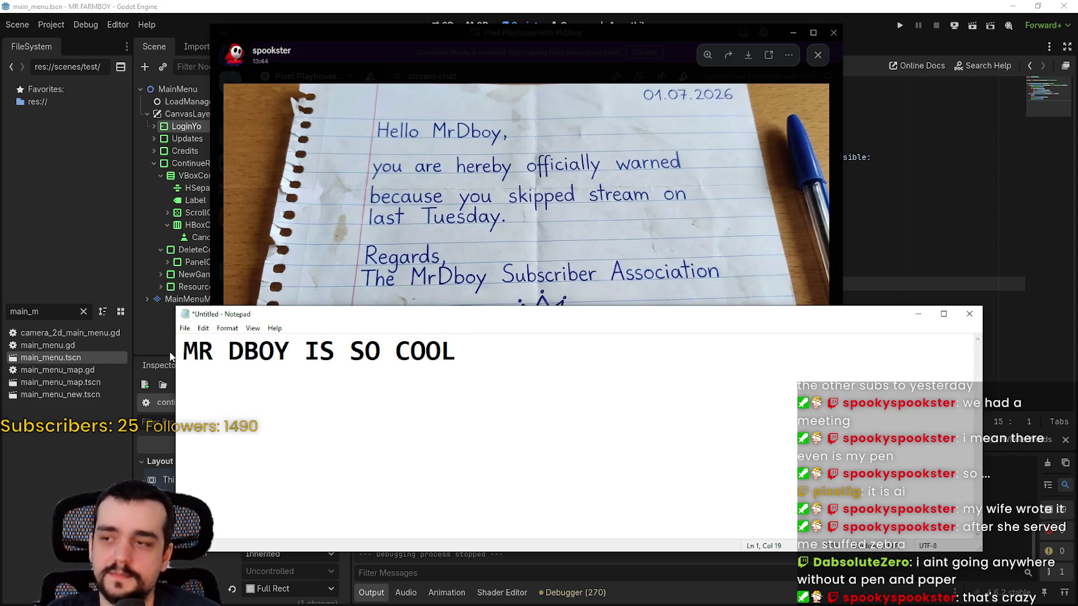
{"action": "left_click_drag", "start_coordinate": [176, 354], "coordinate": [420, 412]}
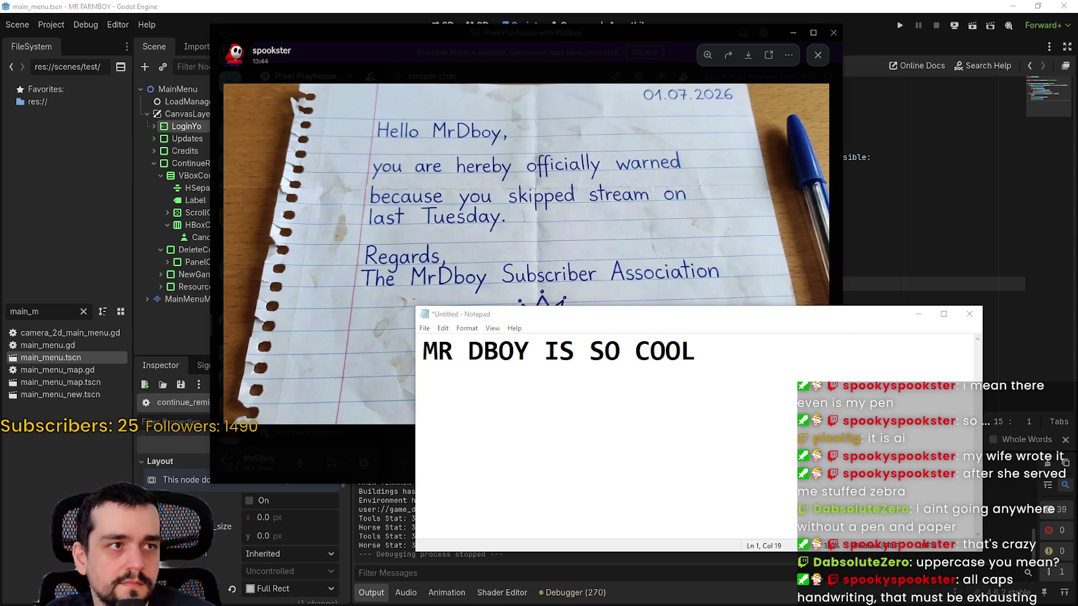
{"action": "key", "text": "alt+Tab"}
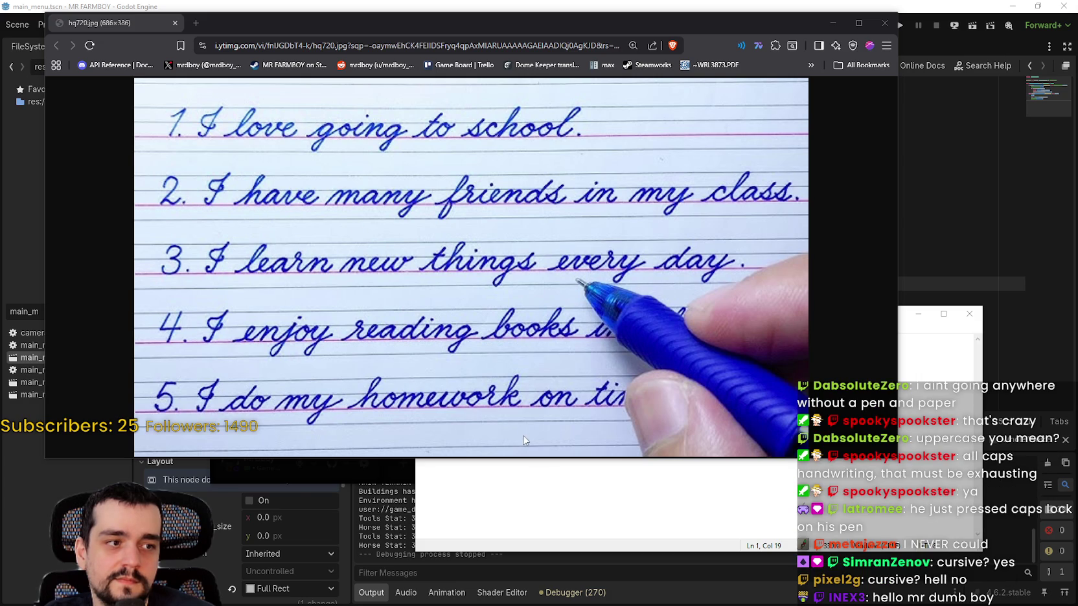
Step: Shorten the Brave handwriting-image window and bring the 'MR DBOY IS SO COOL' note forward
{"action": "left_click_drag", "start_coordinate": [560, 460], "coordinate": [540, 334]}
{"action": "left_click", "coordinate": [698, 333]}
{"action": "mouse_move", "coordinate": [698, 318]}
{"action": "left_mouse_down"}
{"action": "mouse_move", "coordinate": [745, 341]}
{"action": "mouse_move", "coordinate": [469, 376]}
{"action": "left_mouse_up"}
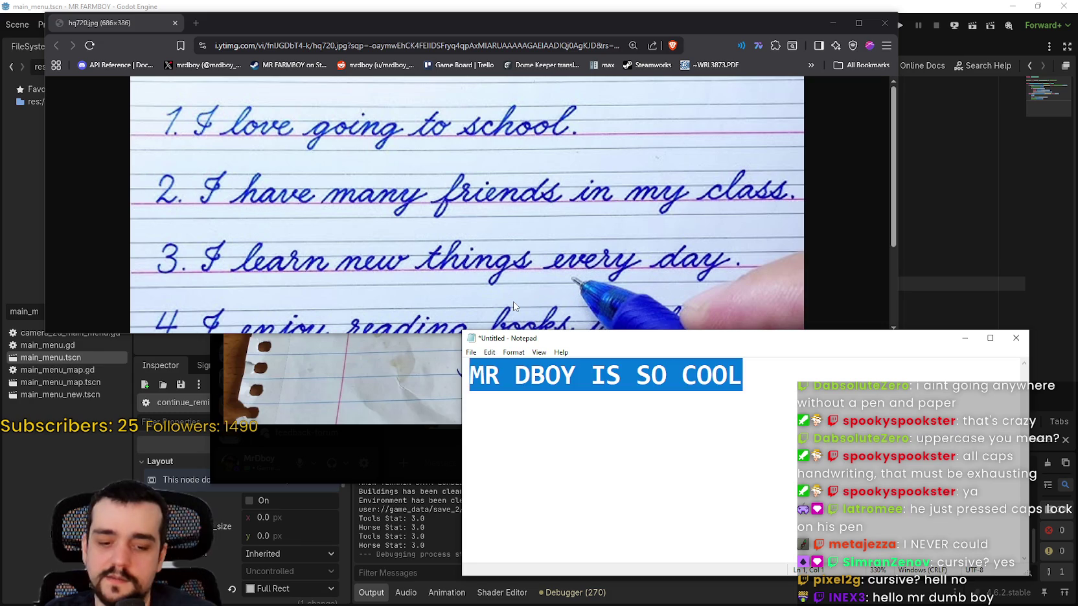
Step: Start retyping the note as 'Mr', repeatedly correcting the R to a capital
{"action": "type", "text": "Mr"}
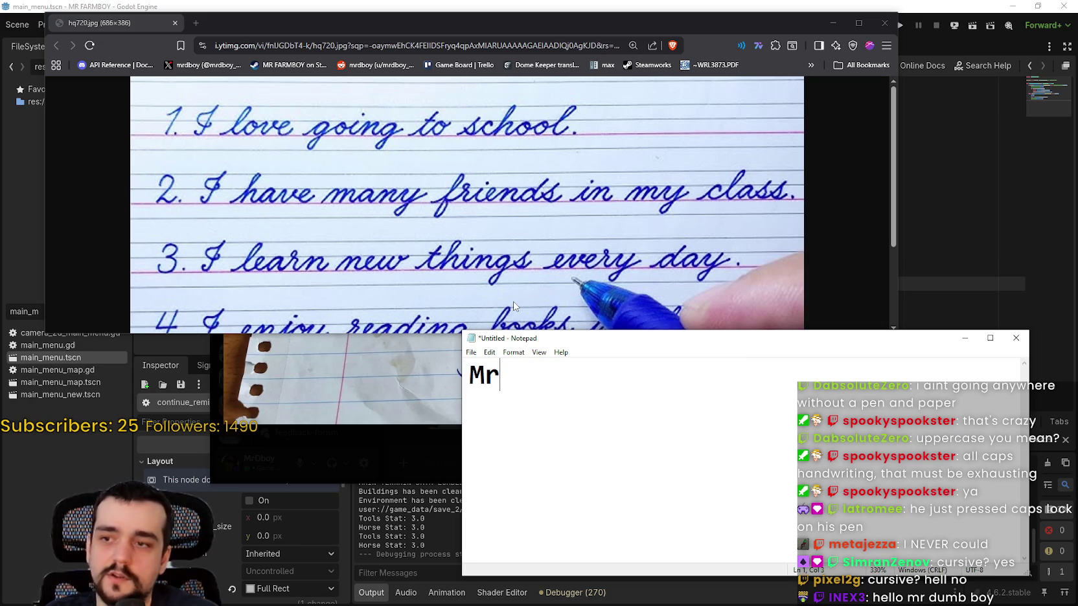
{"action": "key", "text": "BackSpace"}
{"action": "type", "text": "R"}
{"action": "key", "text": "BackSpace"}
{"action": "type", "text": "R"}
{"action": "key", "text": "BackSpace"}
{"action": "type", "text": "r"}
{"action": "key", "text": "BackSpace"}
{"action": "type", "text": "R"}
{"action": "key", "text": "BackSpace"}
{"action": "type", "text": "R"}
{"action": "key", "text": "BackSpace"}
{"action": "type", "text": "R"}
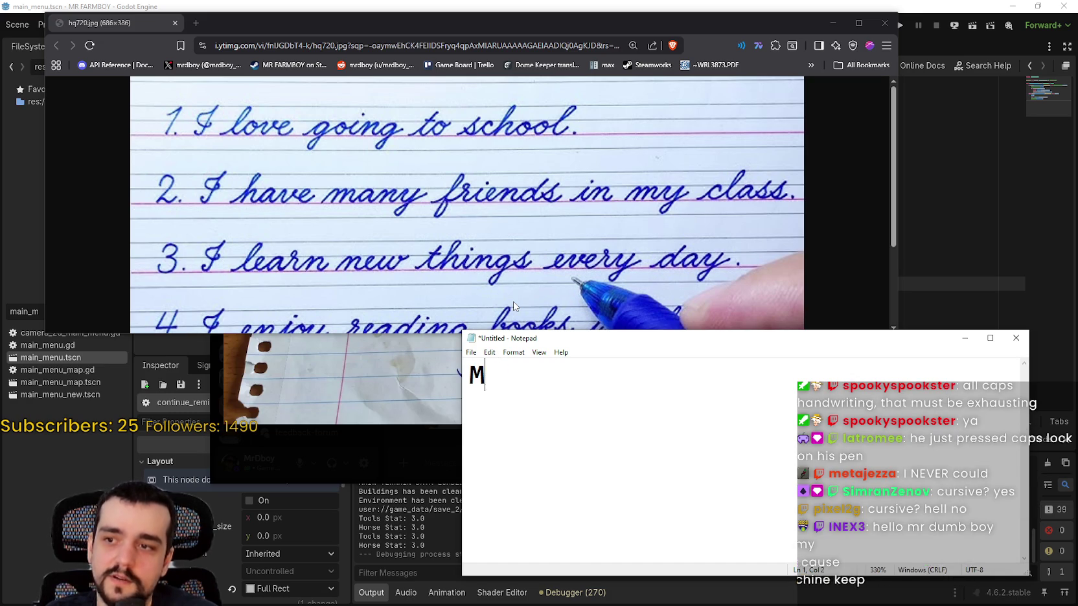
{"action": "type", "text": "r"}
Step: Finish the note as 'MR DBOY', select all, and close the Notepad window
{"action": "key", "text": "BackSpace"}
{"action": "key", "text": "BackSpace"}
{"action": "type", "text": "R"}
{"action": "key", "text": "BackSpace"}
{"action": "type", "text": "r"}
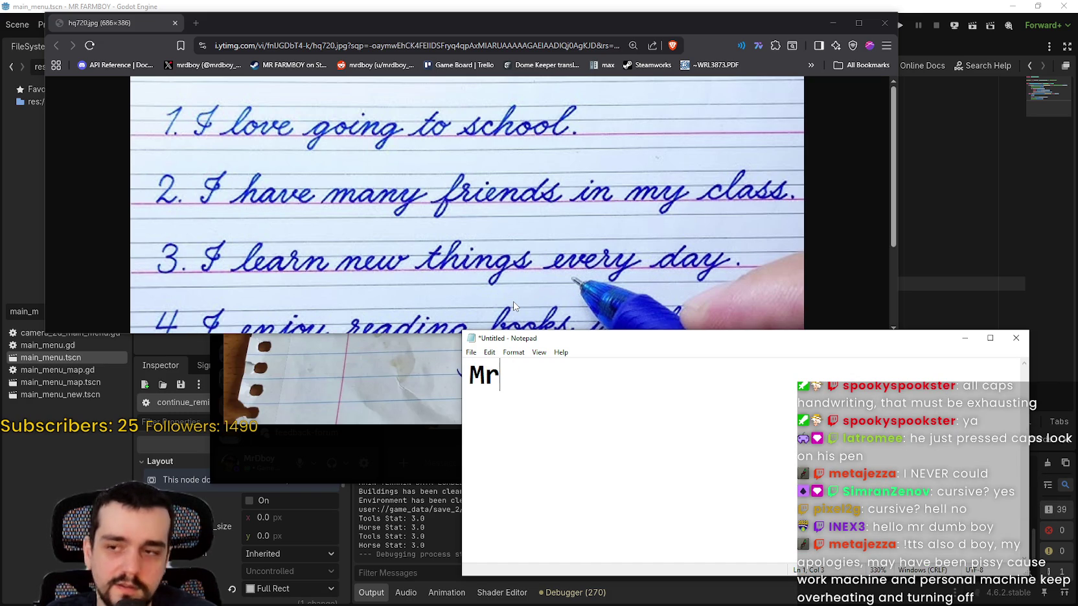
{"action": "key", "text": "BackSpace"}
{"action": "type", "text": "R Dboy"}
{"action": "key", "text": "BackSpace"}
{"action": "key", "text": "BackSpace"}
{"action": "key", "text": "BackSpace"}
{"action": "type", "text": "BOY"}
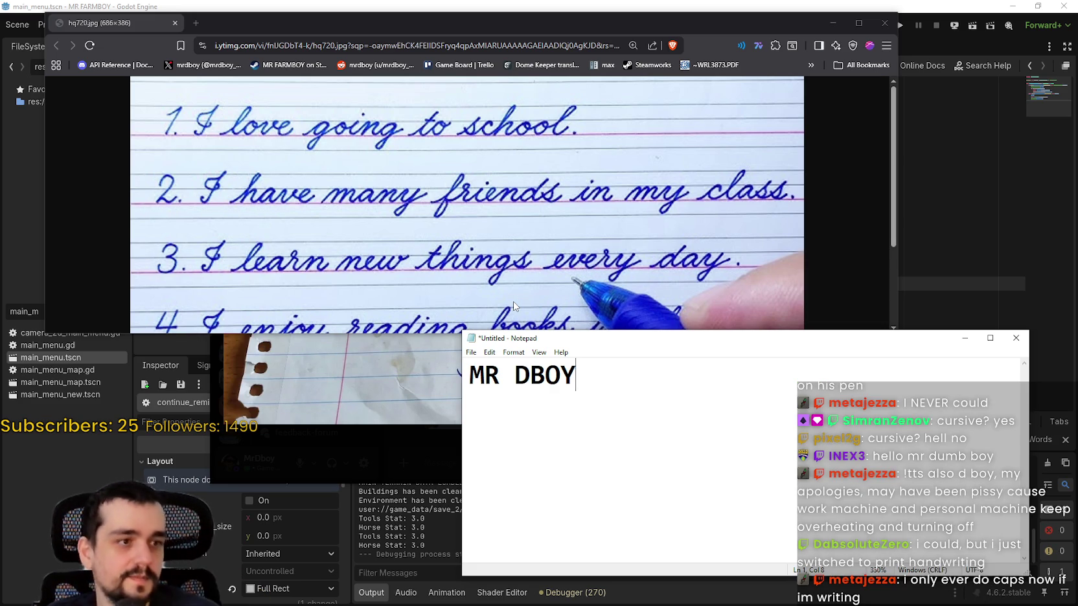
{"action": "key", "text": "ctrl+a"}
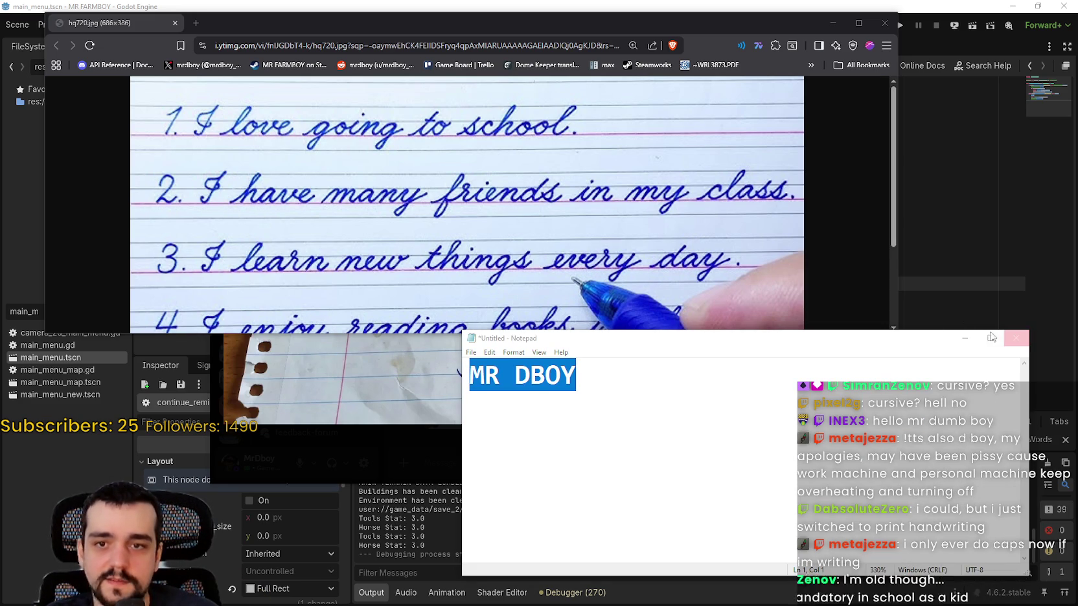
{"action": "left_click", "coordinate": [1009, 334]}
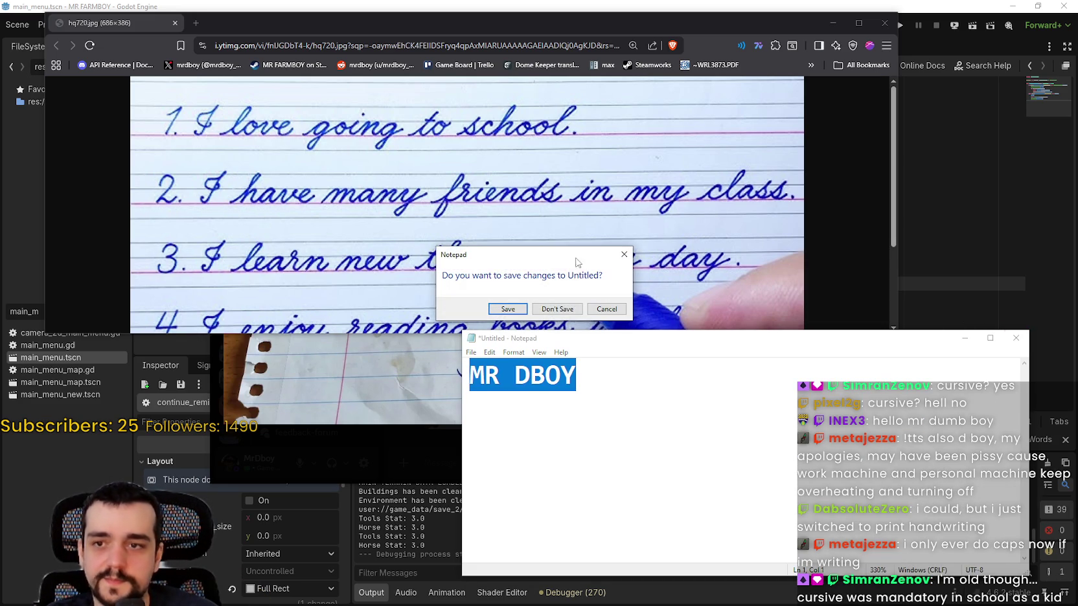
Step: Discard the unsaved note with Don't Save and close the Brave handwriting-image window
{"action": "left_click", "coordinate": [544, 311]}
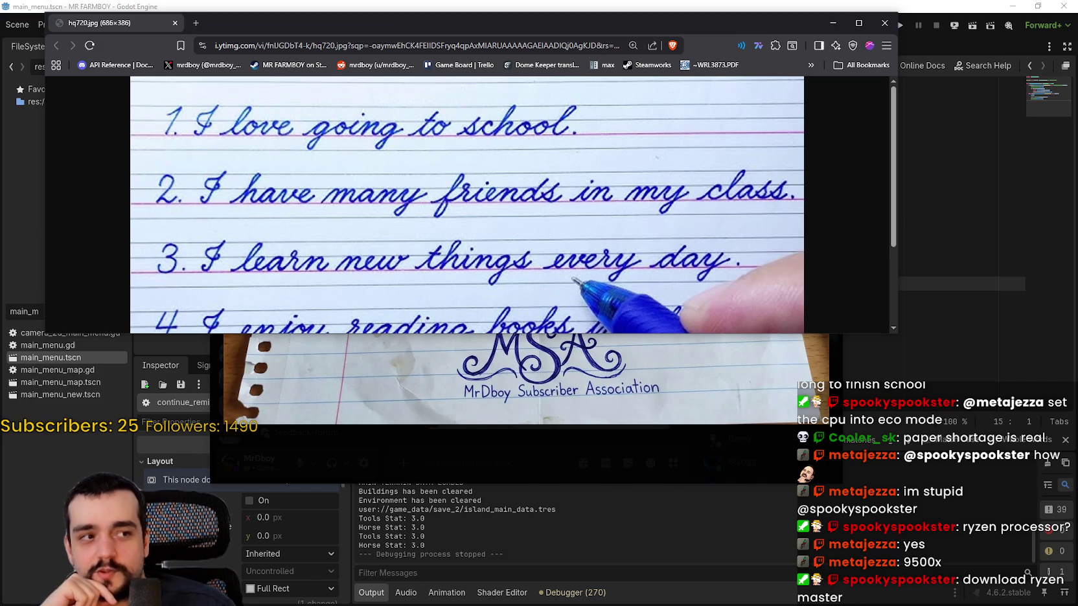
{"action": "left_click", "coordinate": [884, 24]}
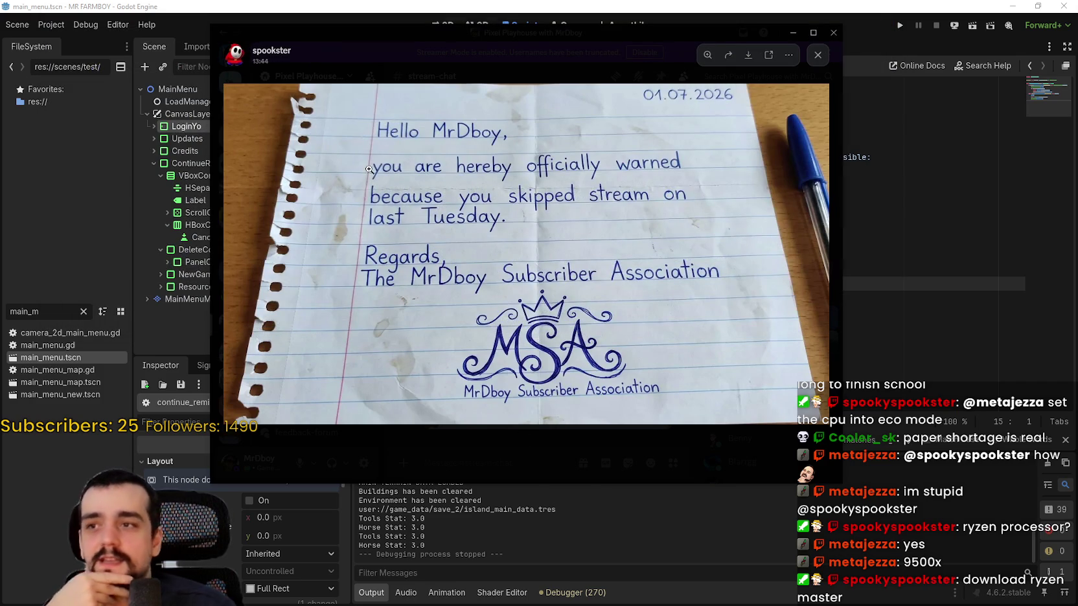
Step: Repeatedly open the Discord letter image full size, zoom in and out, and close it
{"action": "left_click", "coordinate": [407, 163]}
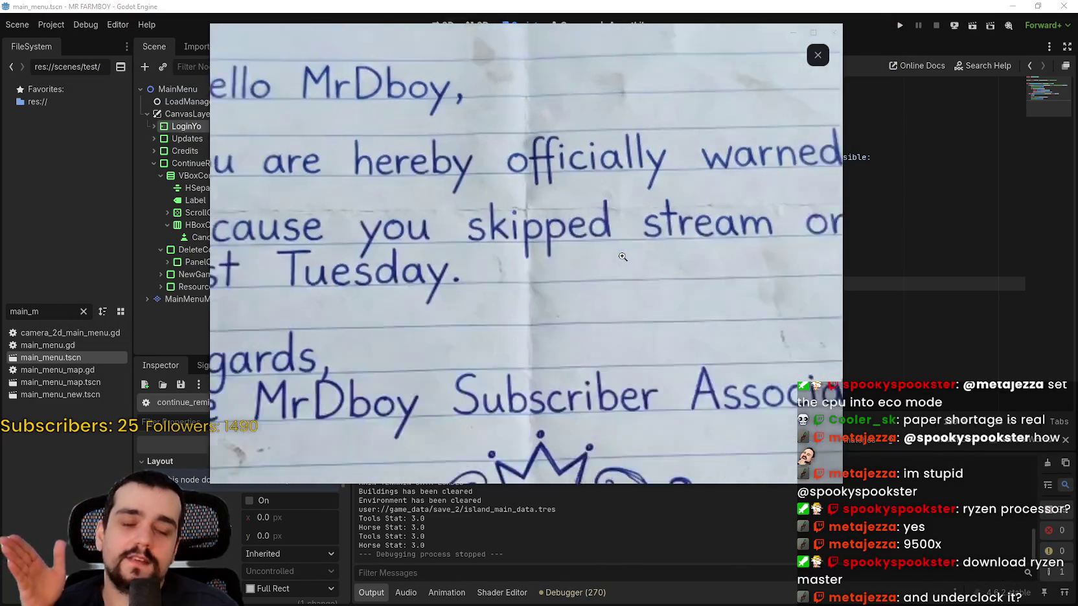
{"action": "left_click", "coordinate": [622, 254]}
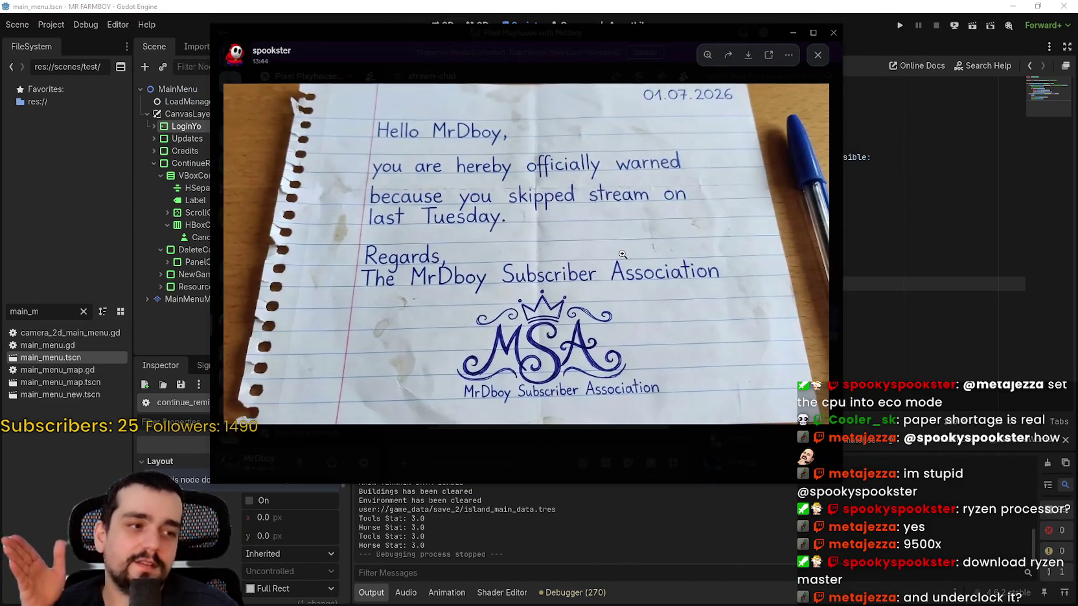
{"action": "left_click", "coordinate": [528, 463]}
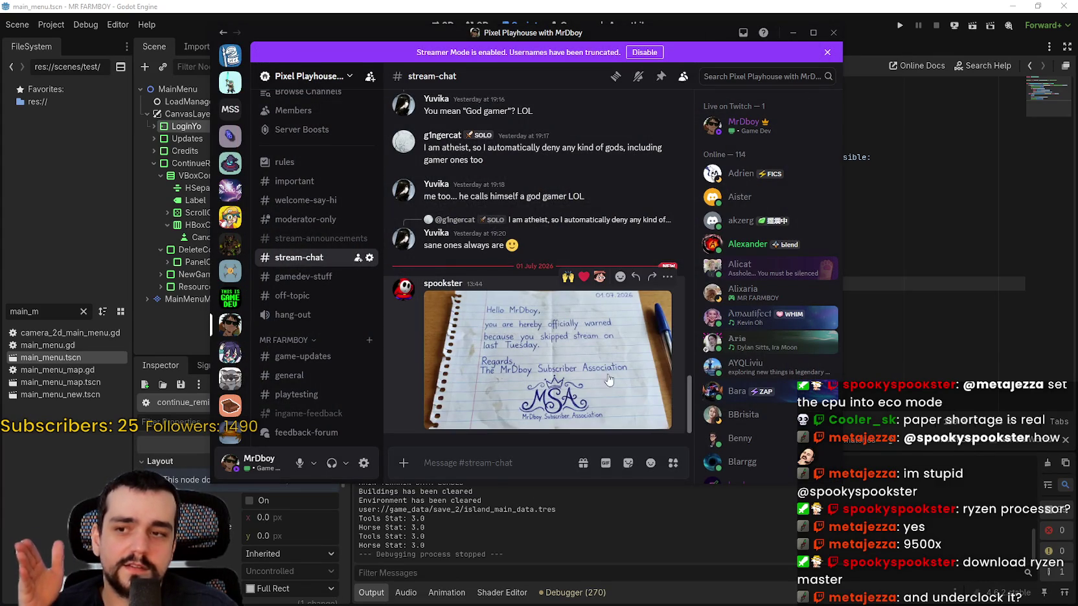
{"action": "left_click", "coordinate": [542, 360]}
{"action": "left_click", "coordinate": [562, 202]}
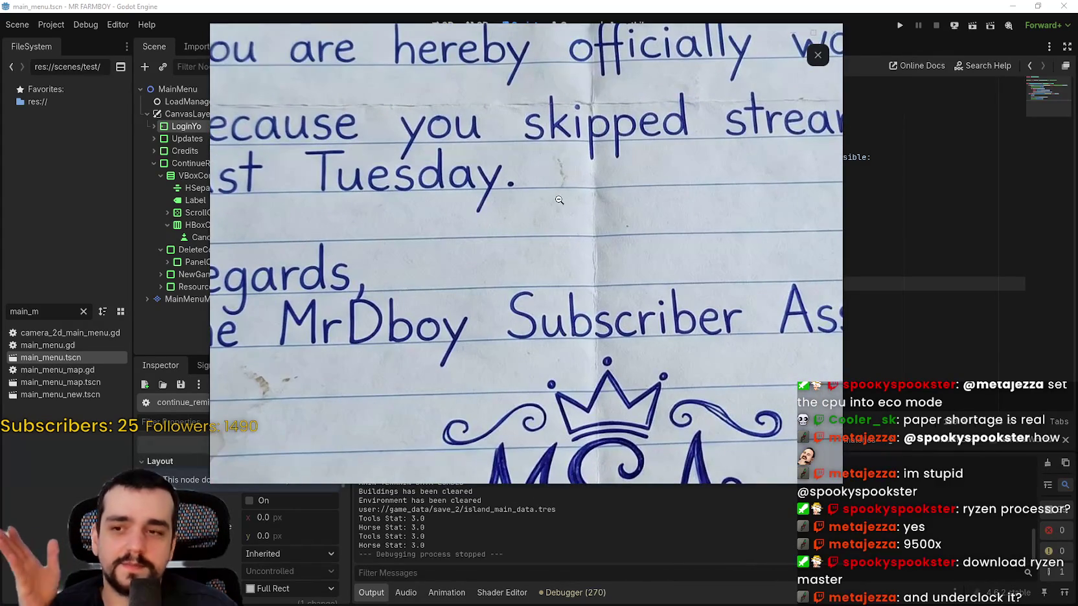
{"action": "left_click", "coordinate": [568, 203]}
{"action": "left_click", "coordinate": [557, 460]}
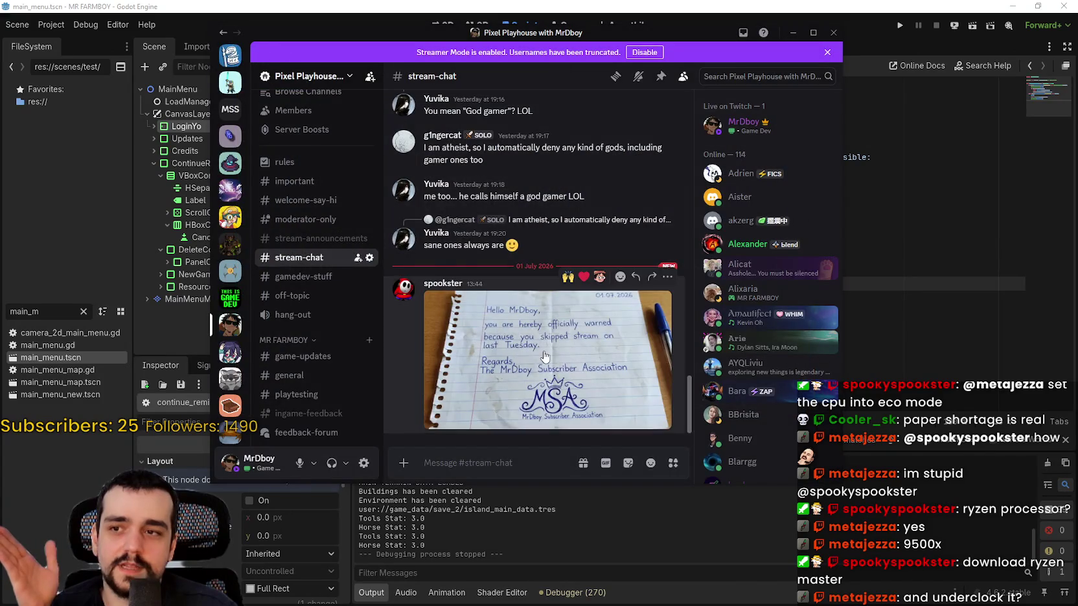
{"action": "left_click", "coordinate": [541, 333]}
{"action": "left_click", "coordinate": [541, 266]}
{"action": "left_click", "coordinate": [531, 259]}
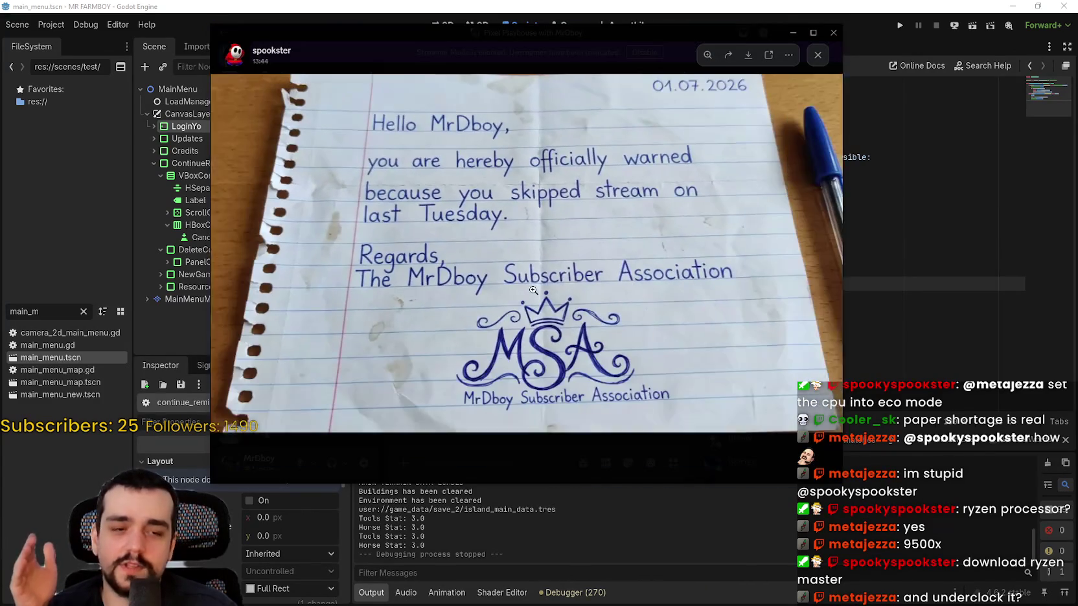
{"action": "left_click", "coordinate": [586, 445]}
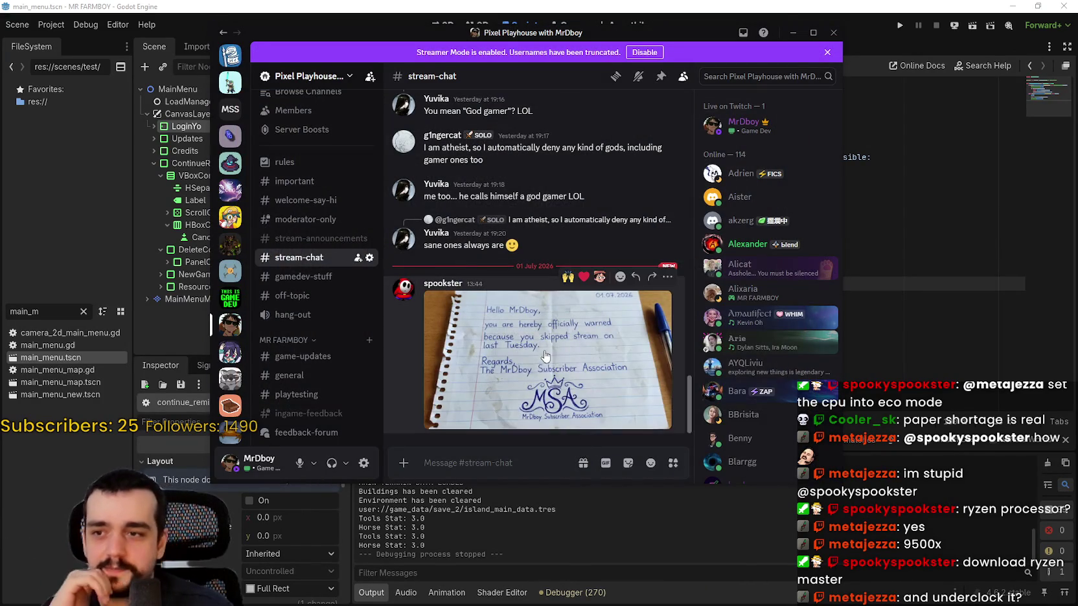
{"action": "left_click", "coordinate": [542, 355]}
{"action": "left_click", "coordinate": [488, 452]}
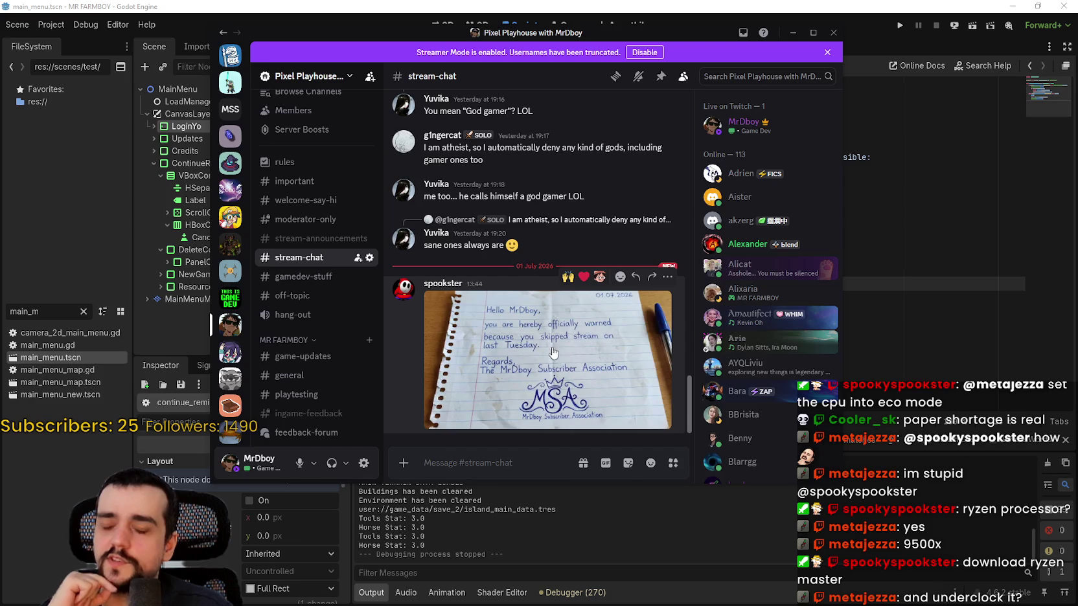
Step: Open and zoom the letter once more, close the viewer, and switch back to Godot
{"action": "double_click", "coordinate": [614, 304]}
{"action": "left_click", "coordinate": [565, 214]}
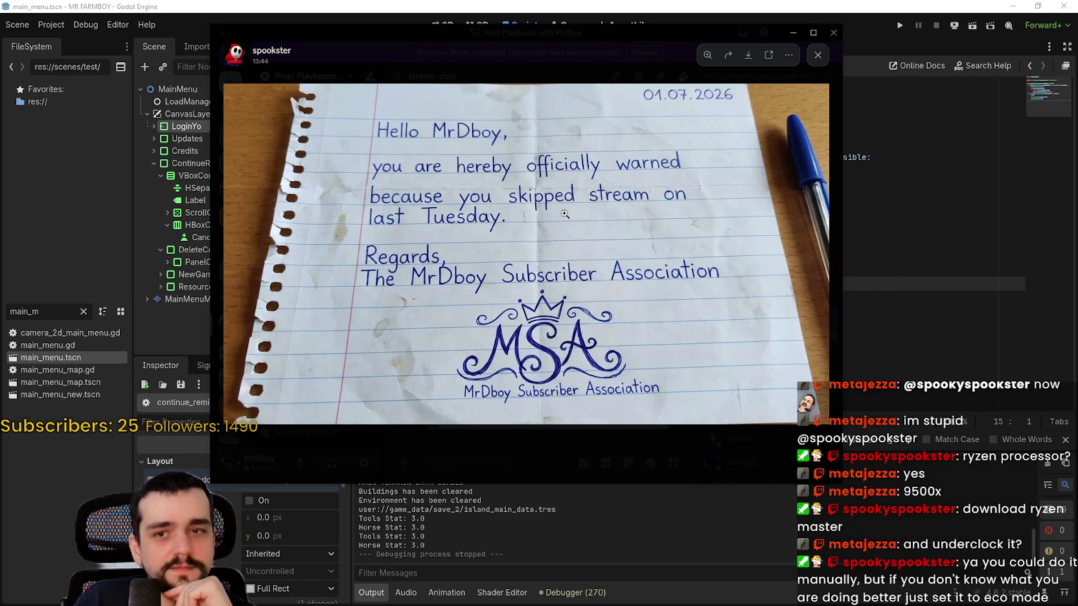
{"action": "left_click", "coordinate": [524, 446]}
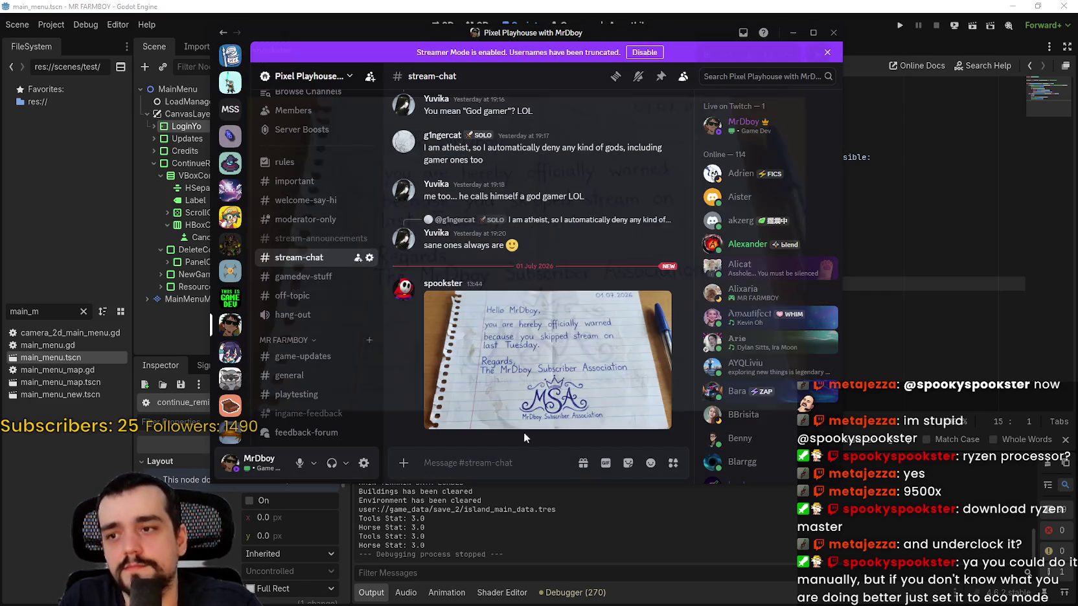
{"action": "key", "text": "alt+Tab"}
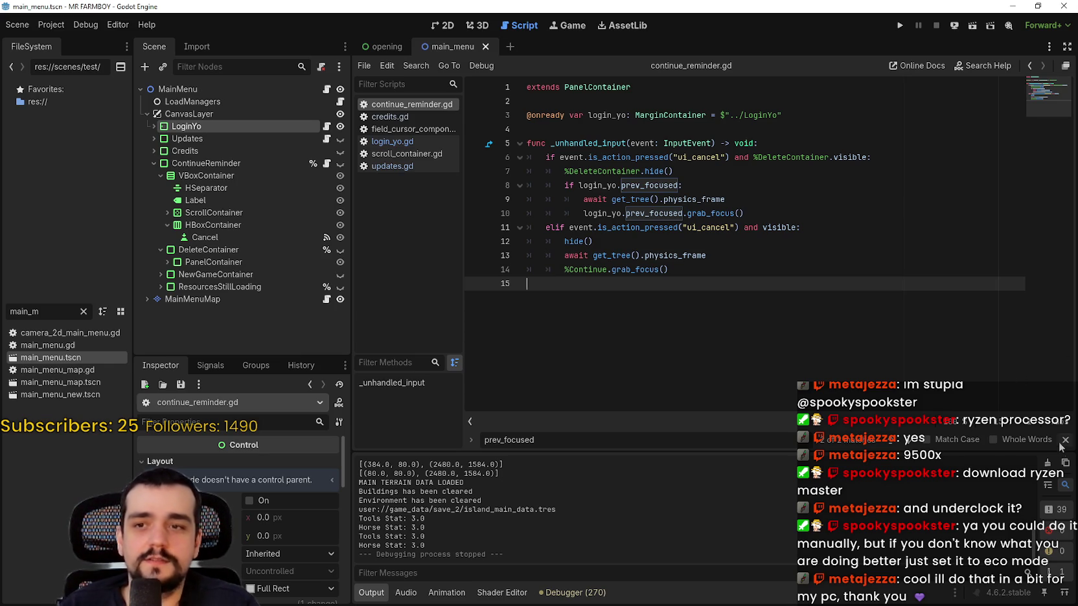
Step: Save continue_reminder.gd and launch MR FARMBOY with Run Project
{"action": "left_click", "coordinate": [1066, 441]}
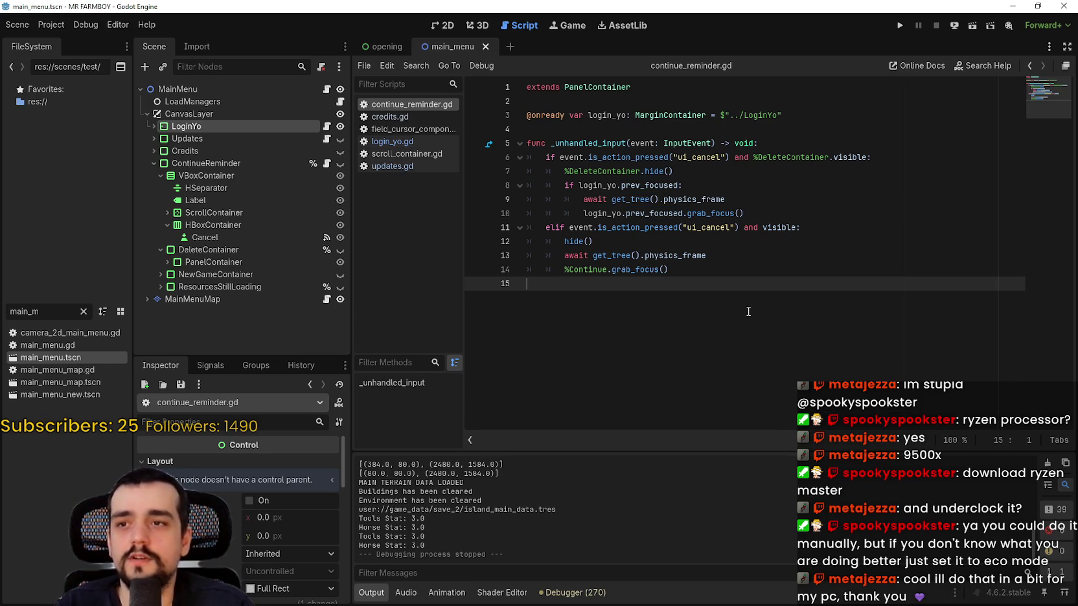
{"action": "key", "text": "ctrl+s"}
{"action": "left_click", "coordinate": [796, 207]}
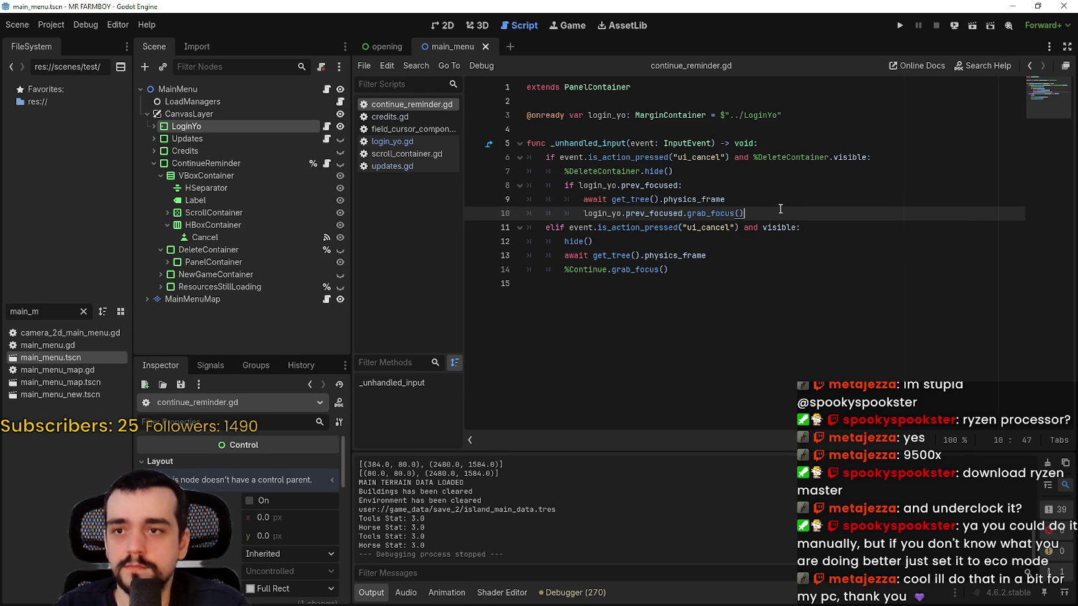
{"action": "left_click", "coordinate": [901, 25]}
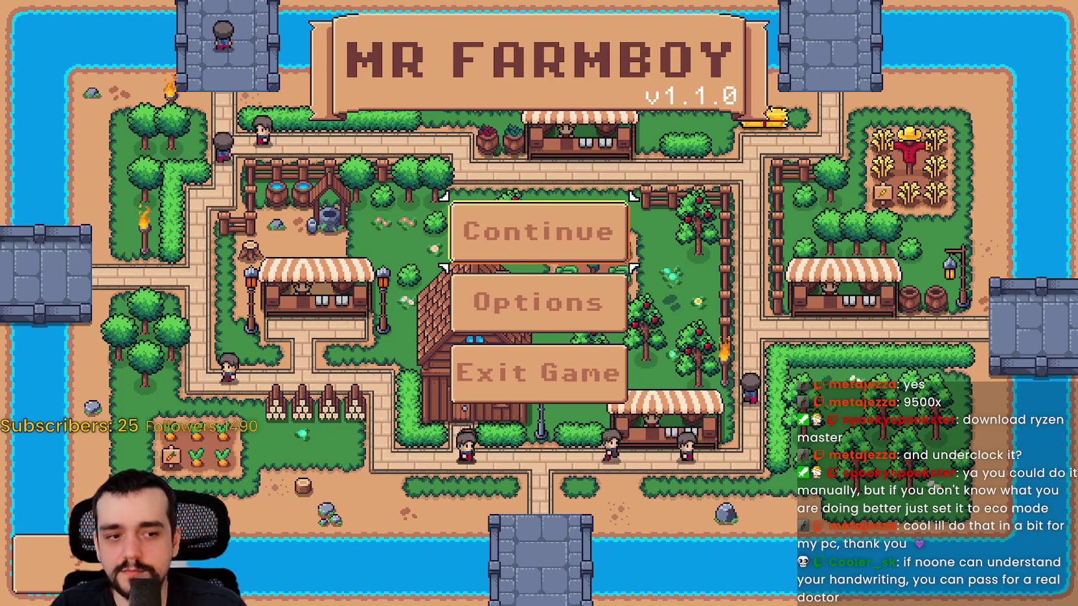
Step: Jot 'This is a rock' lines in the Notepad scratch note, then close it without saving
{"action": "mouse_move", "coordinate": [697, 338]}
{"action": "left_mouse_down"}
{"action": "mouse_move", "coordinate": [735, 112]}
{"action": "mouse_move", "coordinate": [777, 110]}
{"action": "left_mouse_up"}
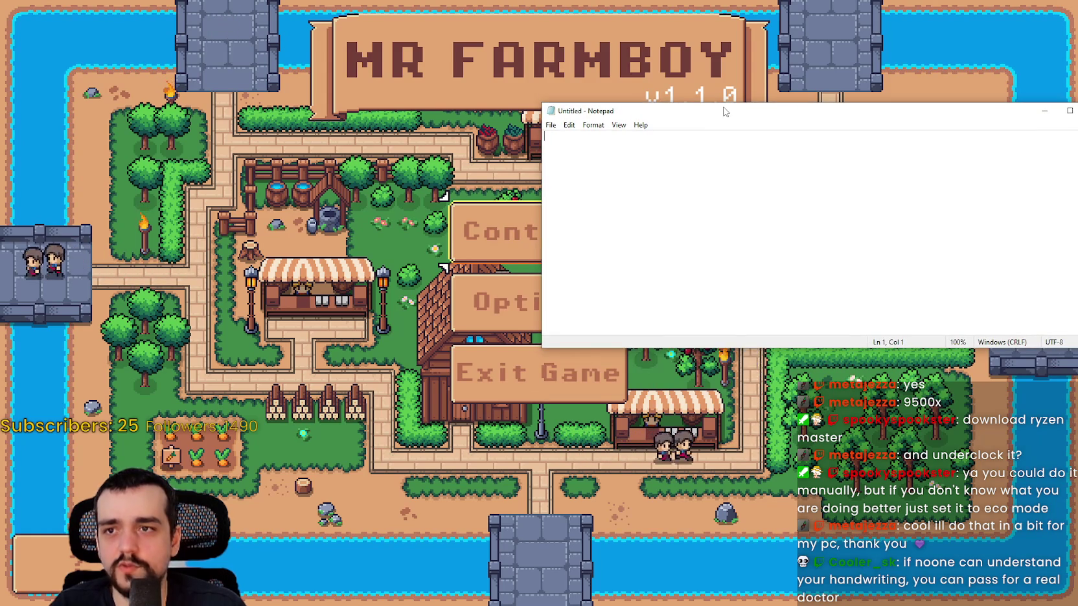
{"action": "left_click_drag", "start_coordinate": [709, 105], "coordinate": [803, 141]}
{"action": "type", "text": "This is a ro"}
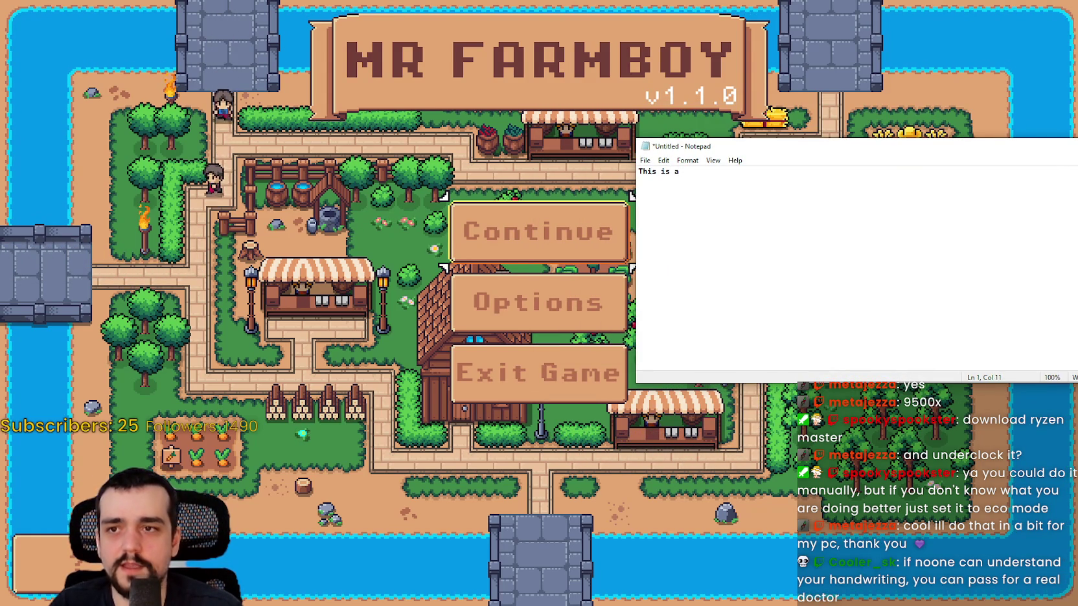
{"action": "type", "text": "ckk"}
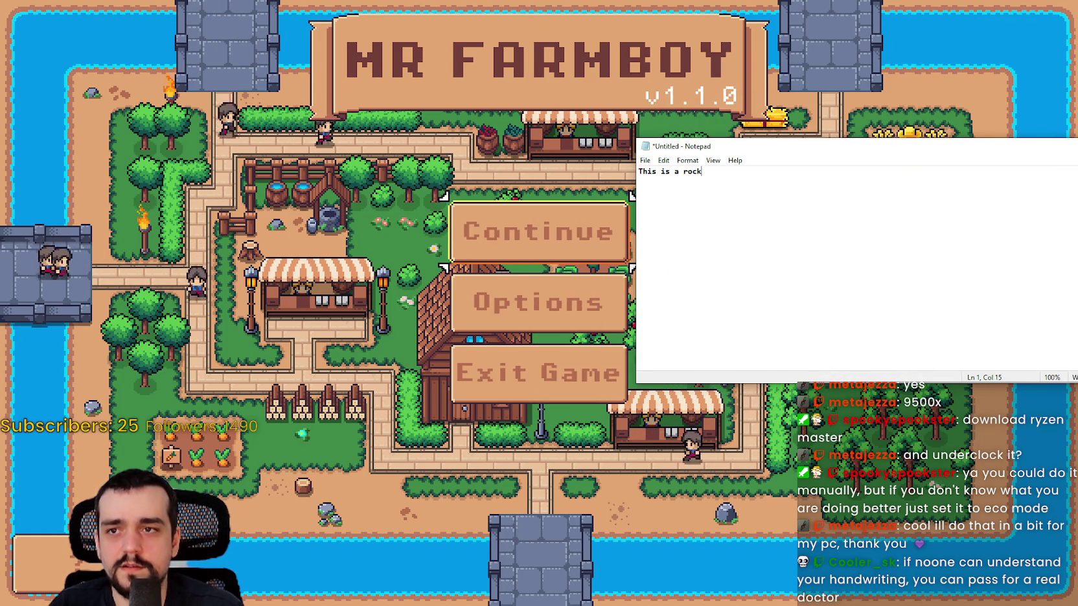
{"action": "scroll", "coordinate": [775, 175], "scroll_direction": "up", "scroll_amount": 13, "text": "ctrl"}
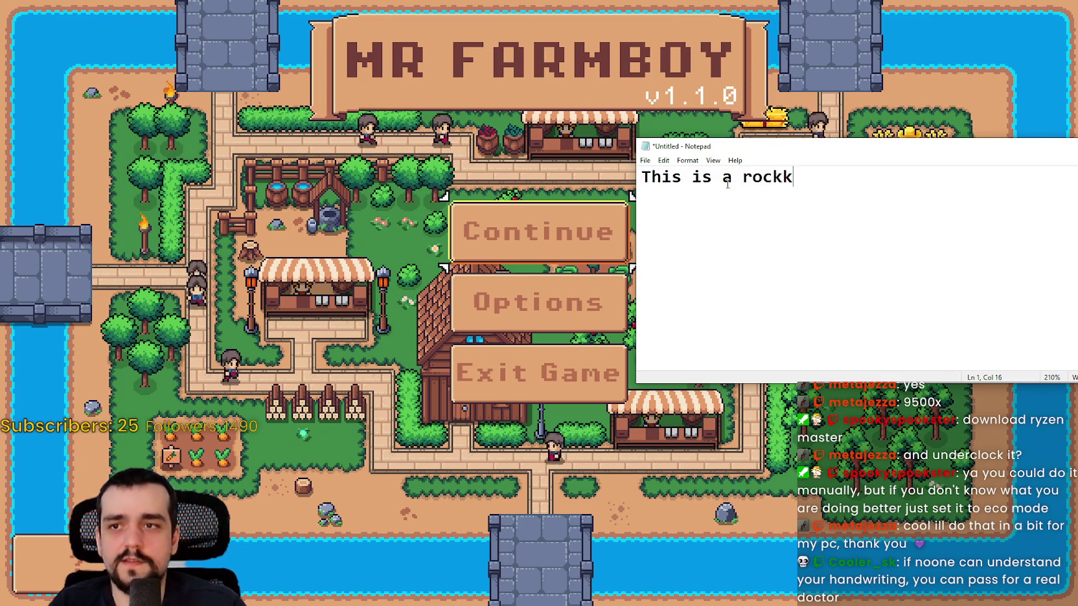
{"action": "key", "text": "Return"}
{"action": "key", "text": "Return"}
{"action": "type", "text": "Th"}
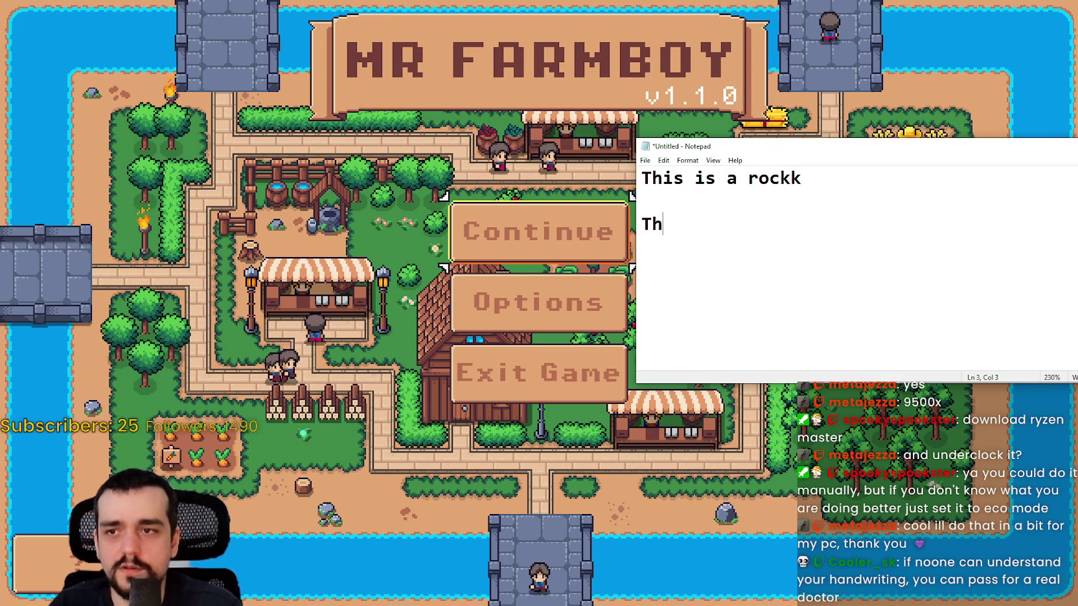
{"action": "type", "text": "is is "}
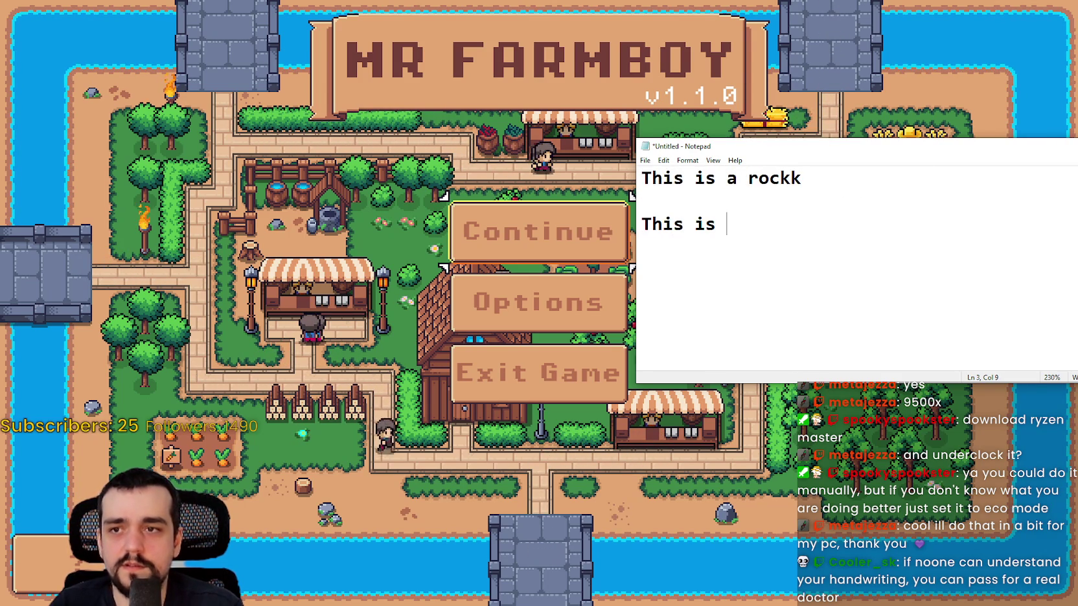
{"action": "type", "text": "a is a rock"}
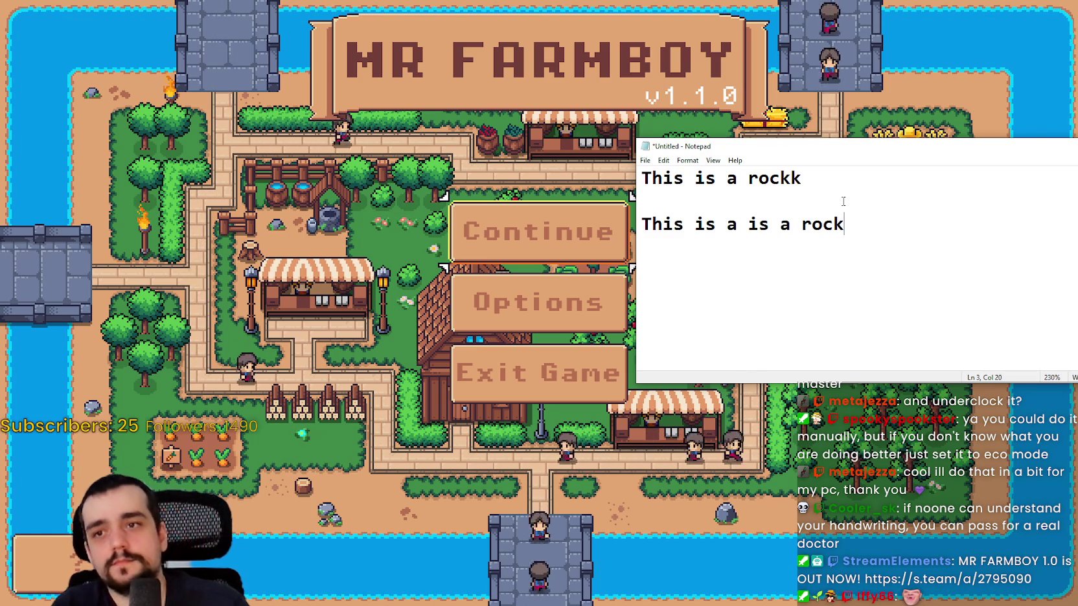
{"action": "key", "text": "alt+F4"}
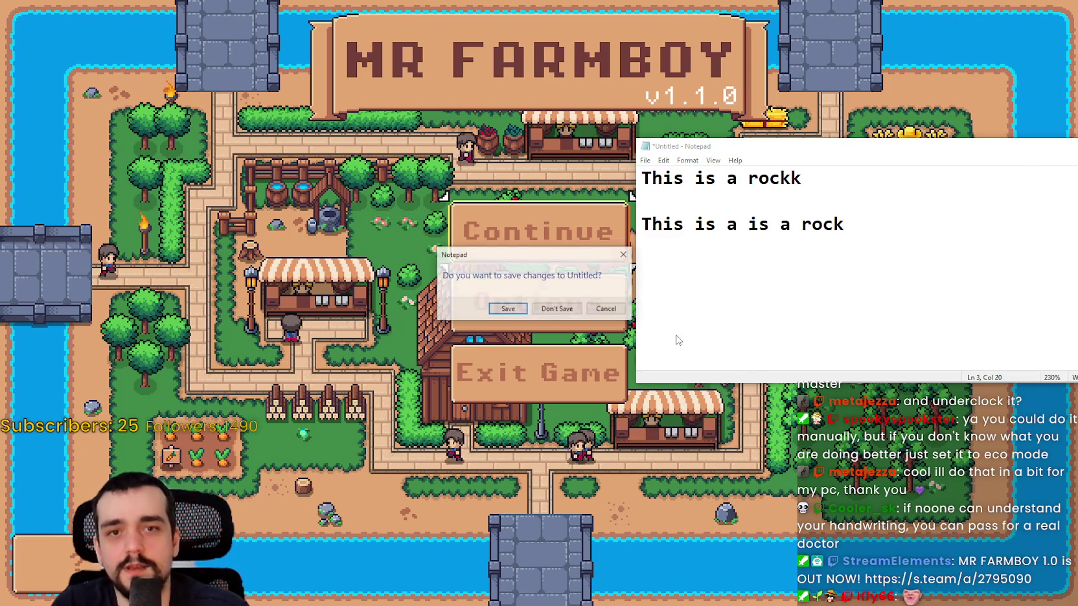
{"action": "left_click", "coordinate": [556, 309]}
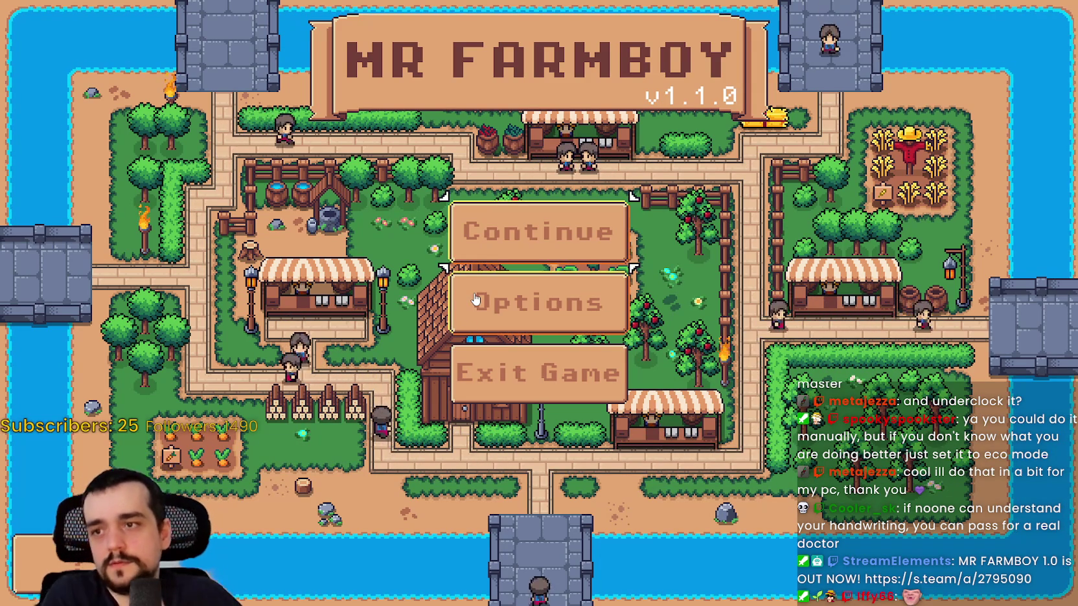
{"action": "key", "text": "Return"}
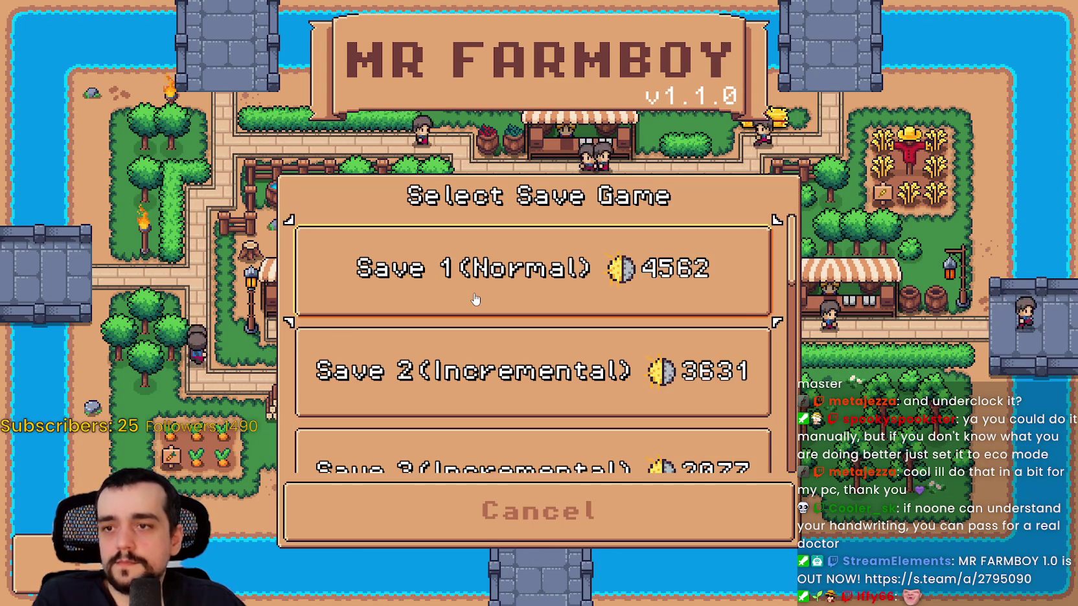
{"action": "key", "text": "Return"}
{"action": "key", "text": "Right"}
{"action": "key", "text": "Return"}
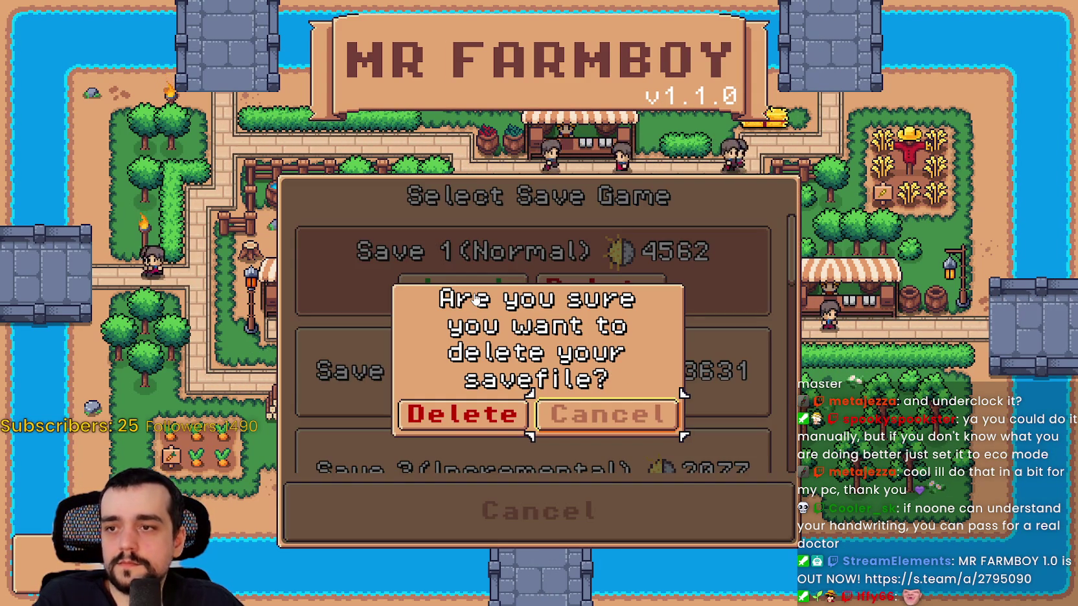
{"action": "key", "text": "Return"}
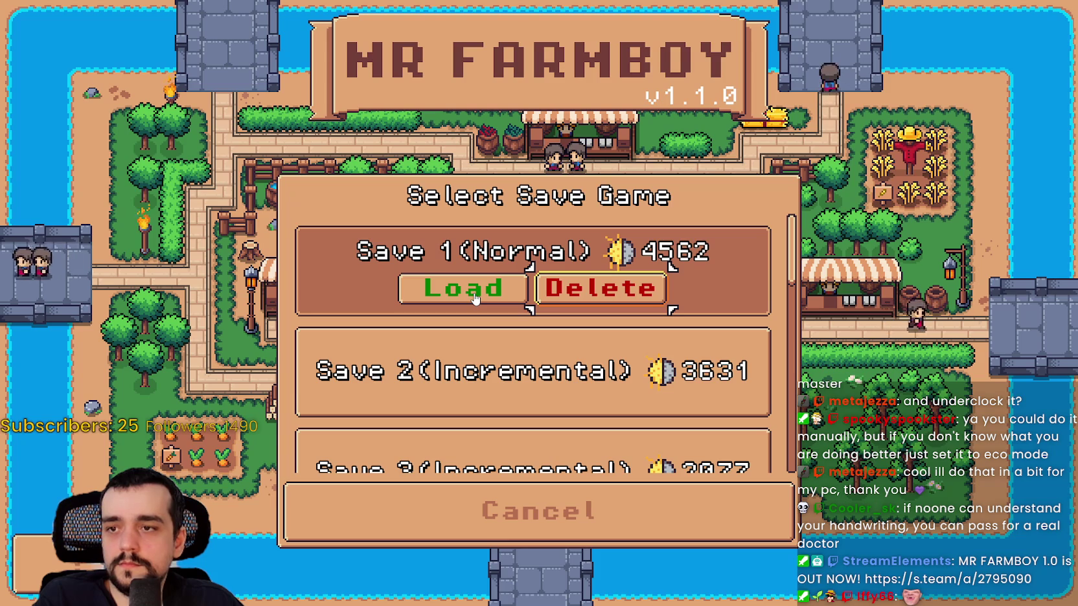
{"action": "key", "text": "Return"}
{"action": "key", "text": "Return"}
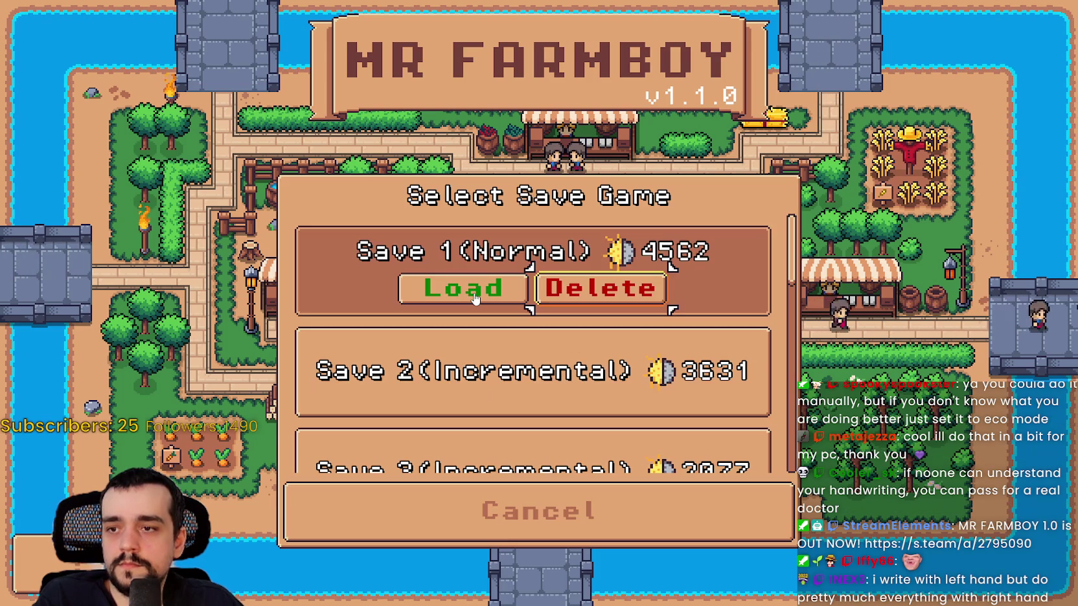
{"action": "key", "text": "Down"}
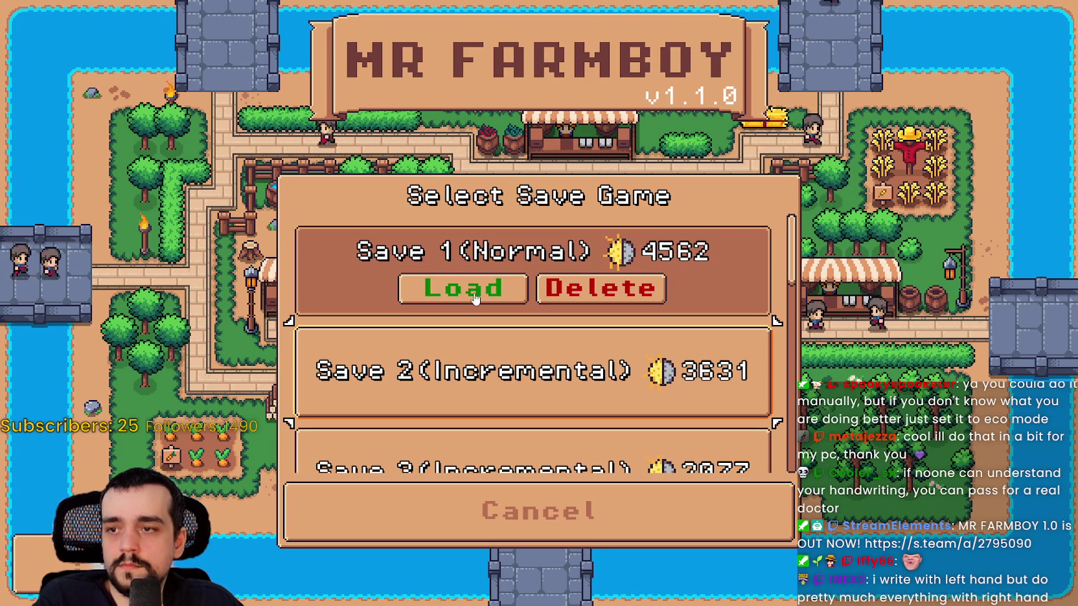
{"action": "key", "text": "Return"}
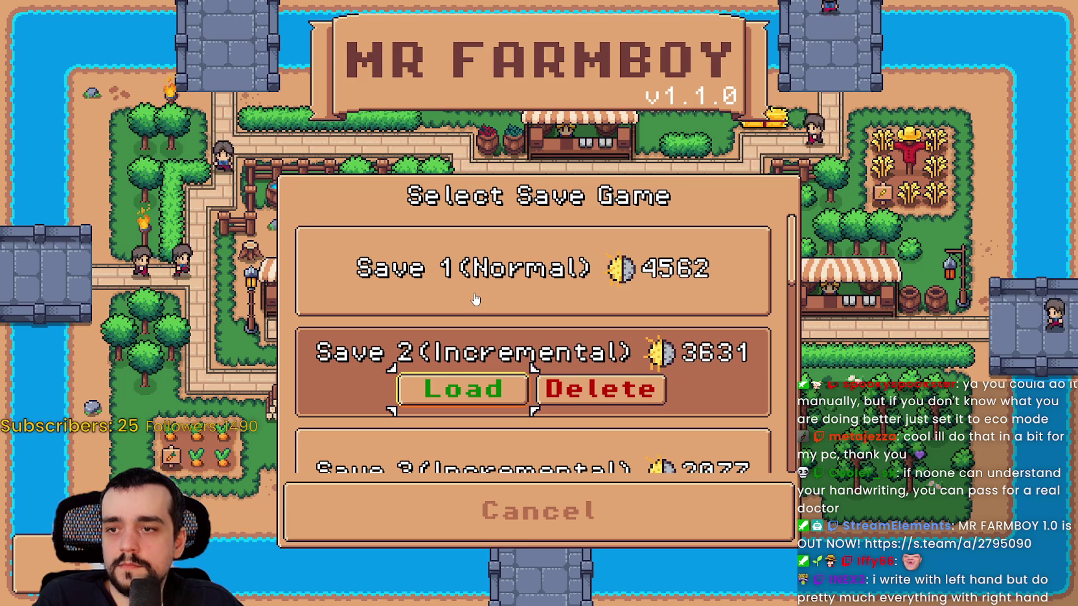
{"action": "key", "text": "Escape"}
{"action": "key", "text": "Return"}
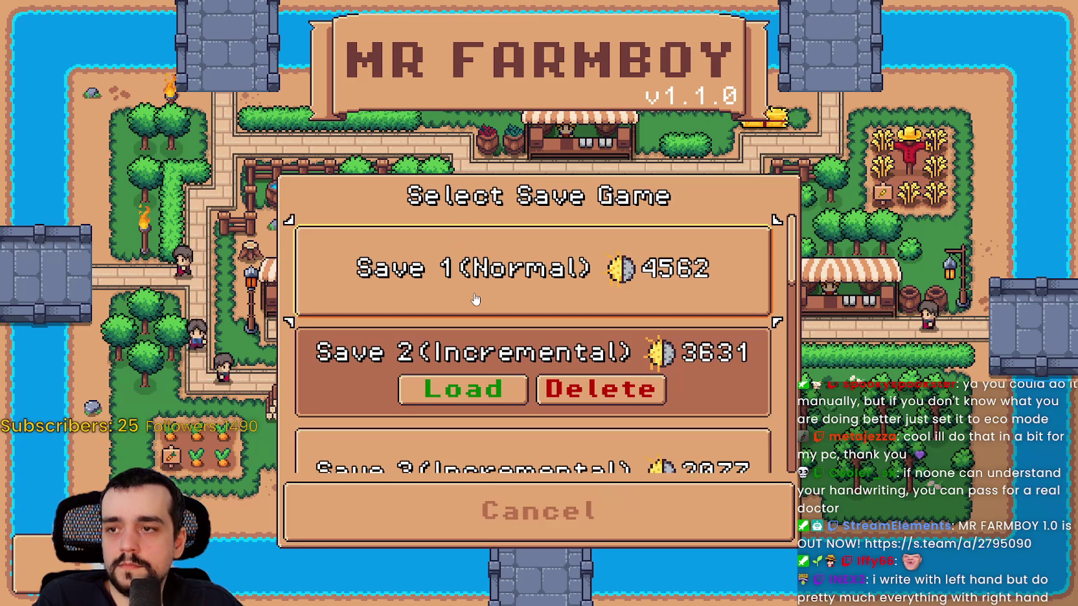
{"action": "key", "text": "Up"}
{"action": "key", "text": "Return"}
{"action": "key", "text": "Down"}
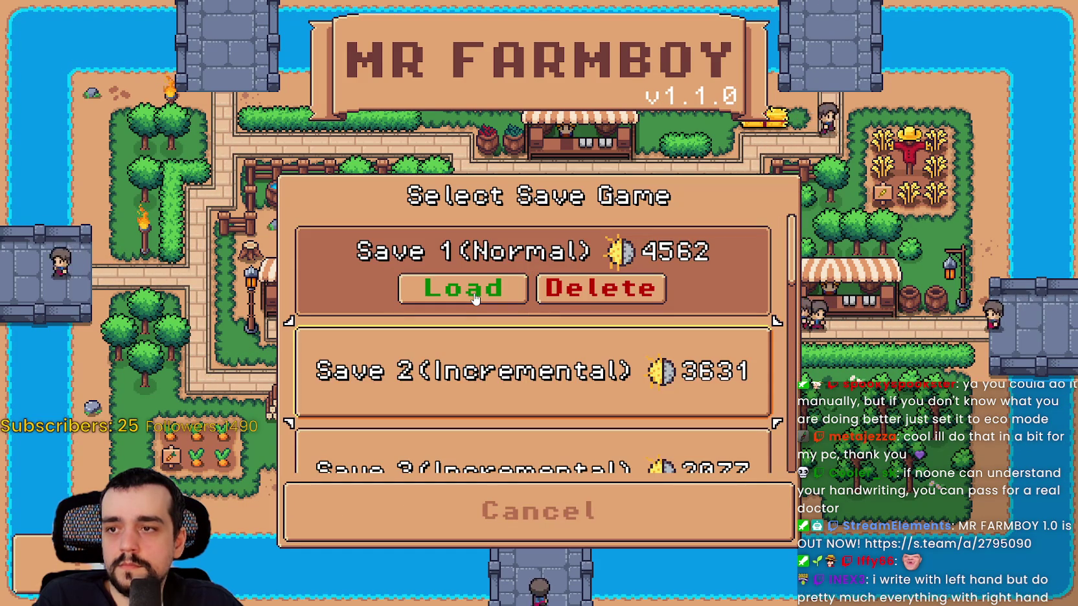
{"action": "key", "text": "Return"}
{"action": "key", "text": "Right"}
{"action": "key", "text": "Return"}
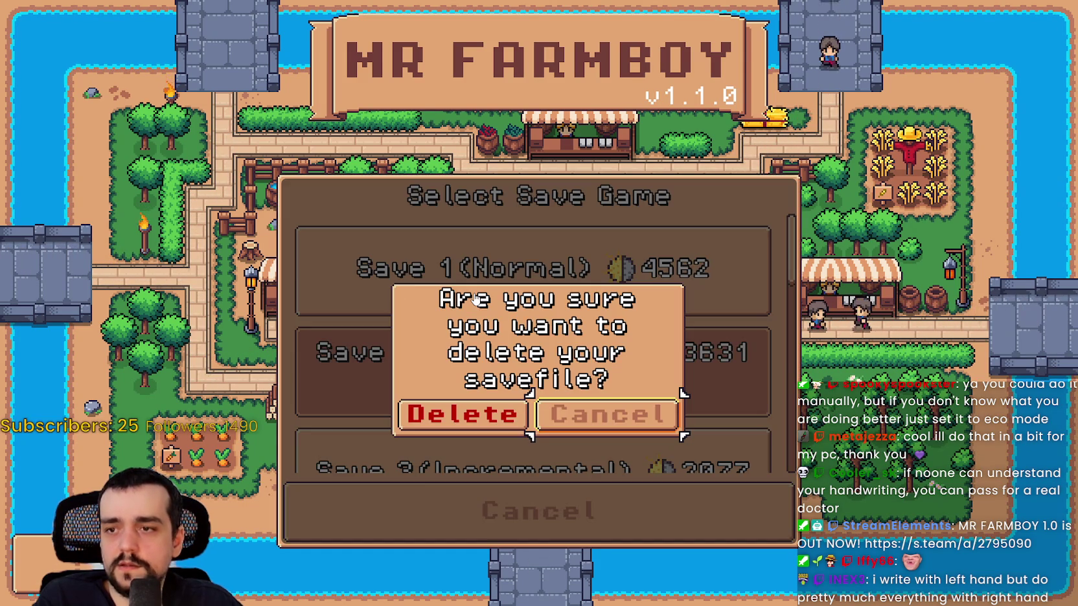
{"action": "key", "text": "Return"}
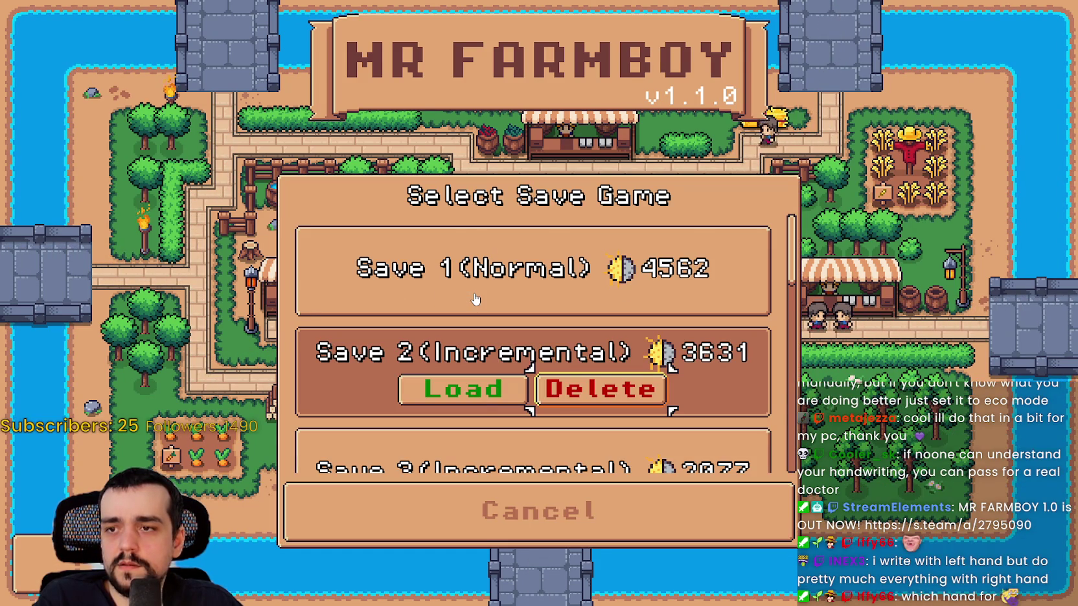
{"action": "key", "text": "Escape"}
{"action": "key", "text": "Return"}
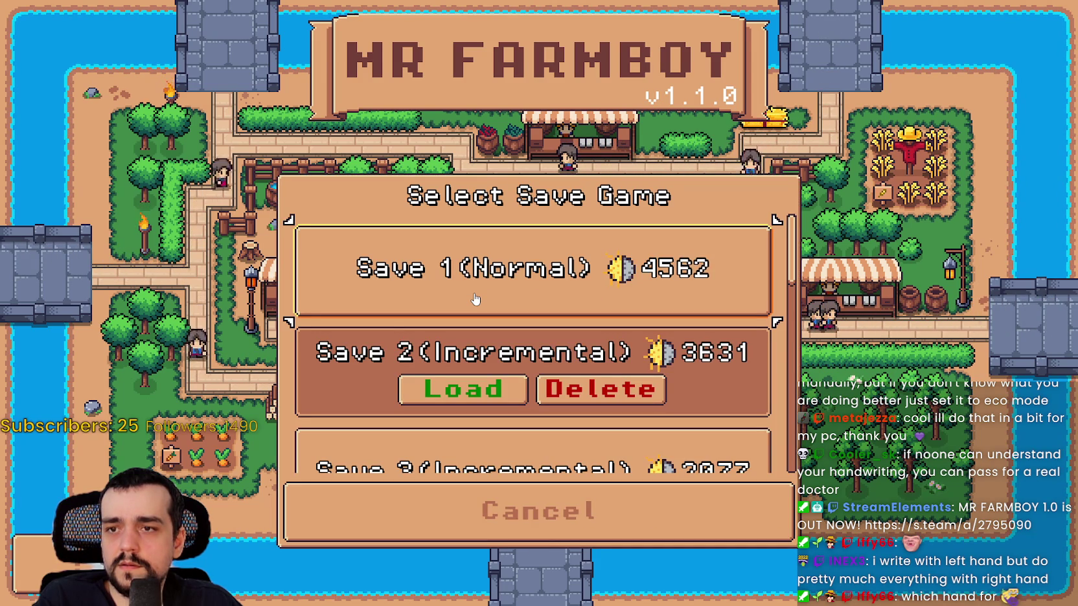
{"action": "left_click", "coordinate": [475, 298]}
{"action": "key", "text": "Right"}
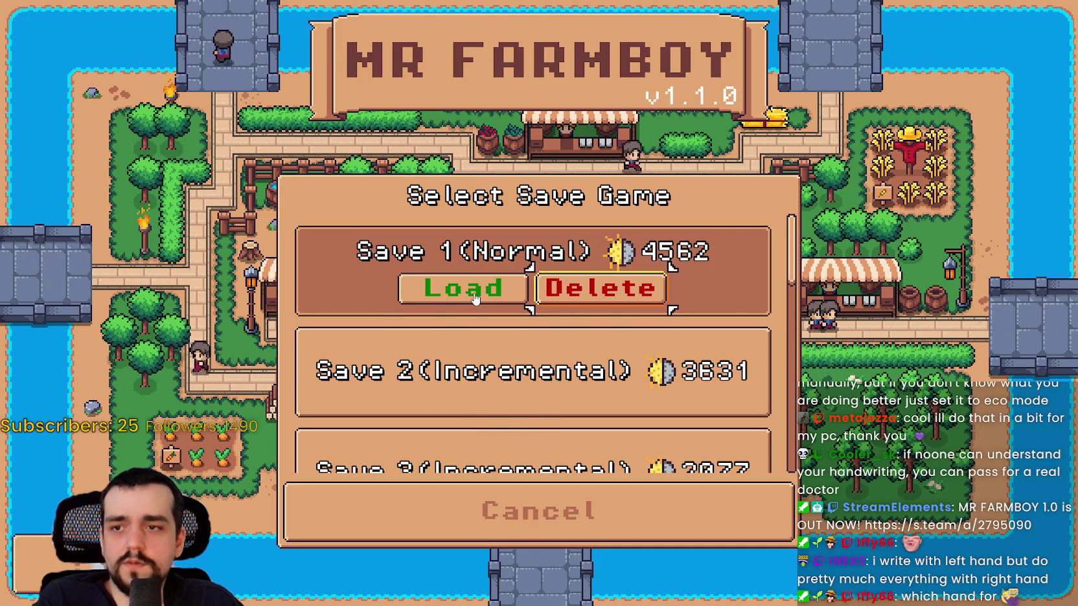
{"action": "key", "text": "Return"}
{"action": "key", "text": "Return"}
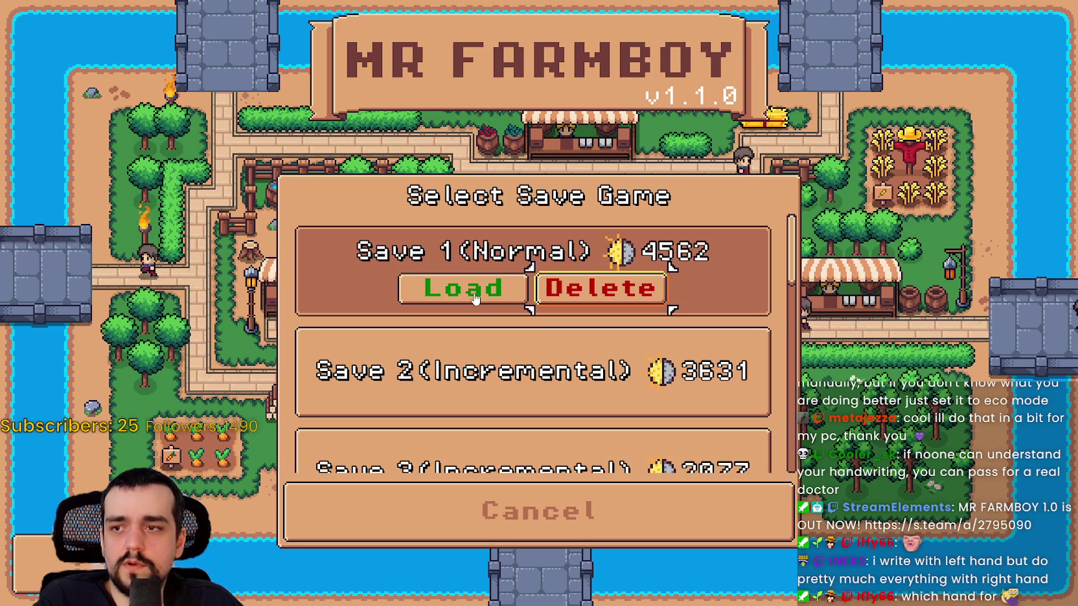
{"action": "key", "text": "Down"}
{"action": "key", "text": "Return"}
{"action": "key", "text": "Right"}
{"action": "key", "text": "Right"}
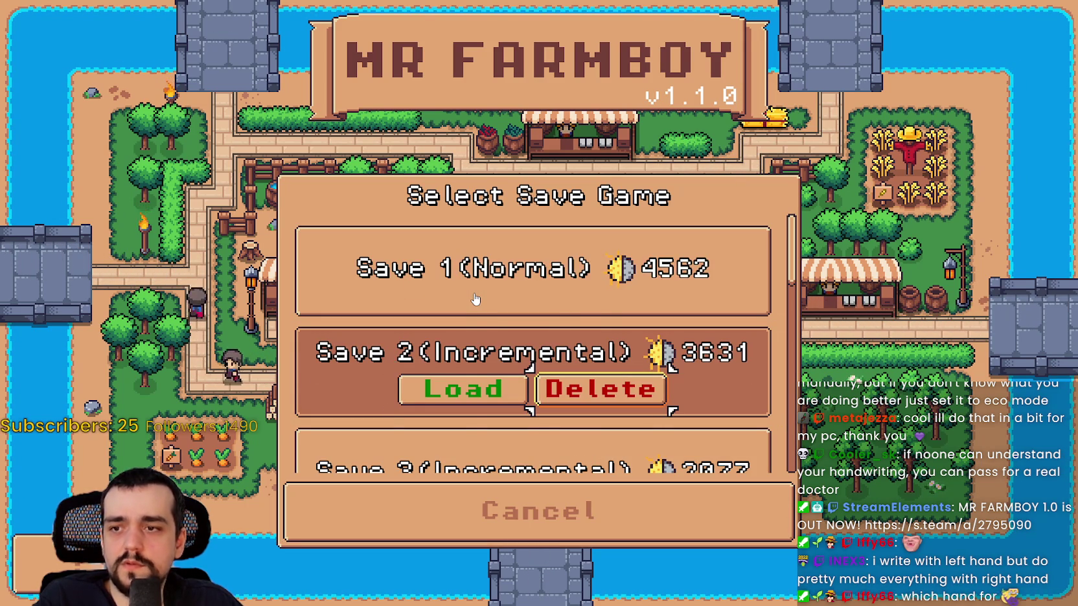
{"action": "key", "text": "Return"}
{"action": "key", "text": "Return"}
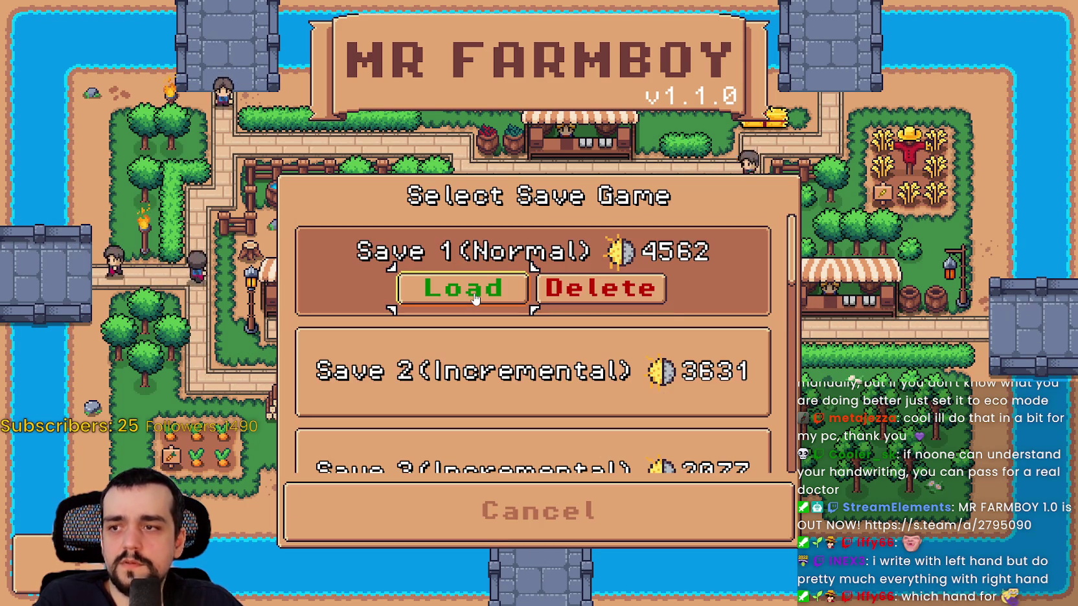
{"action": "key", "text": "Return"}
{"action": "key", "text": "Right"}
{"action": "key", "text": "Return"}
{"action": "key", "text": "Return"}
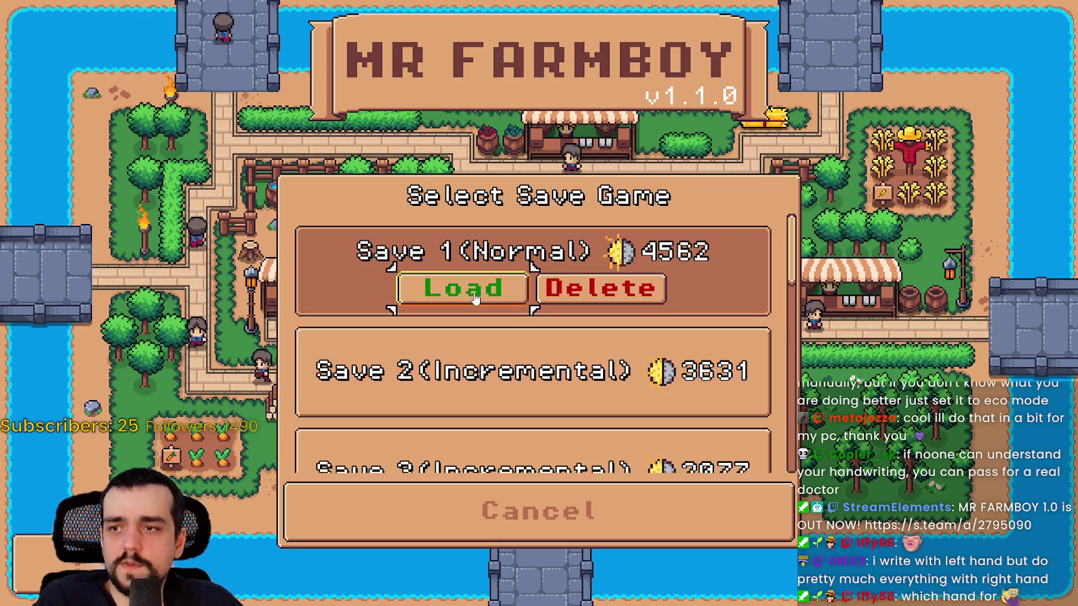
{"action": "key", "text": "Return"}
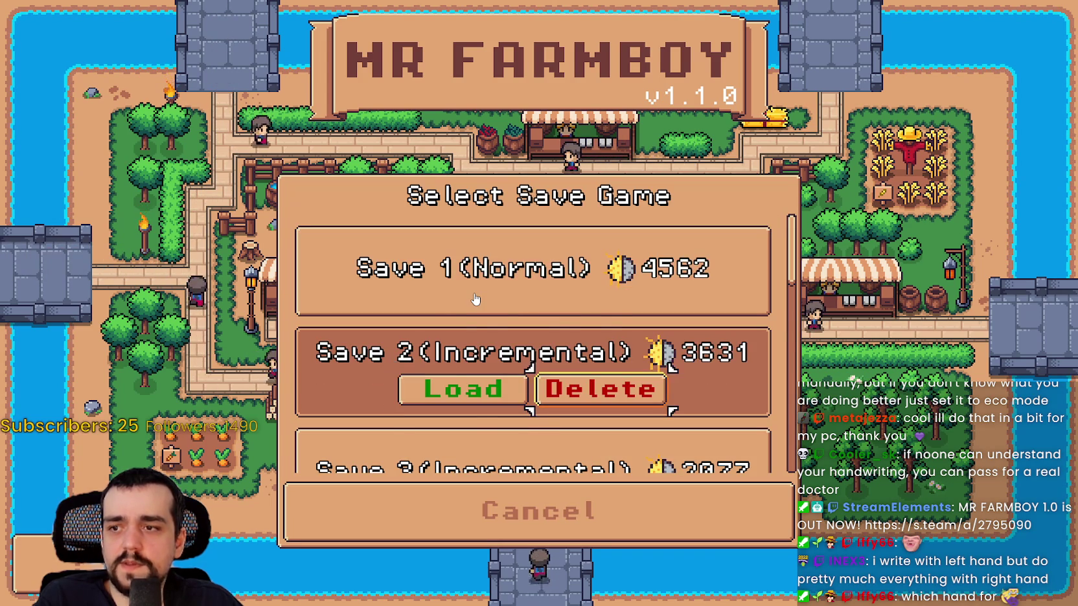
{"action": "key", "text": "Right"}
{"action": "key", "text": "Return"}
{"action": "key", "text": "Return"}
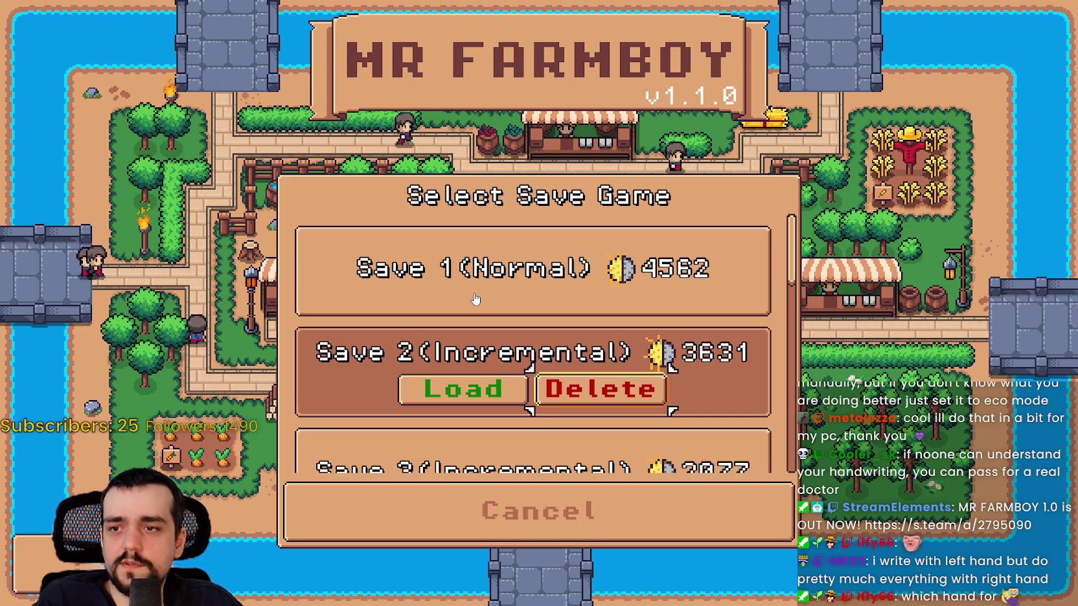
{"action": "key", "text": "Return"}
{"action": "key", "text": "Down"}
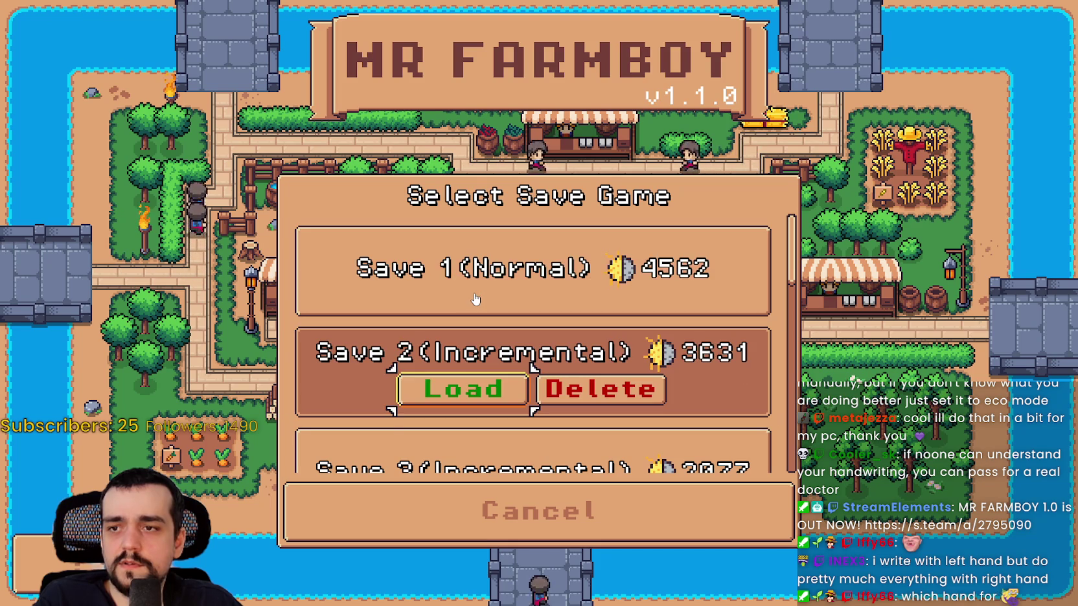
{"action": "key", "text": "Right"}
{"action": "key", "text": "Return"}
{"action": "key", "text": "Escape"}
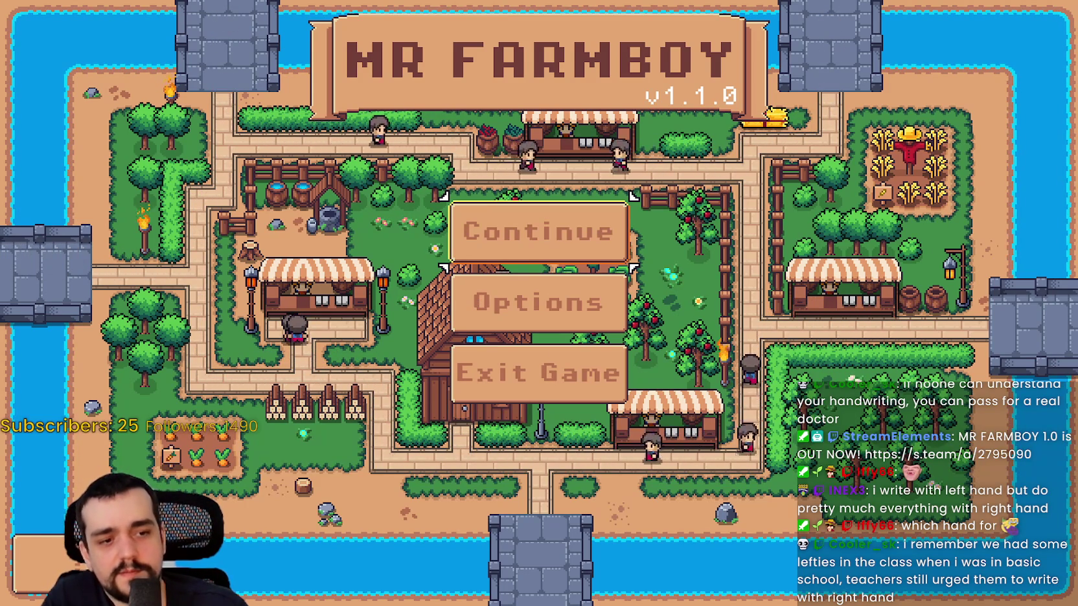
{"action": "key", "text": "alt+Tab"}
{"action": "key", "text": "ctrl+plus"}
{"action": "key", "text": "ctrl+plus"}
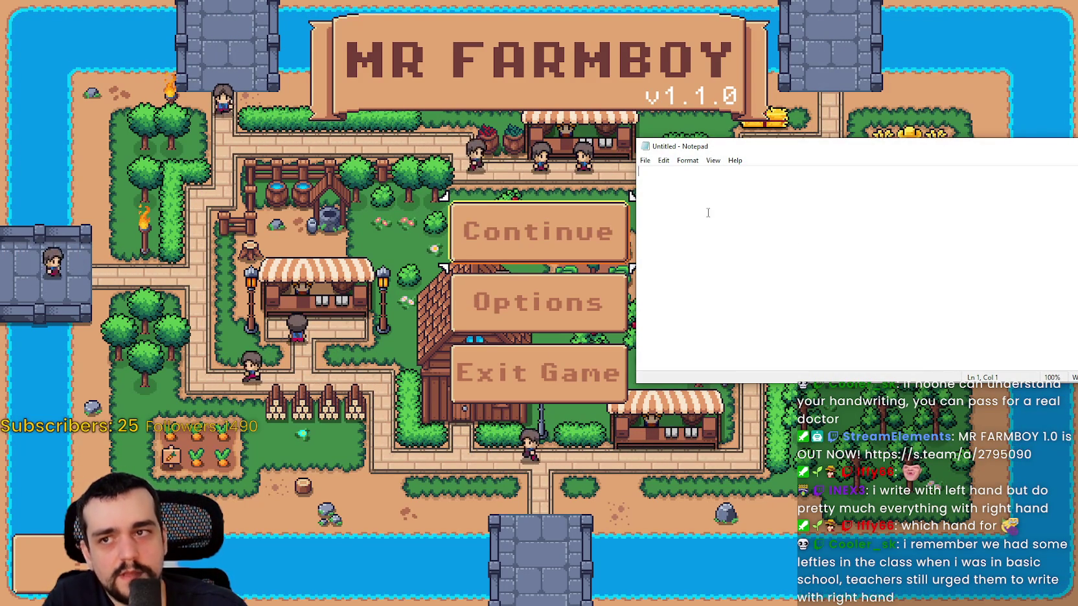
{"action": "key", "text": "ctrl+plus"}
{"action": "key", "text": "ctrl+plus"}
{"action": "key", "text": "ctrl+plus"}
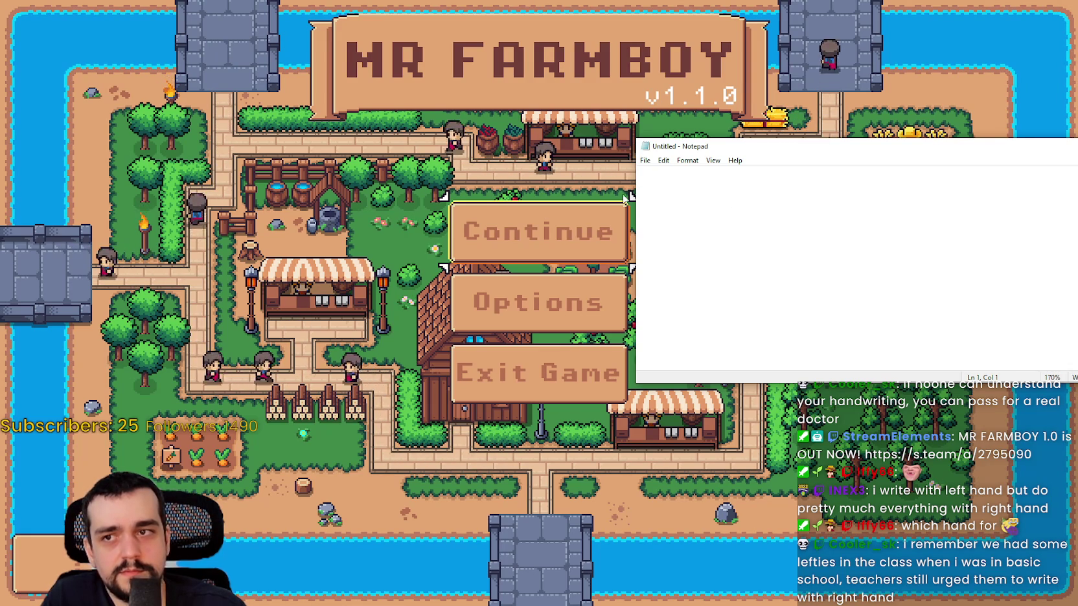
{"action": "key", "text": "alt+Tab"}
{"action": "key", "text": "alt+Tab"}
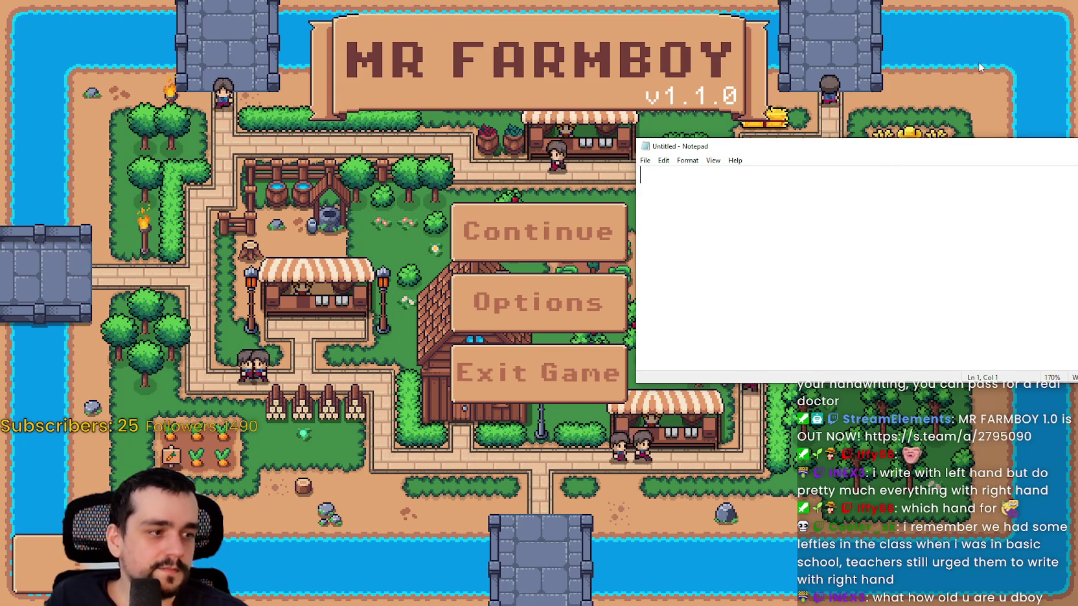
{"action": "key", "text": "alt+Tab"}
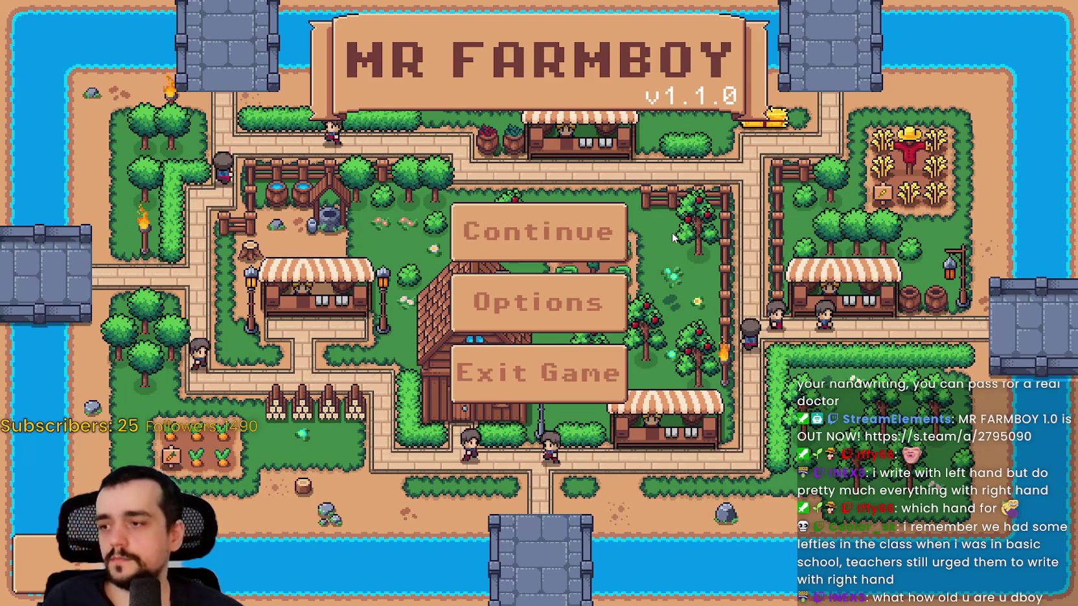
Step: Open the Select Save Game list and step through the save slots with the arrow keys
{"action": "key", "text": "Up"}
{"action": "key", "text": "Up"}
{"action": "key", "text": "Up"}
{"action": "key", "text": "Return"}
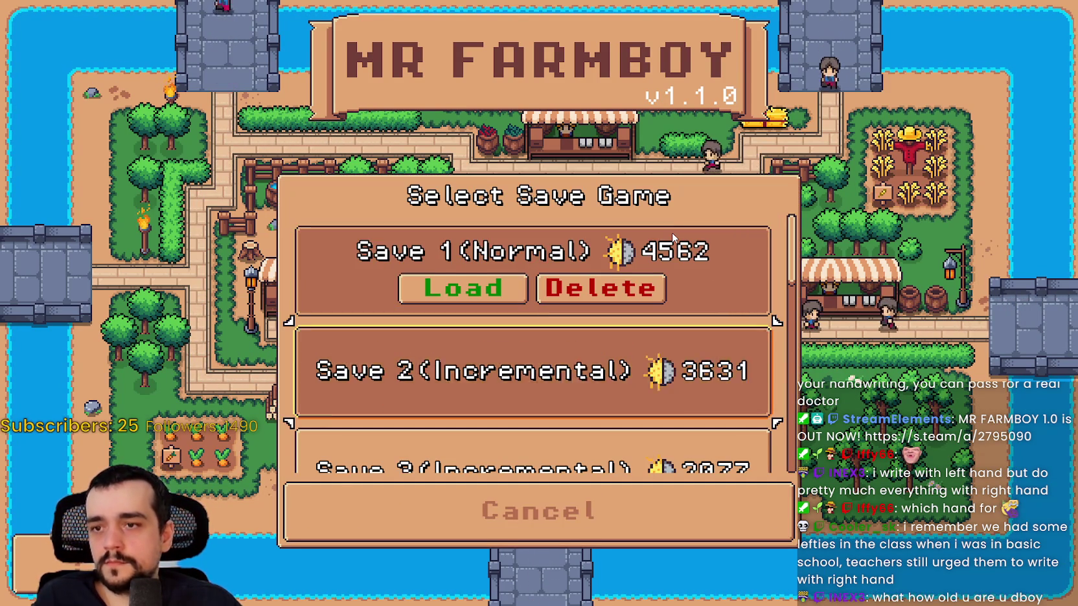
{"action": "key", "text": "Down"}
{"action": "key", "text": "Down"}
{"action": "key", "text": "Down"}
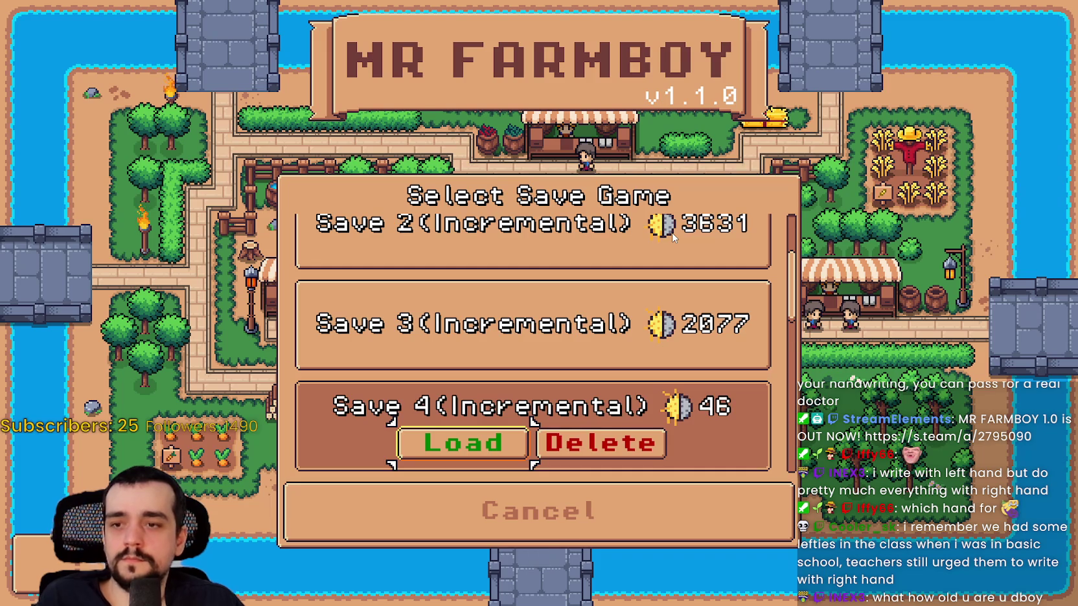
{"action": "key", "text": "Down"}
{"action": "key", "text": "Down"}
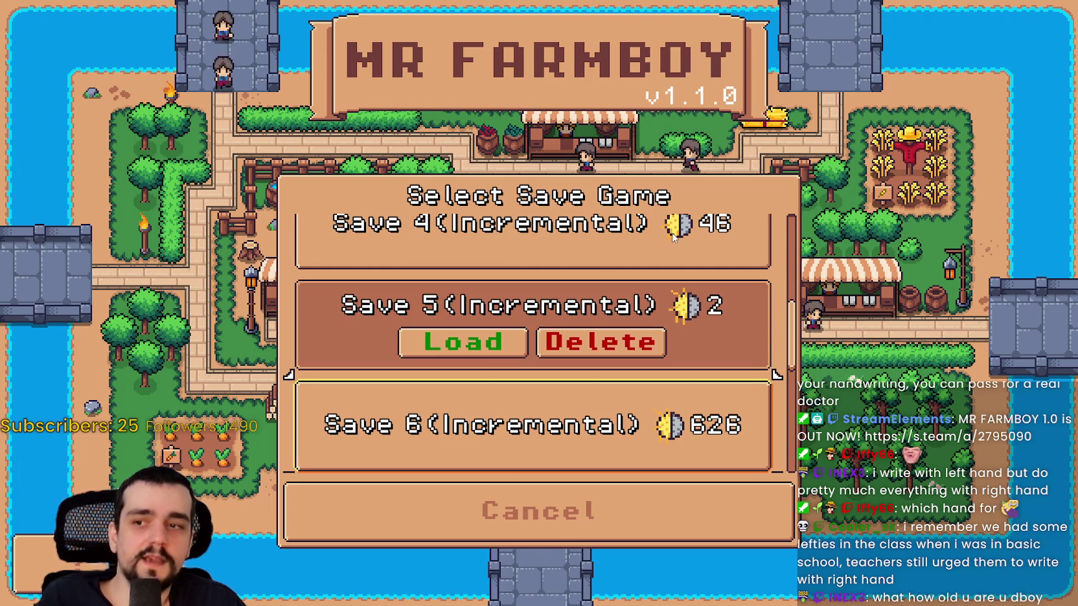
{"action": "key", "text": "Down"}
{"action": "key", "text": "Up"}
{"action": "key", "text": "Up"}
{"action": "key", "text": "Up"}
{"action": "scroll", "coordinate": [672, 238], "scroll_direction": "up", "scroll_amount": 2}
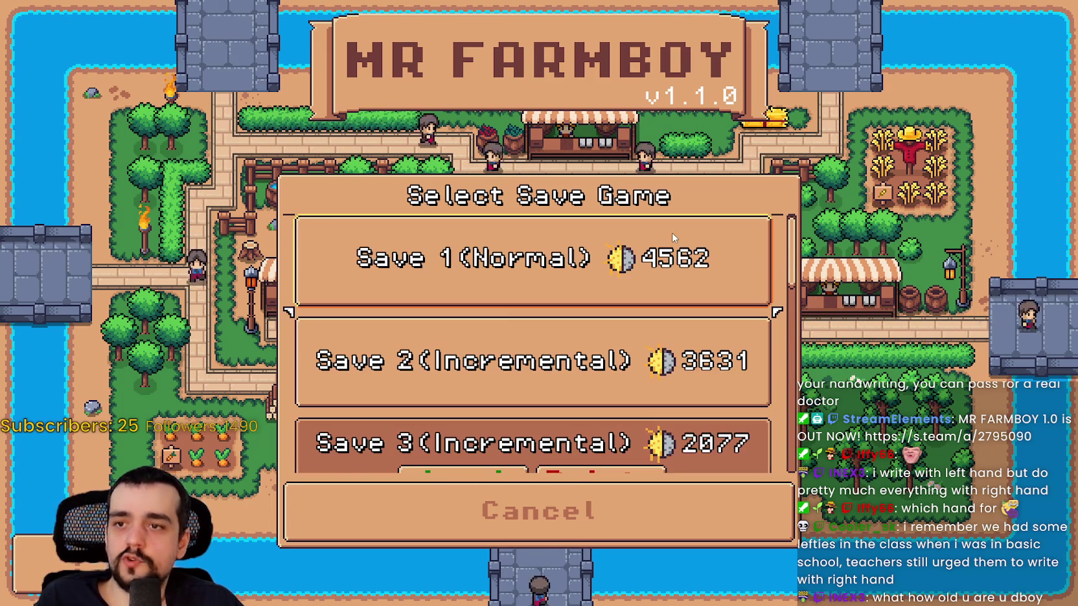
{"action": "key", "text": "Down"}
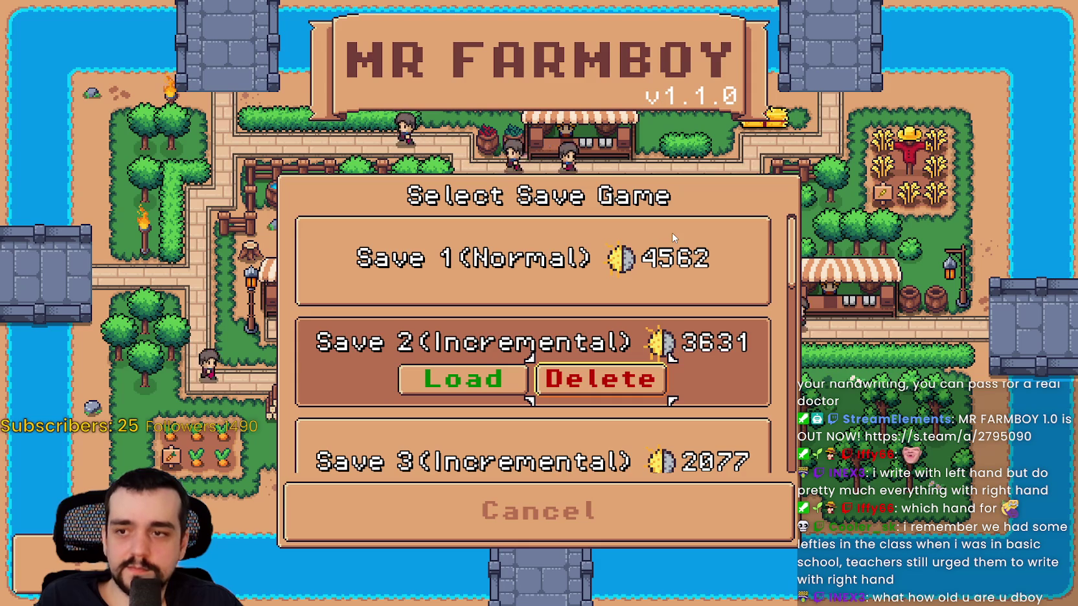
Step: Open and cancel the delete confirmation for Save 2
{"action": "left_click", "coordinate": [671, 237]}
{"action": "scroll", "coordinate": [672, 237], "scroll_direction": "down", "scroll_amount": 1}
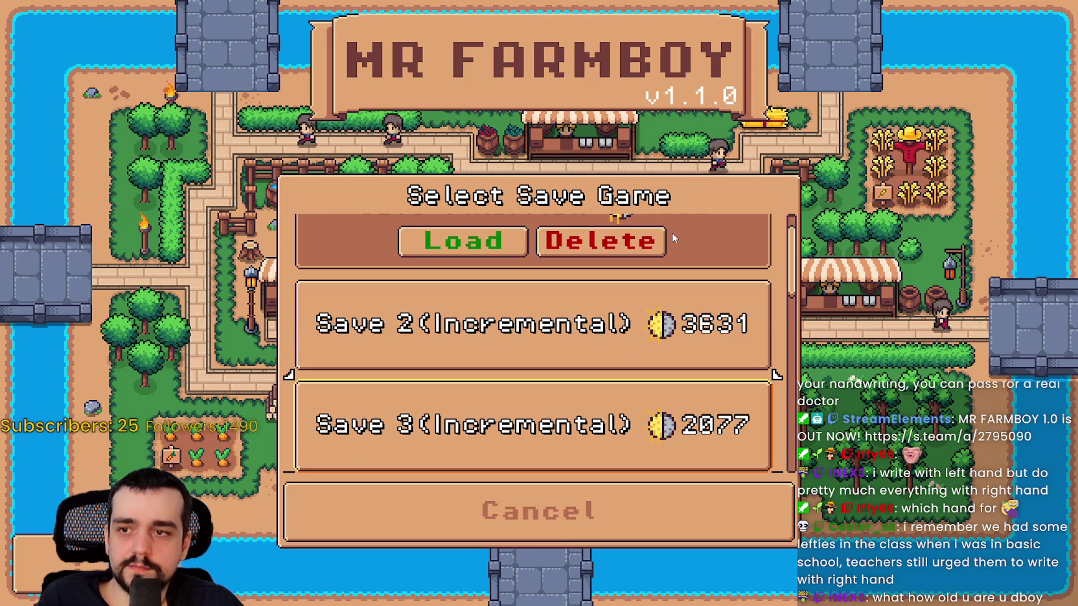
{"action": "scroll", "coordinate": [672, 238], "scroll_direction": "down", "scroll_amount": 1}
{"action": "key", "text": "Return"}
{"action": "left_click", "coordinate": [672, 238]}
{"action": "scroll", "coordinate": [672, 237], "scroll_direction": "up", "scroll_amount": 1}
{"action": "key", "text": "Right"}
{"action": "key", "text": "Return"}
{"action": "key", "text": "Return"}
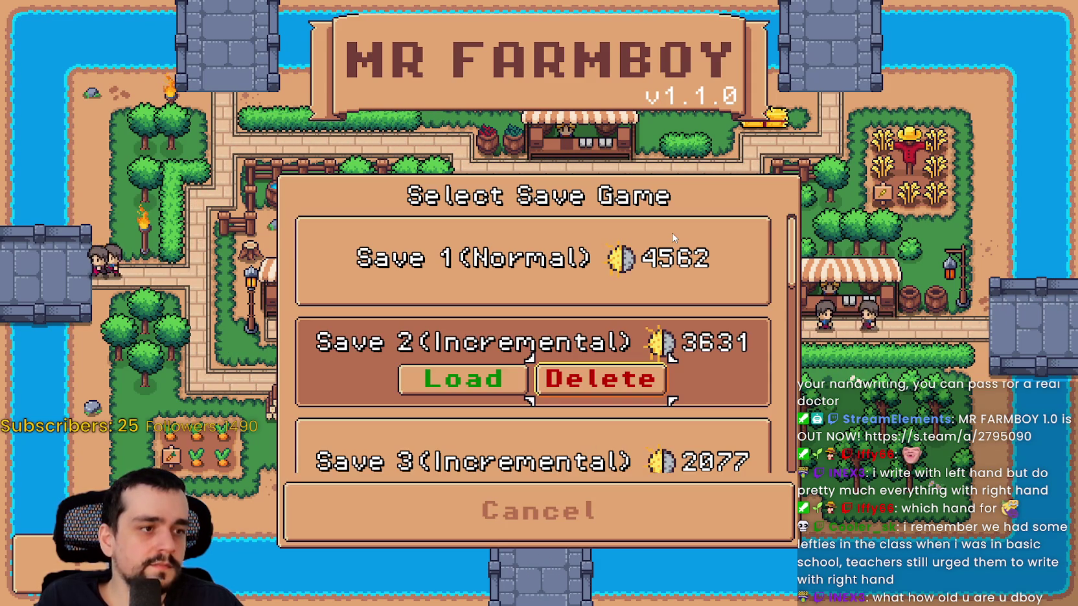
Step: Open and cancel the delete confirmation for Save 1, then return to the main menu
{"action": "key", "text": "Up"}
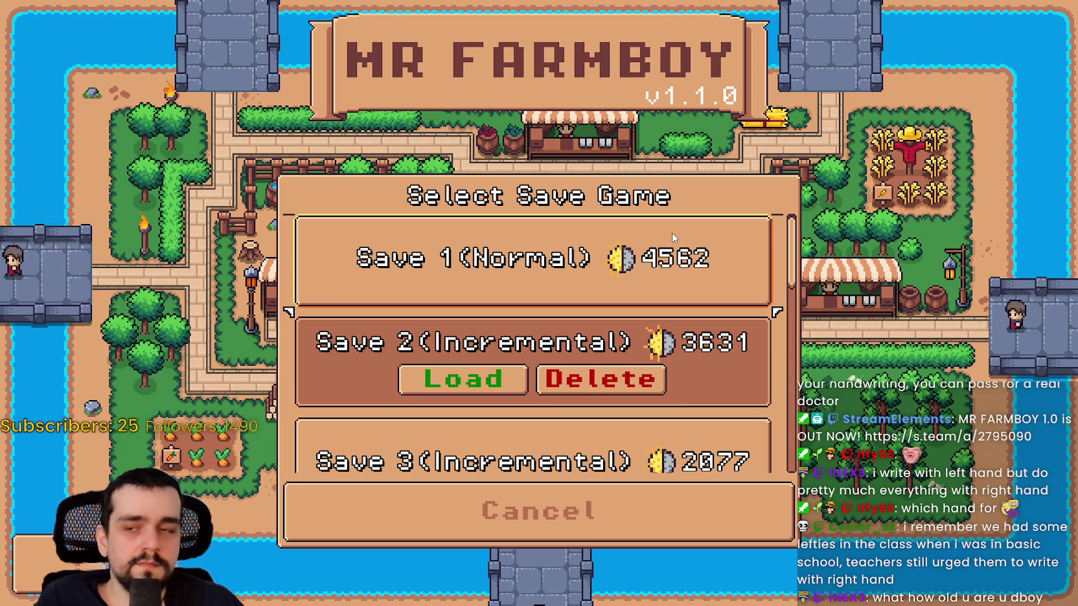
{"action": "key", "text": "Return"}
{"action": "key", "text": "Right"}
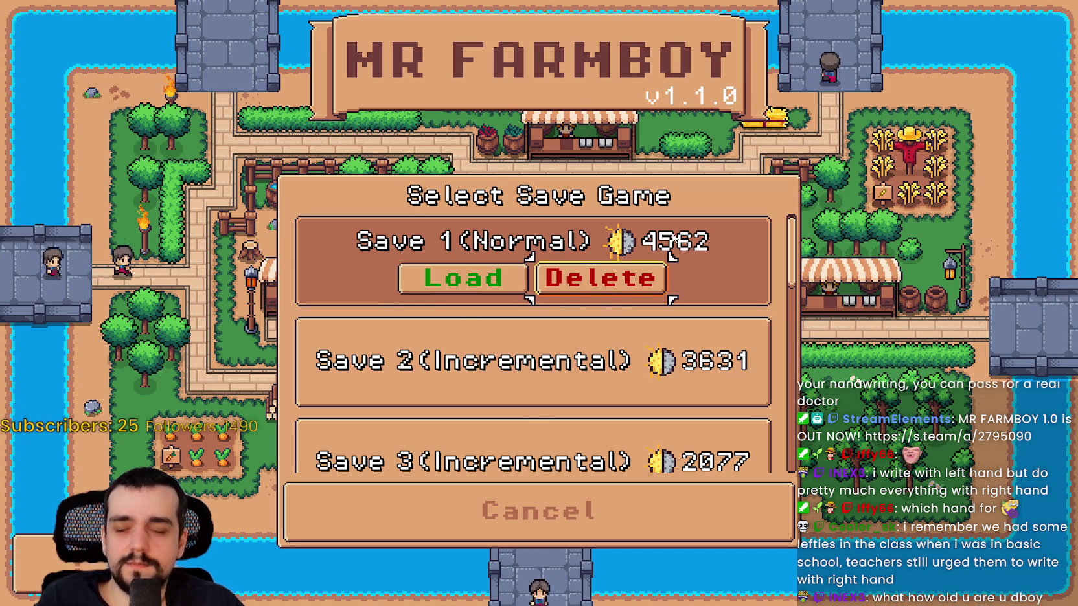
{"action": "key", "text": "Return"}
{"action": "key", "text": "Escape"}
{"action": "key", "text": "Escape"}
Step: Open Options, cancel it, and choose Exit Game to quit
{"action": "key", "text": "Down"}
{"action": "key", "text": "Return"}
{"action": "key", "text": "Down"}
{"action": "key", "text": "Down"}
{"action": "key", "text": "Down"}
{"action": "key", "text": "Return"}
{"action": "key", "text": "Down"}
{"action": "key", "text": "Return"}
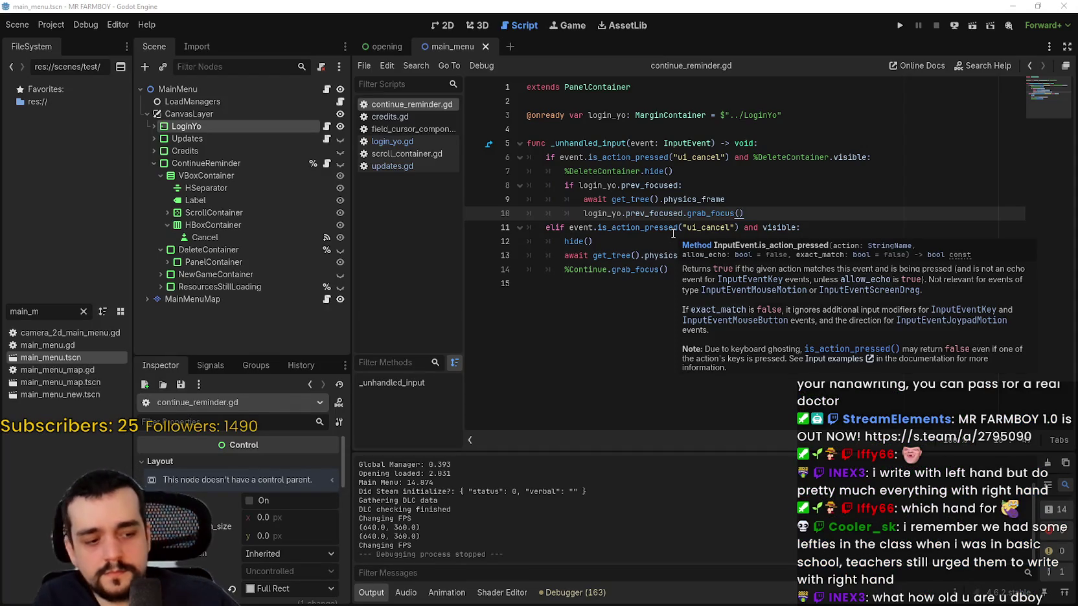
{"action": "left_click", "coordinate": [674, 187]}
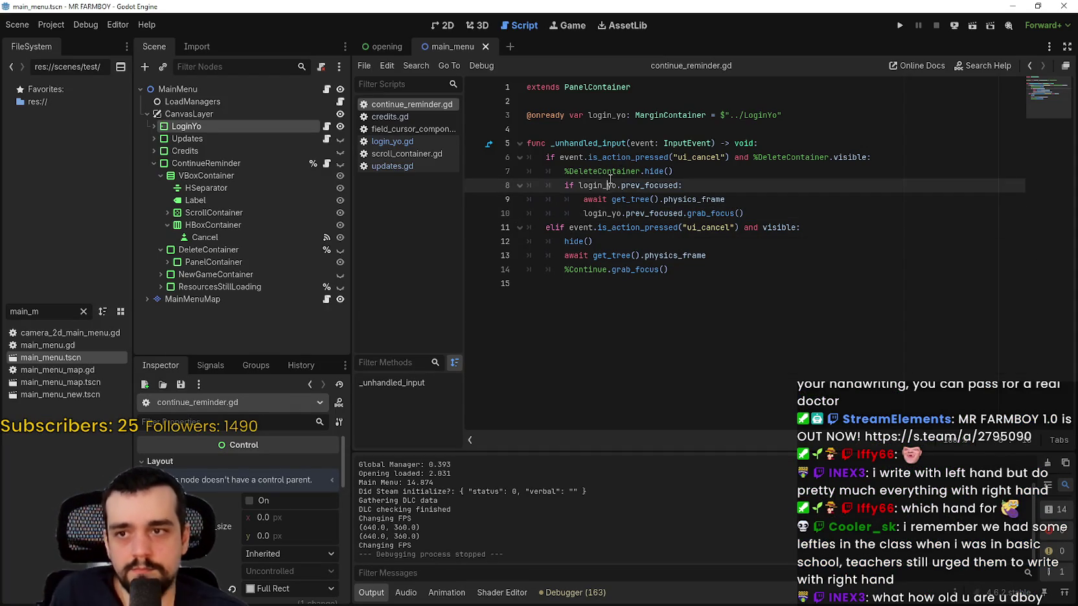
{"action": "left_click", "coordinate": [739, 271]}
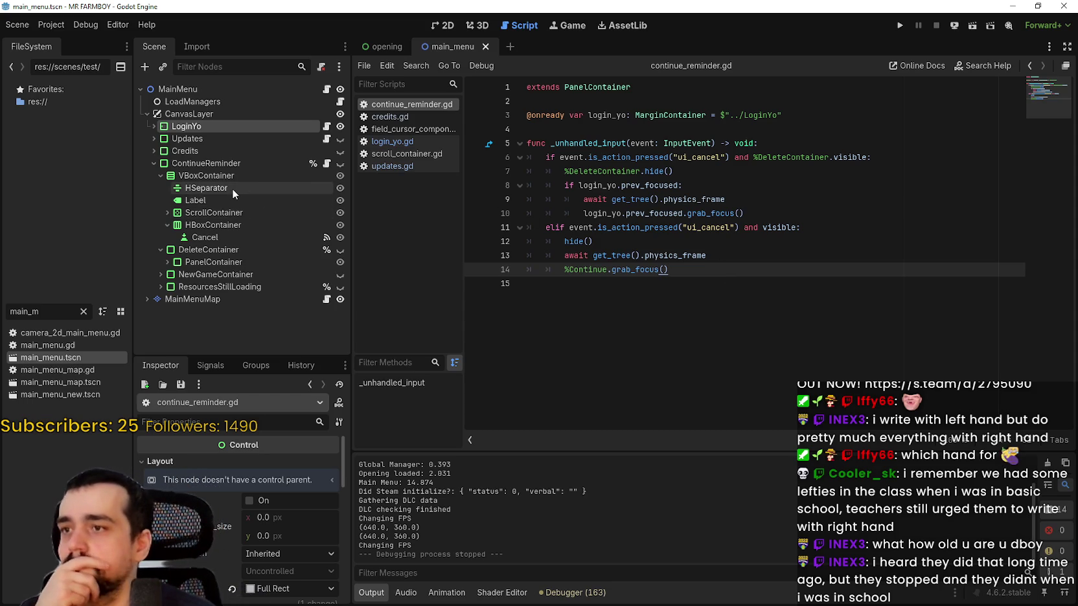
{"action": "left_click", "coordinate": [221, 167]}
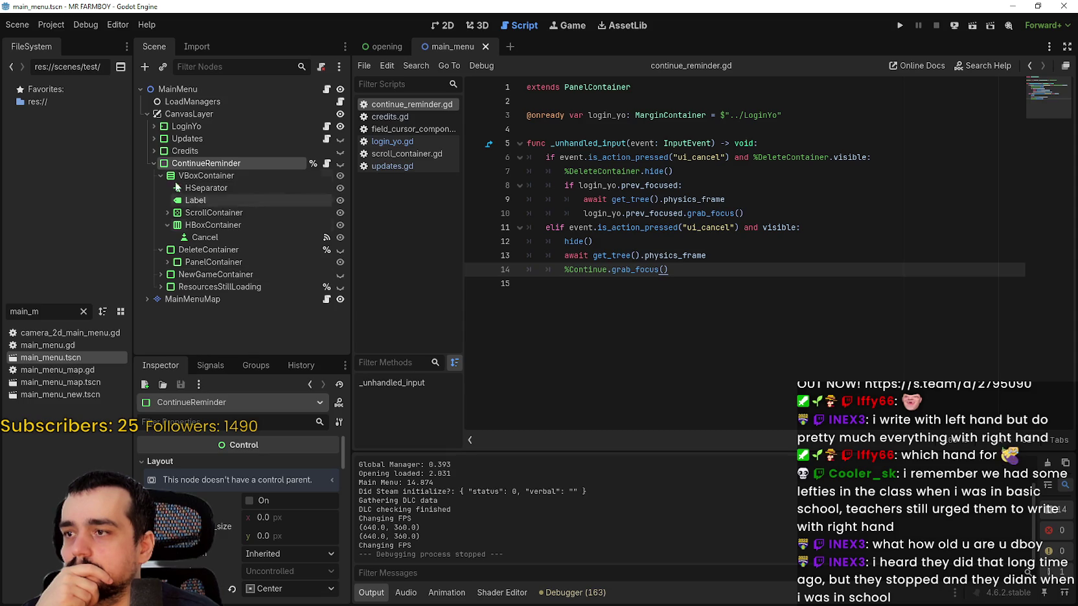
{"action": "left_click", "coordinate": [153, 164]}
{"action": "left_click", "coordinate": [153, 164]}
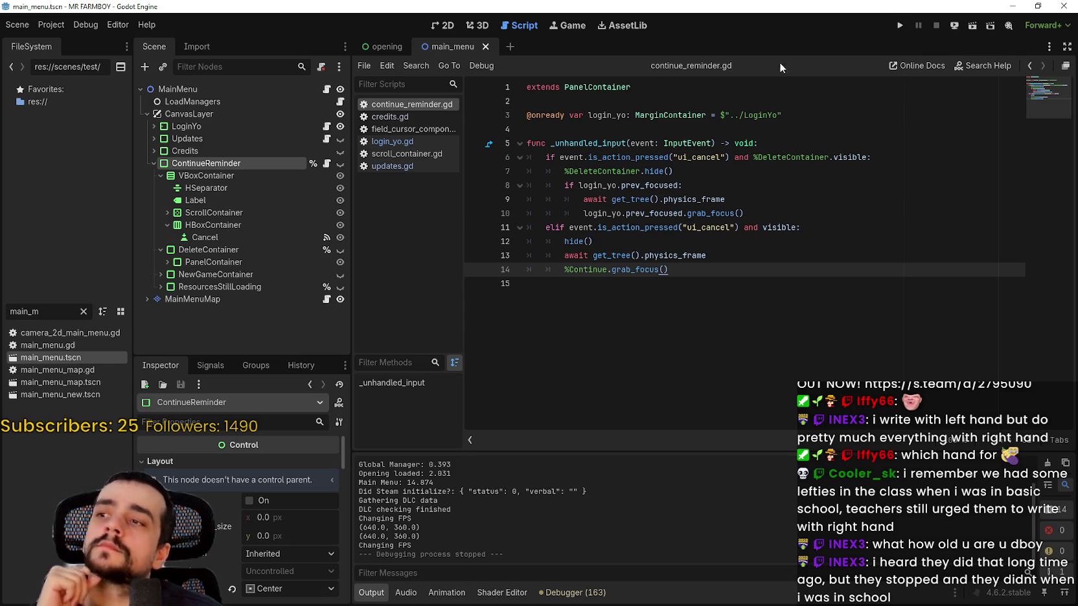
{"action": "left_click", "coordinate": [167, 262]}
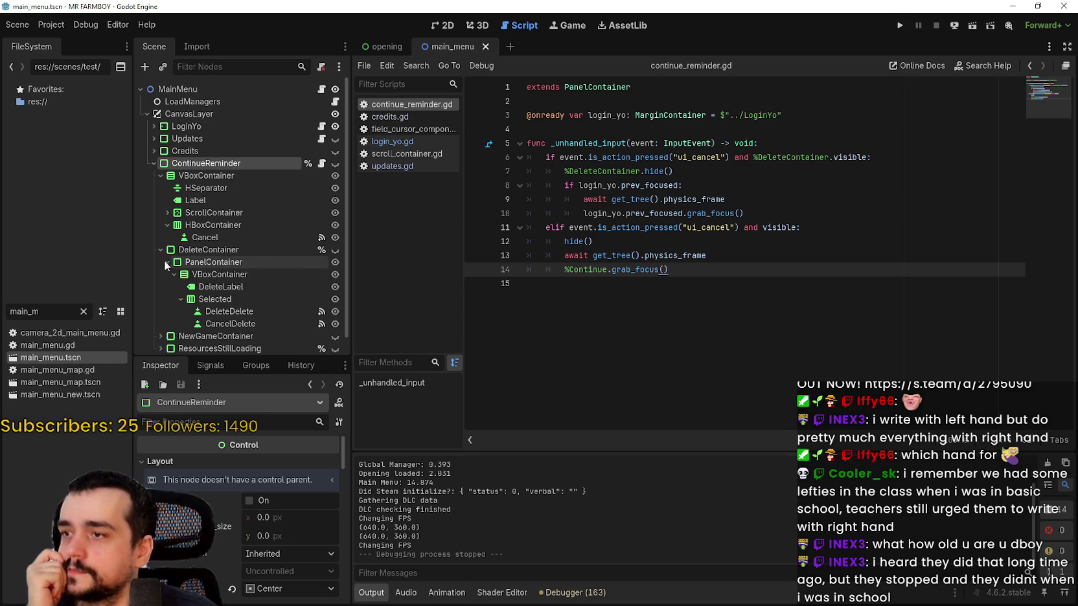
{"action": "scroll", "coordinate": [162, 320], "scroll_direction": "down", "scroll_amount": 1}
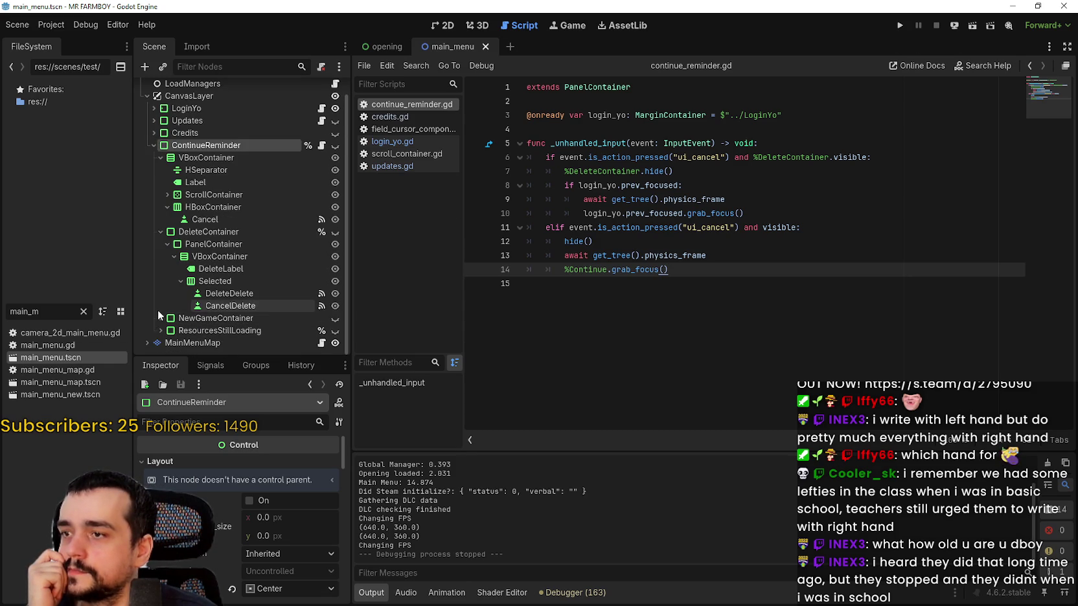
{"action": "scroll", "coordinate": [162, 323], "scroll_direction": "down", "scroll_amount": 1}
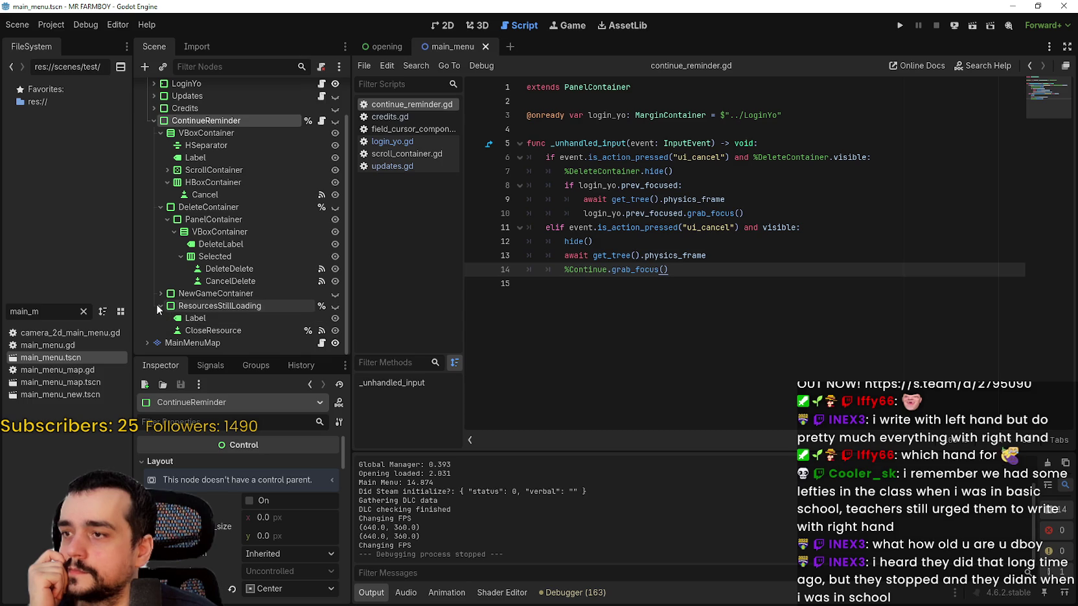
{"action": "left_click", "coordinate": [156, 304]}
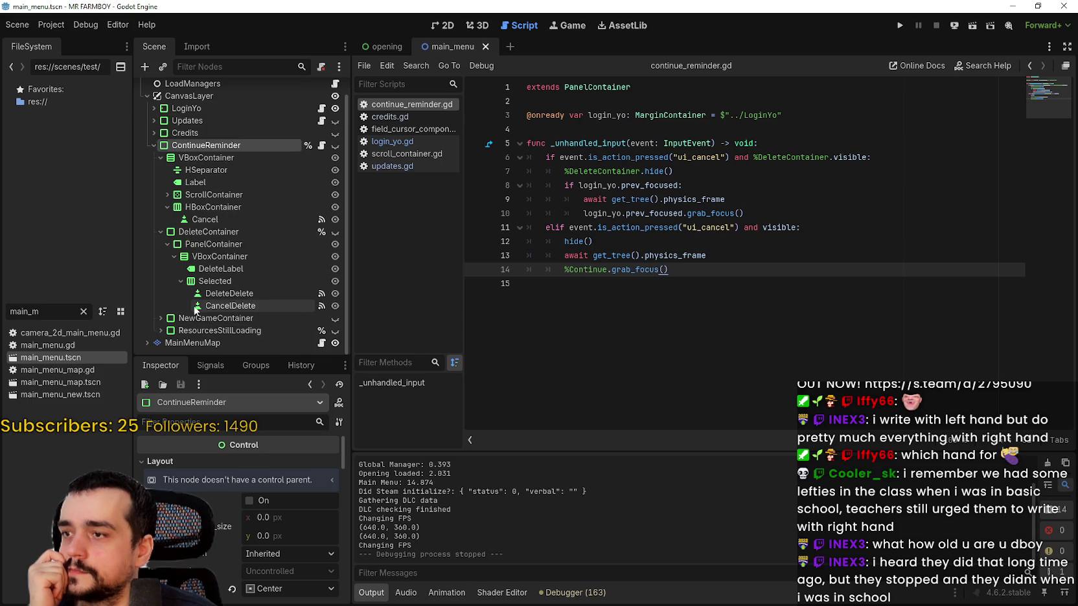
{"action": "left_click", "coordinate": [163, 246]}
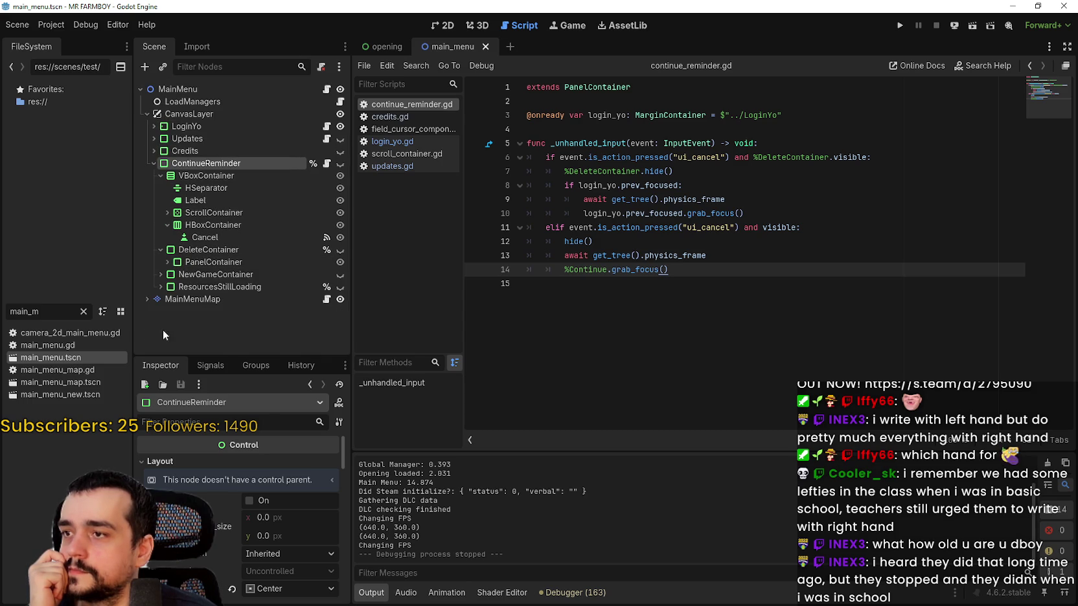
{"action": "left_click", "coordinate": [175, 276]}
{"action": "left_click", "coordinate": [901, 26]}
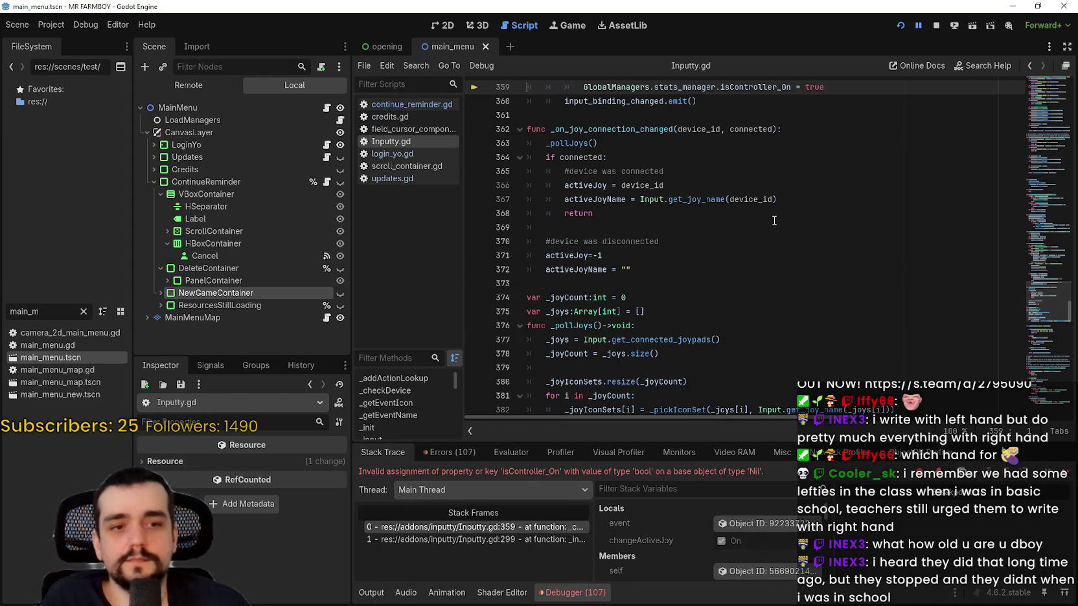
Step: Inspect the isController_On error in Inputty.gd via the stack frames at lines 299 and 359
{"action": "left_click", "coordinate": [686, 101]}
{"action": "scroll", "coordinate": [673, 220], "scroll_direction": "up", "scroll_amount": 6}
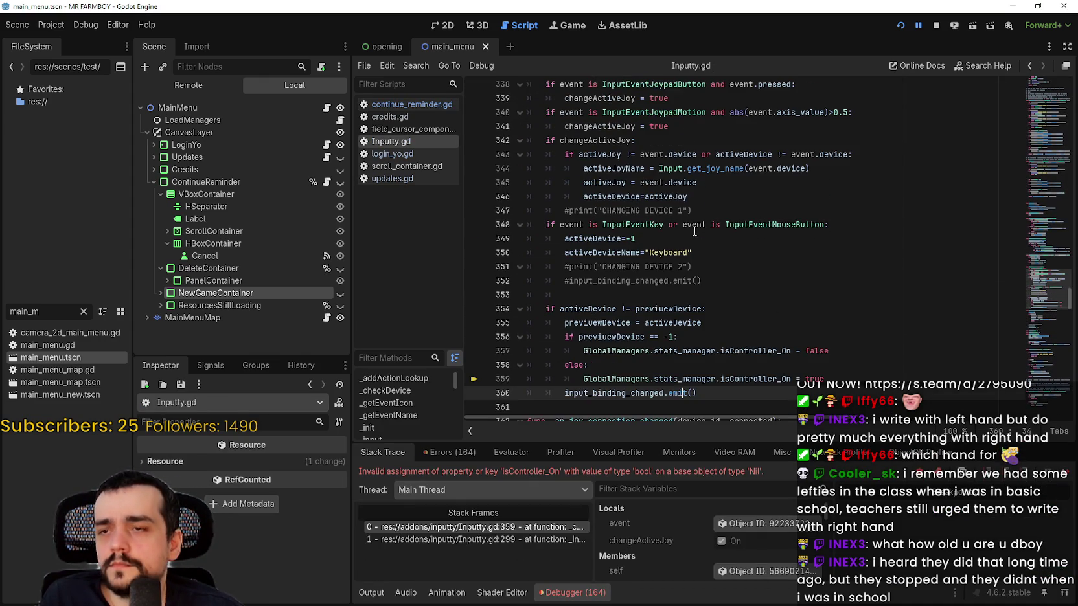
{"action": "scroll", "coordinate": [693, 232], "scroll_direction": "up", "scroll_amount": 6}
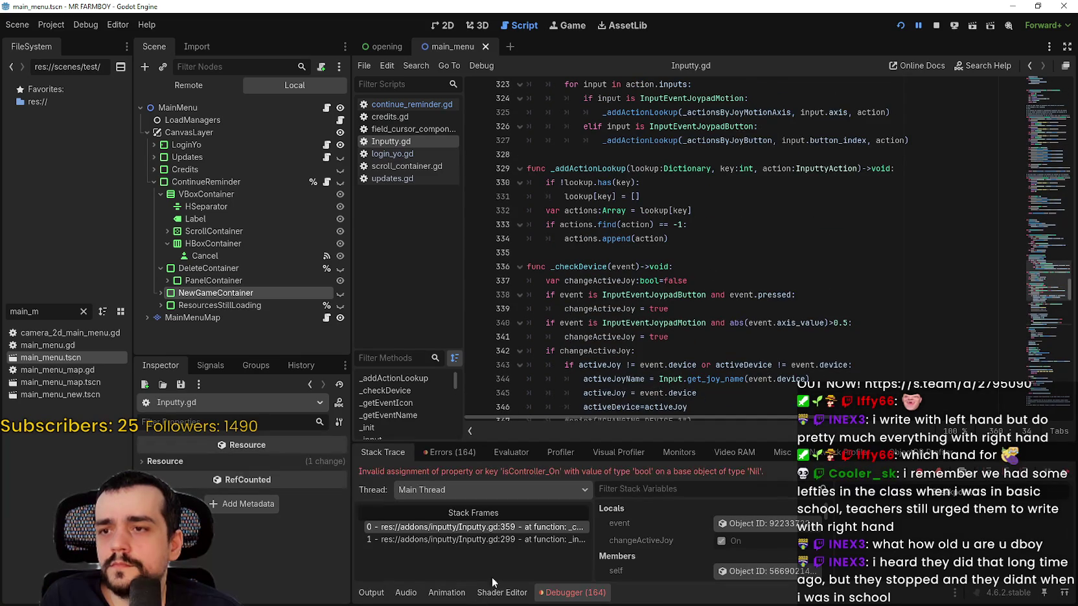
{"action": "left_click", "coordinate": [492, 540]}
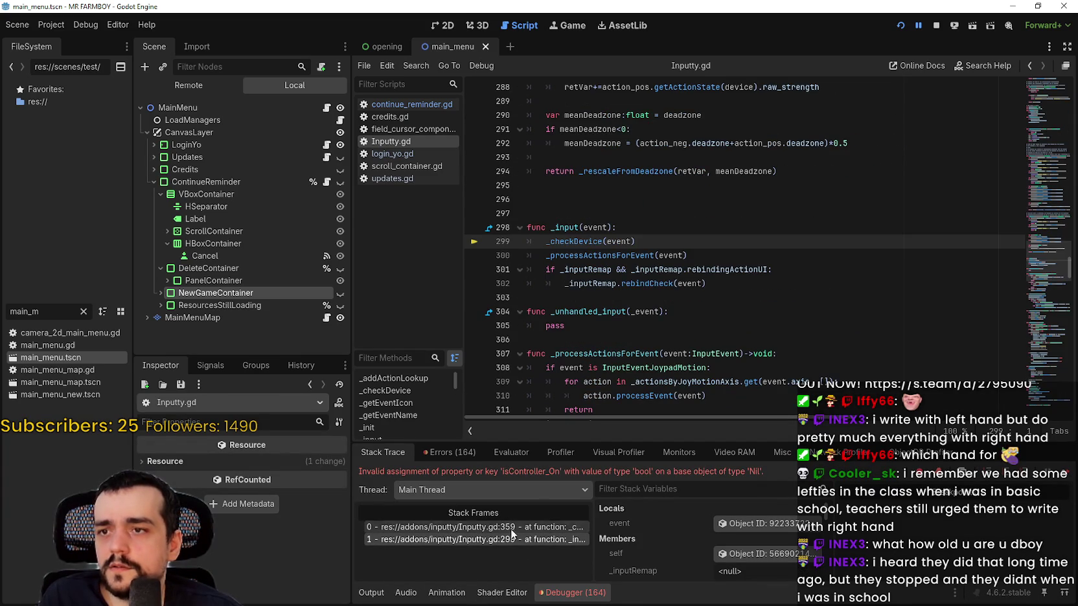
{"action": "left_click", "coordinate": [512, 527]}
Step: Stop the debug session and run the game again
{"action": "left_click", "coordinate": [953, 27]}
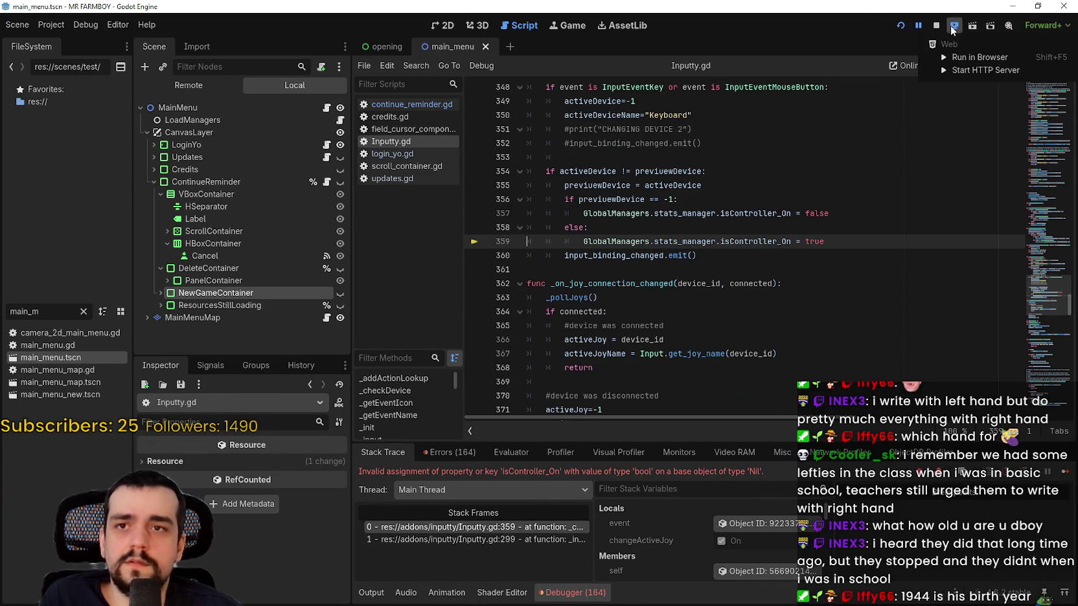
{"action": "left_click", "coordinate": [936, 26]}
{"action": "left_click", "coordinate": [936, 26]}
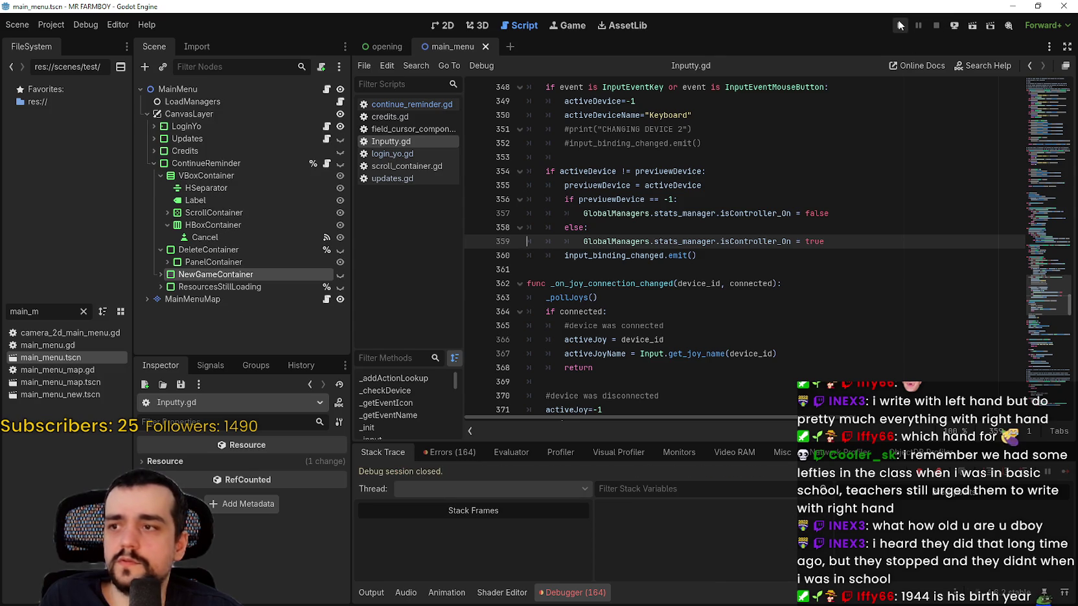
{"action": "left_click", "coordinate": [899, 25]}
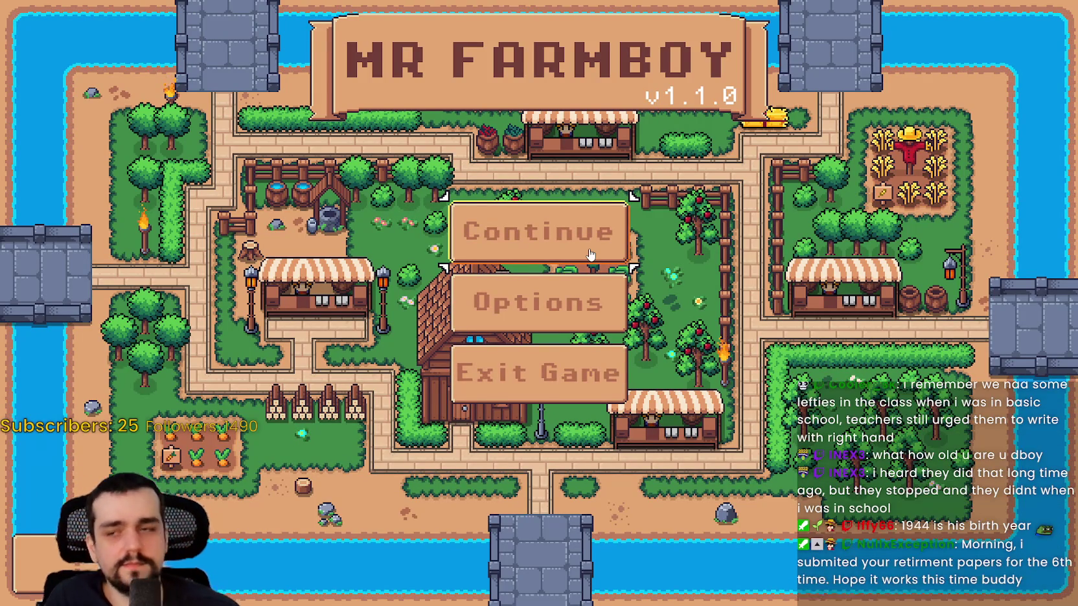
Step: View and close the credits, then open the Select Save Game list from Continue
{"action": "key", "text": "Down"}
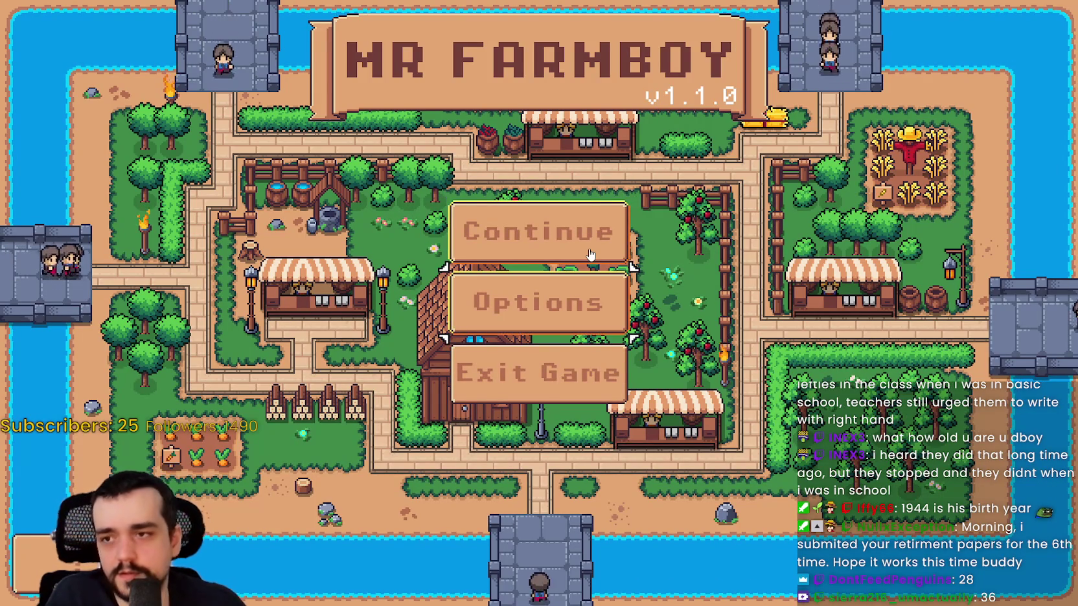
{"action": "key", "text": "Return"}
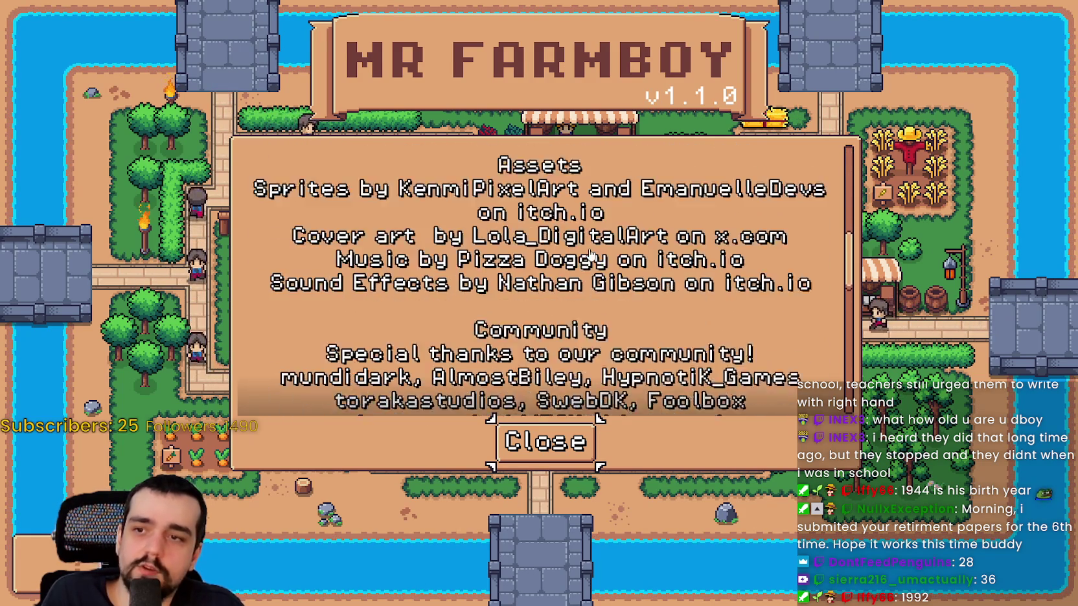
{"action": "key", "text": "Escape"}
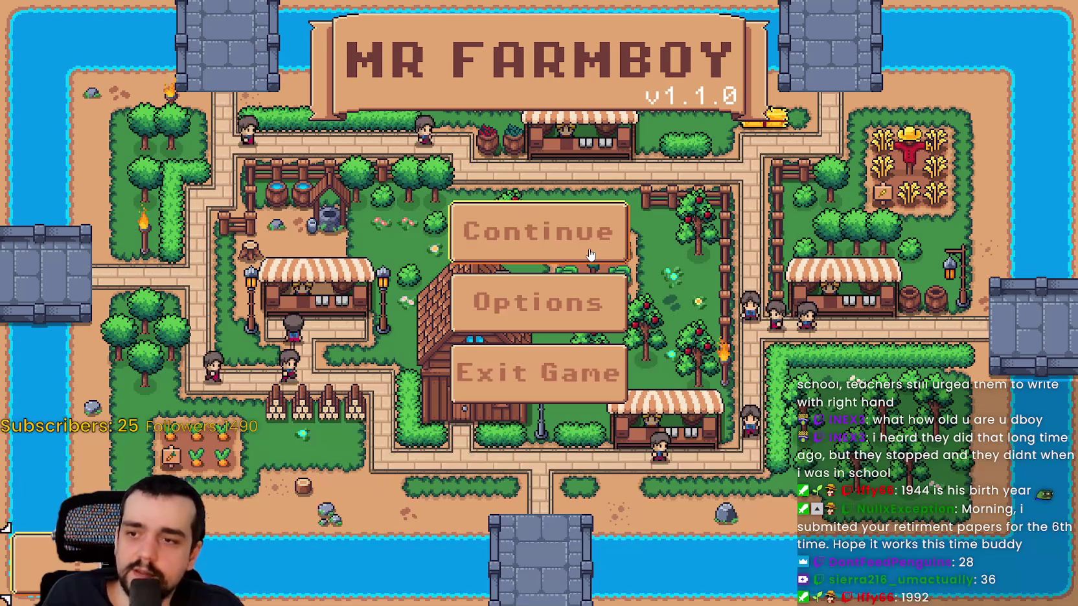
{"action": "key", "text": "Down"}
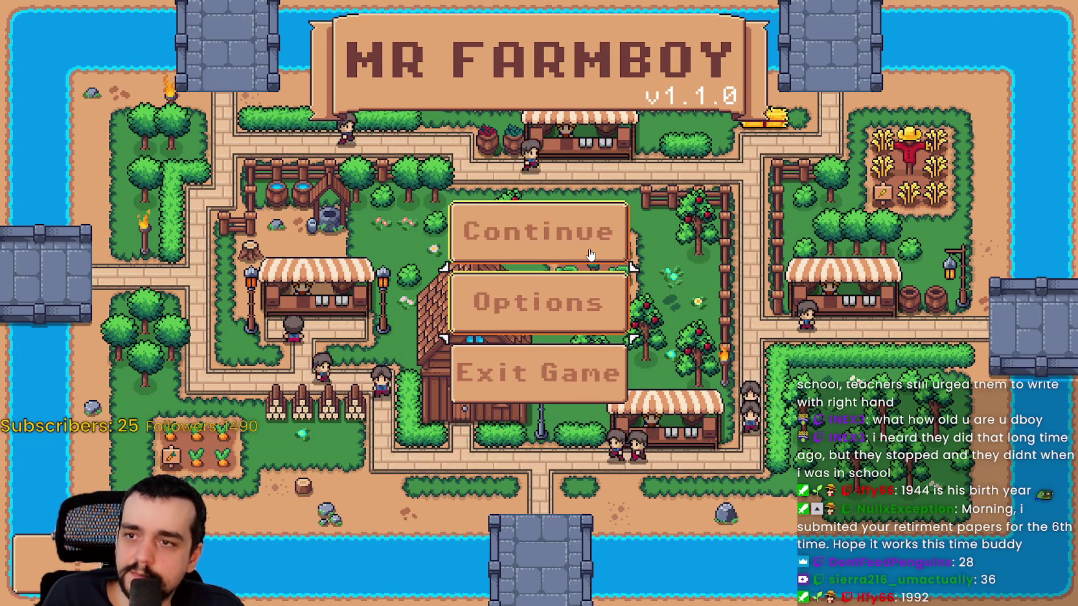
{"action": "key", "text": "Up"}
{"action": "key", "text": "Return"}
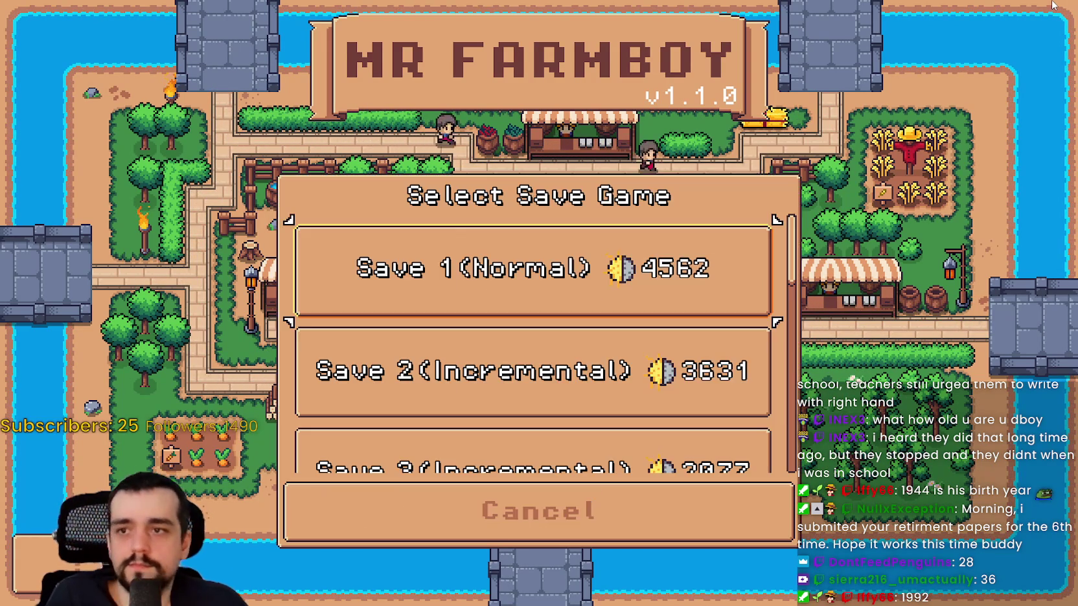
Step: Move down to Save 5 and delete it
{"action": "key", "text": "Down"}
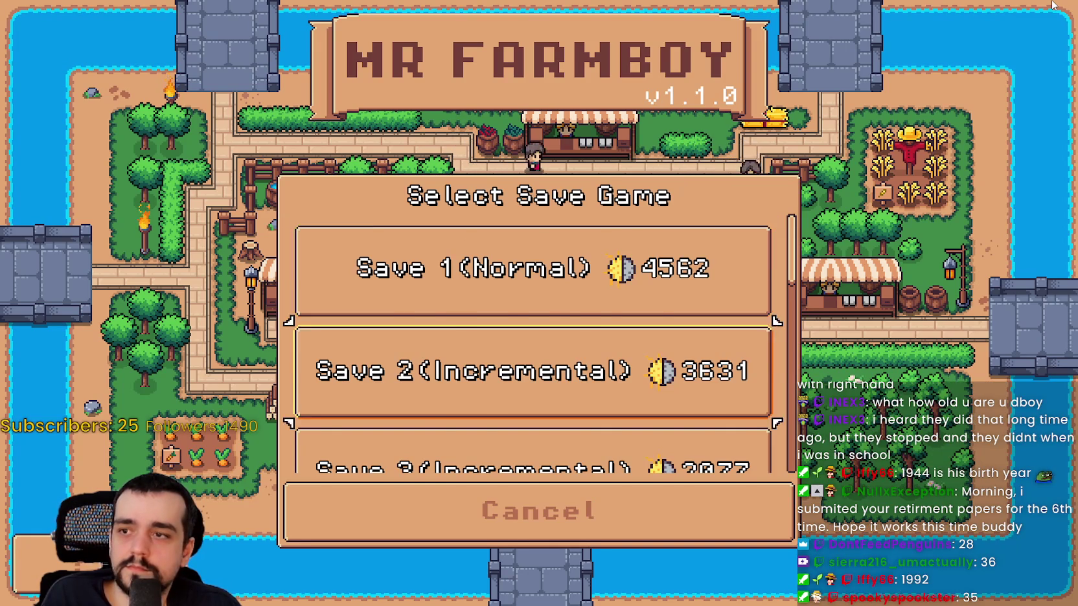
{"action": "key", "text": "Down"}
{"action": "key", "text": "Down"}
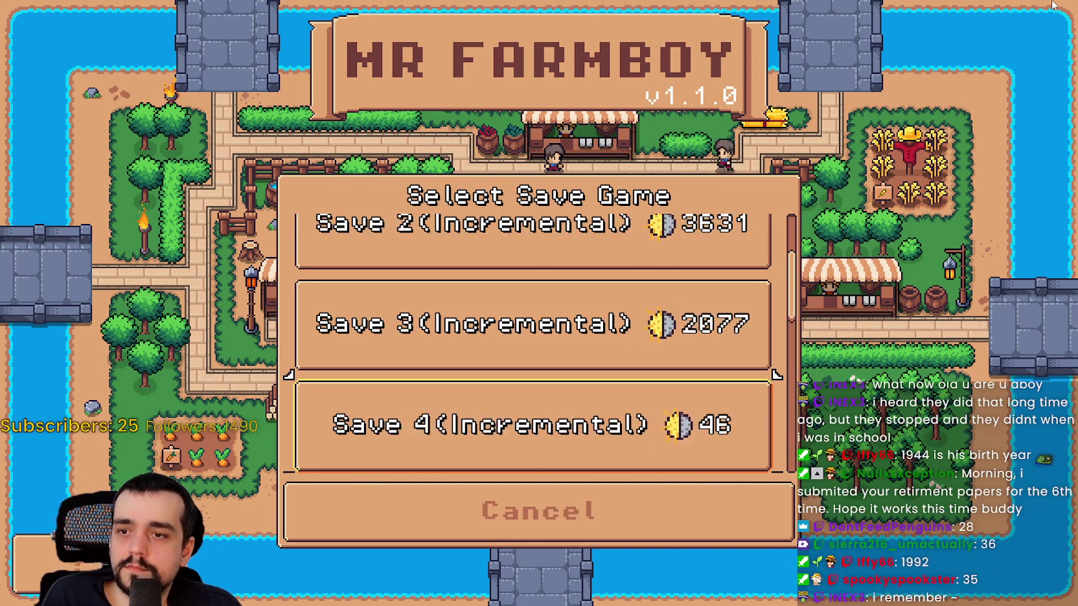
{"action": "key", "text": "Down"}
{"action": "key", "text": "Down"}
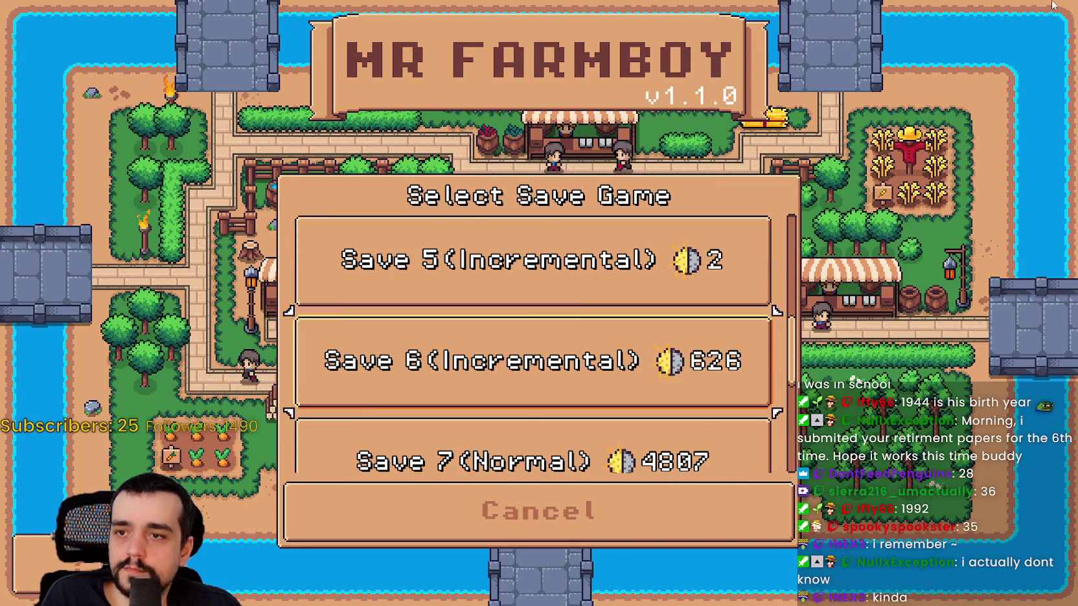
{"action": "key", "text": "Down"}
{"action": "key", "text": "Down"}
{"action": "key", "text": "Down"}
{"action": "key", "text": "Up"}
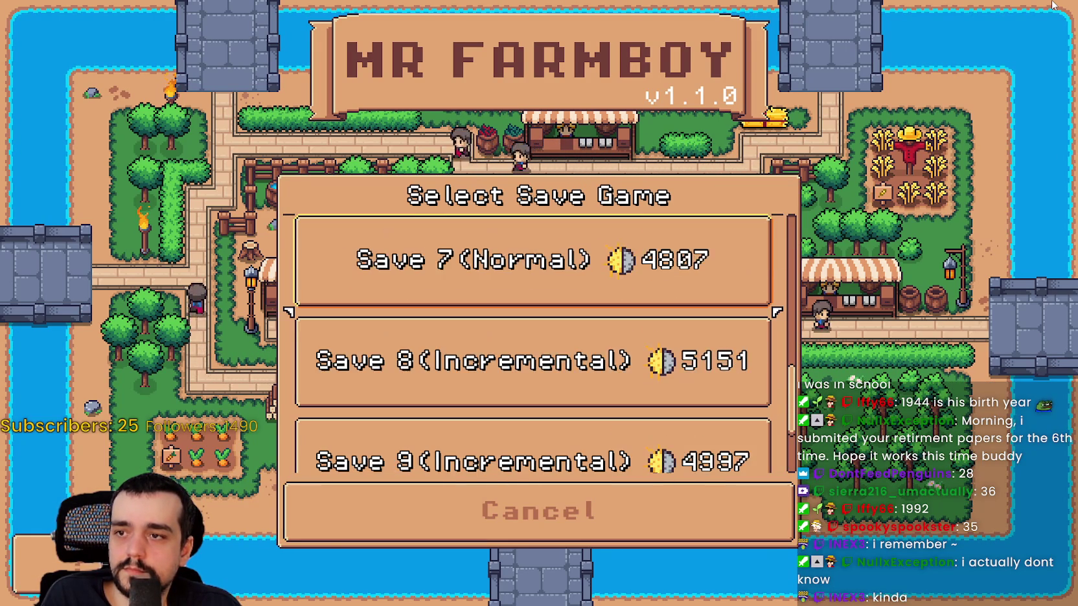
{"action": "key", "text": "Up"}
{"action": "key", "text": "Up"}
{"action": "key", "text": "Up"}
{"action": "key", "text": "Return"}
{"action": "key", "text": "Right"}
{"action": "key", "text": "Return"}
{"action": "key", "text": "Return"}
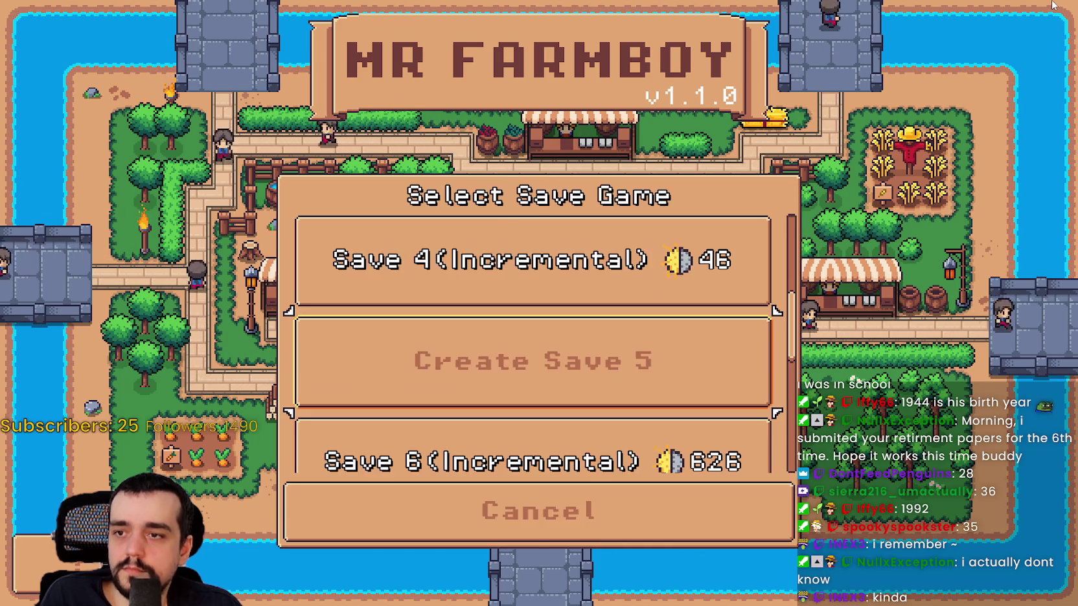
{"action": "key", "text": "Return"}
Step: Open the New Game dialog on empty Save 5, cancel it twice, and stop the game with F8
{"action": "key", "text": "Escape"}
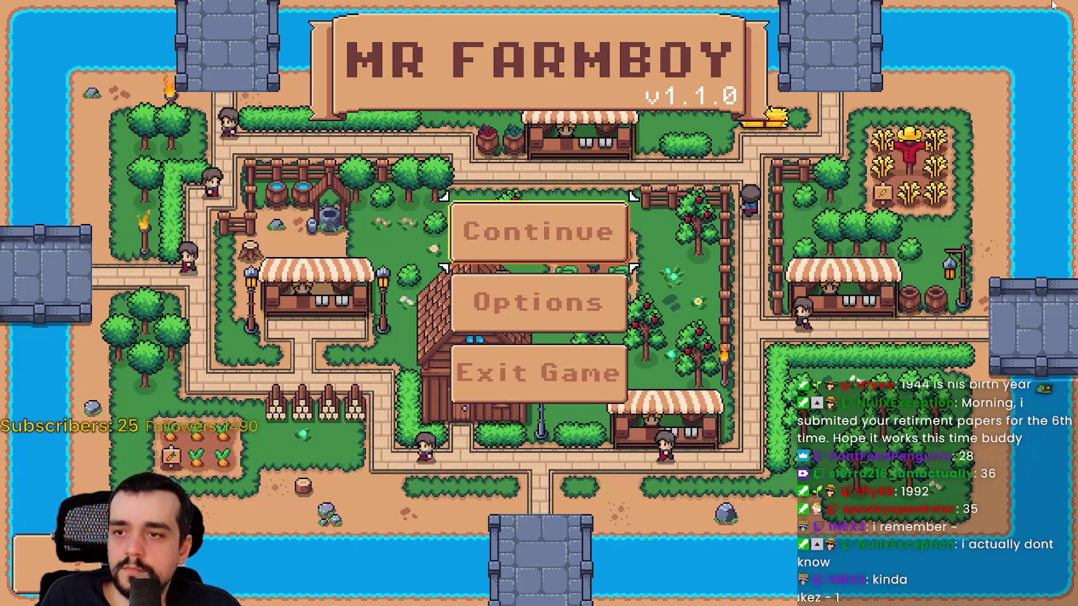
{"action": "key", "text": "Return"}
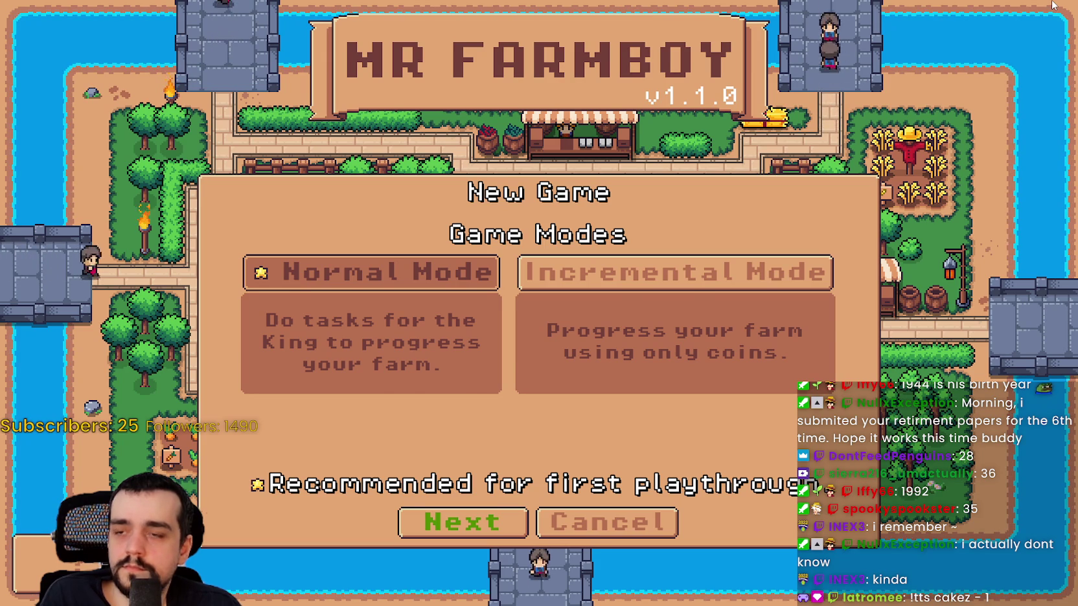
{"action": "key", "text": "Escape"}
{"action": "key", "text": "Return"}
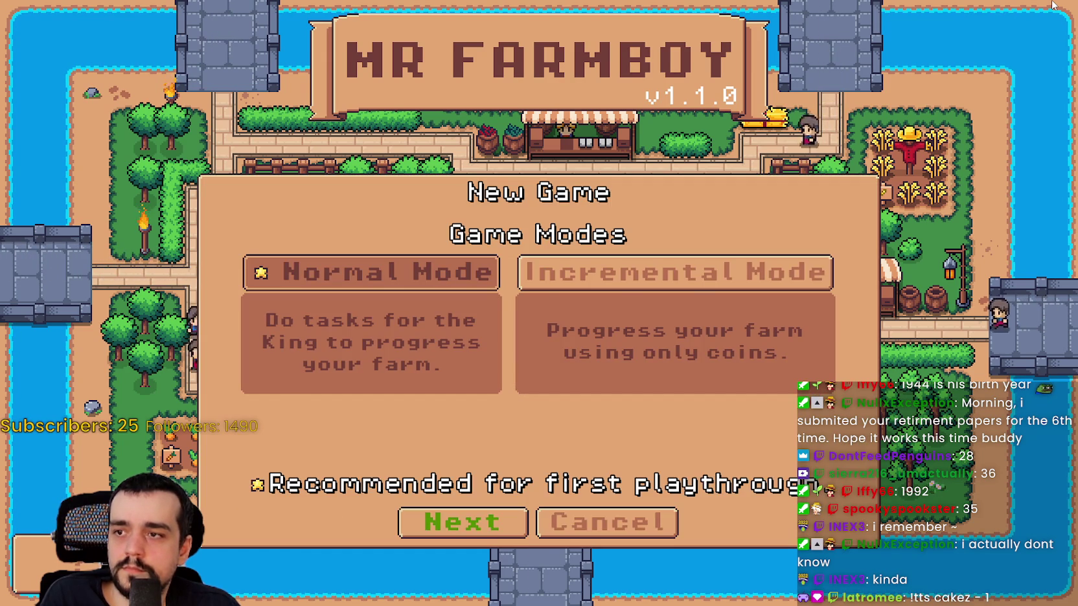
{"action": "key", "text": "Escape"}
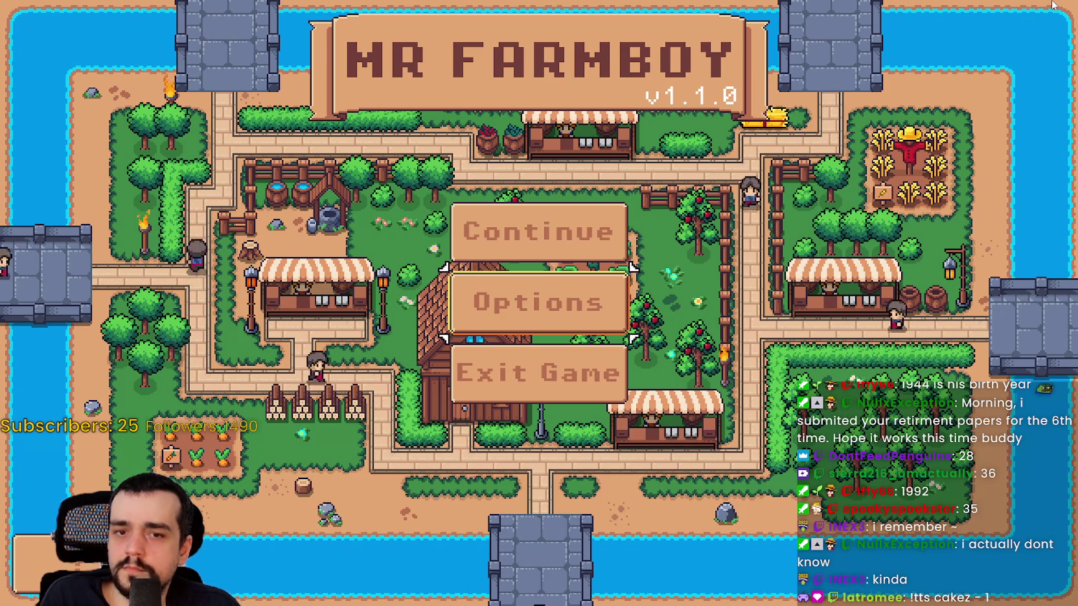
{"action": "key", "text": "F8"}
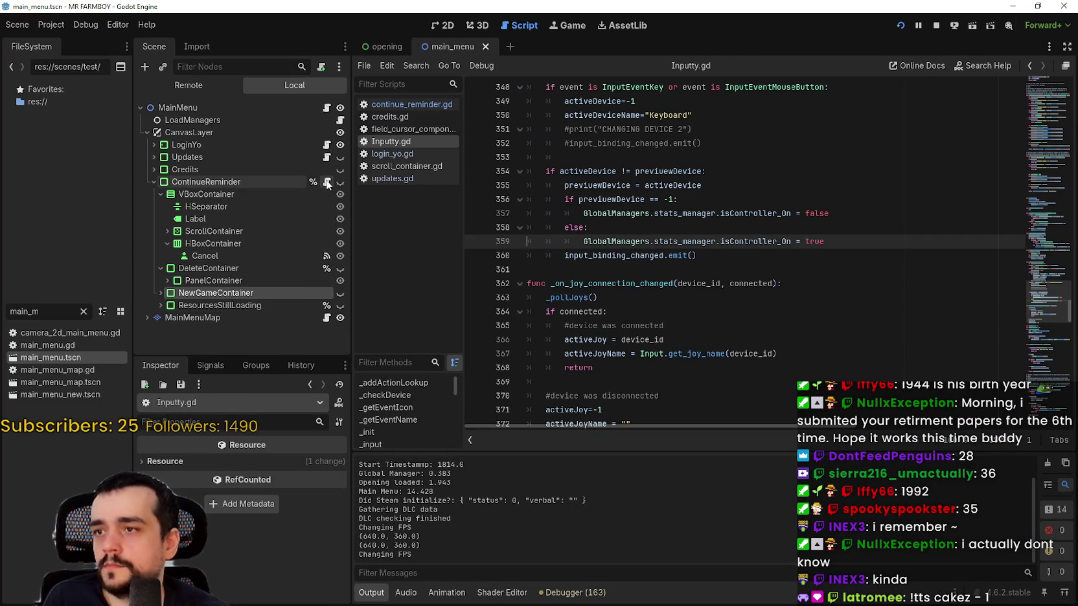
Step: Open continue_reminder.gd from the ContinueReminder node's script icon in the Scene dock
{"action": "left_click", "coordinate": [327, 183]}
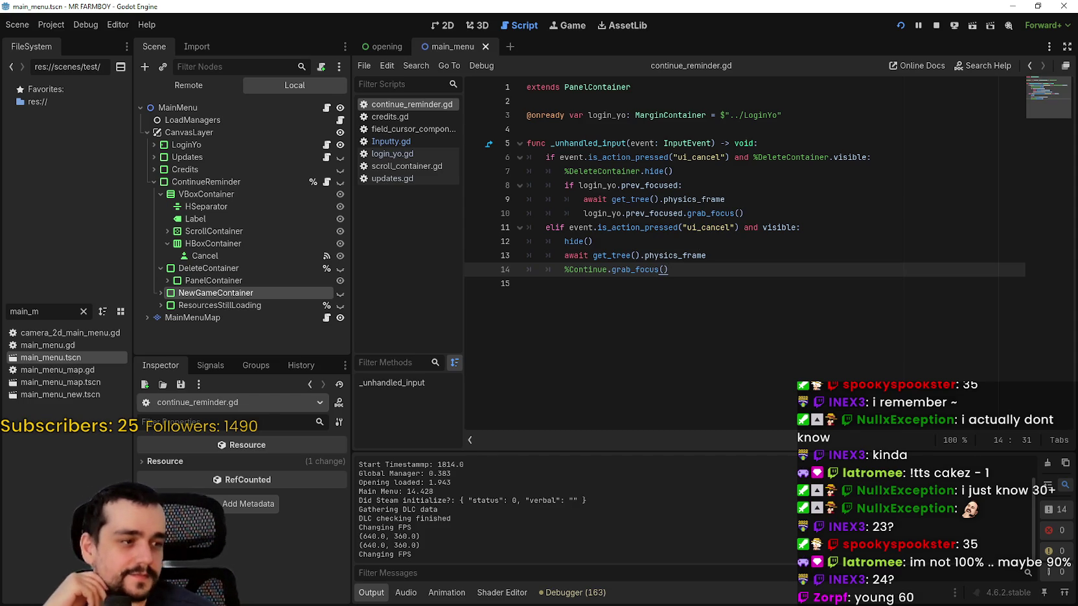
{"action": "left_click", "coordinate": [722, 255]}
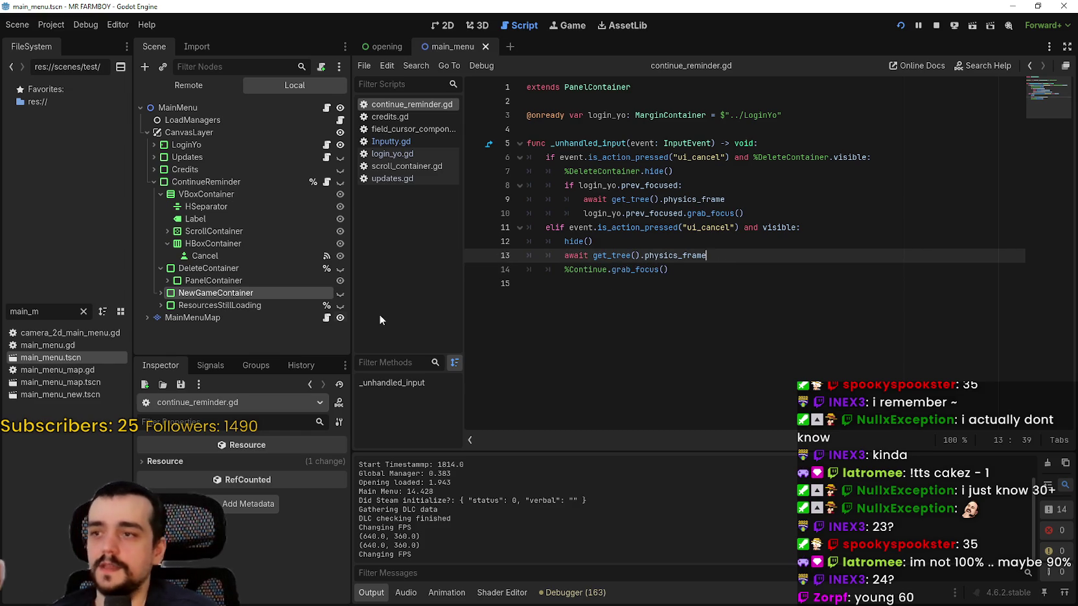
Step: Inspect the NewGameContainer and SelectGameMode nodes and review the input handler on lines 4–14
{"action": "left_click", "coordinate": [160, 293]}
{"action": "scroll", "coordinate": [185, 285], "scroll_direction": "down", "scroll_amount": 4}
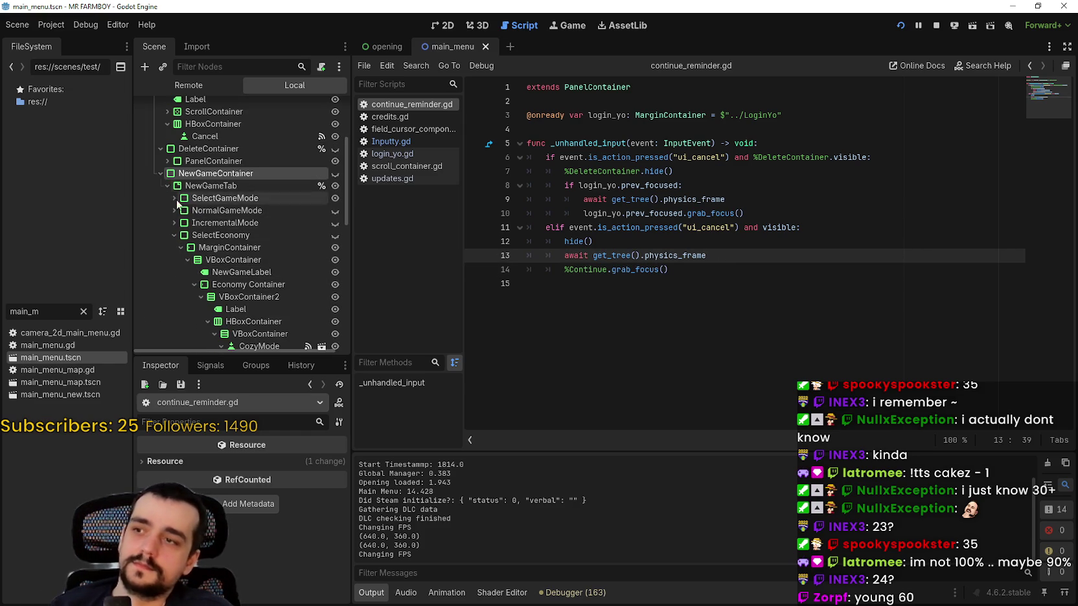
{"action": "left_click", "coordinate": [173, 235]}
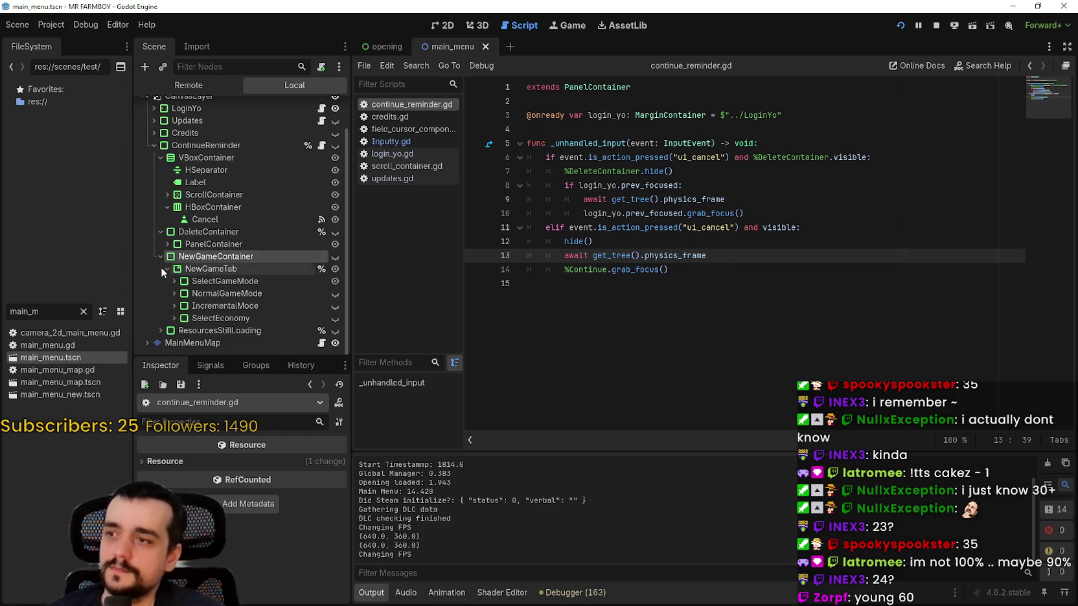
{"action": "left_click", "coordinate": [220, 281]}
{"action": "left_click", "coordinate": [794, 270]}
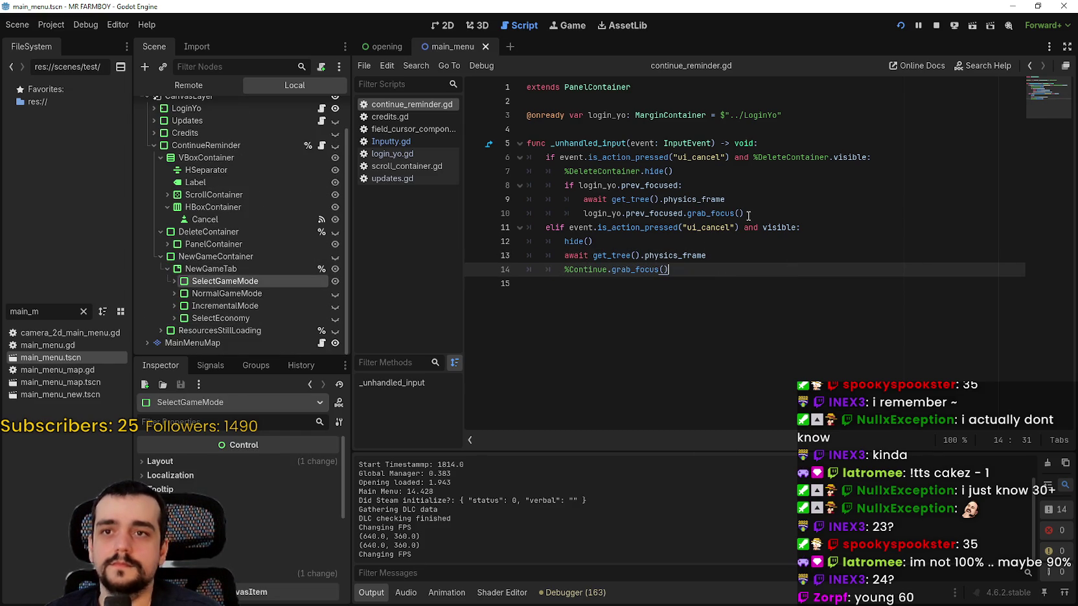
{"action": "left_click", "coordinate": [806, 115]}
{"action": "left_click_drag", "start_coordinate": [809, 269], "coordinate": [559, 126]}
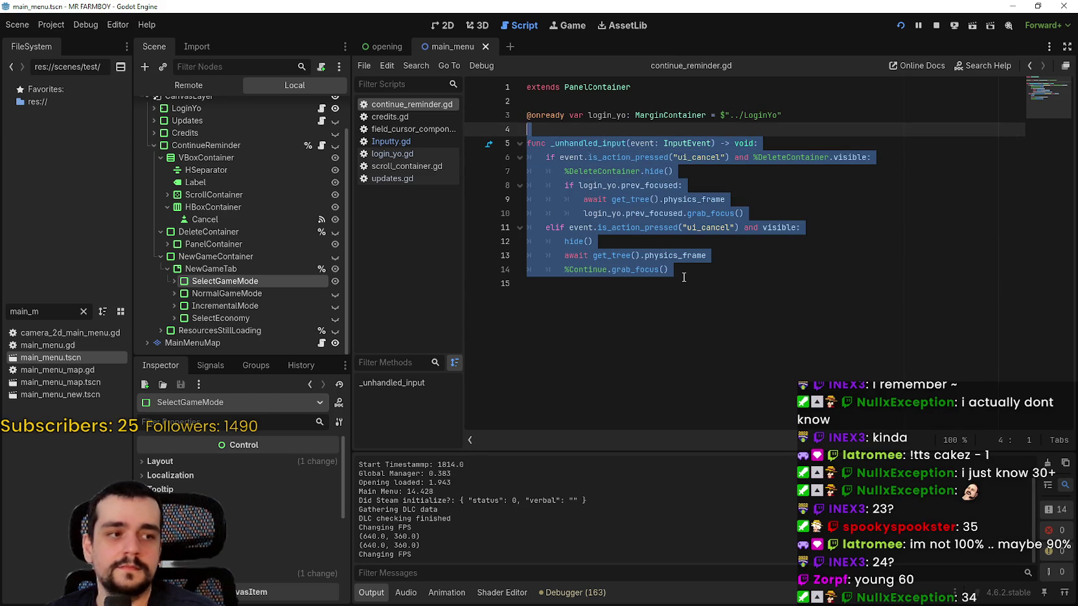
{"action": "left_click_drag", "start_coordinate": [685, 269], "coordinate": [552, 123]}
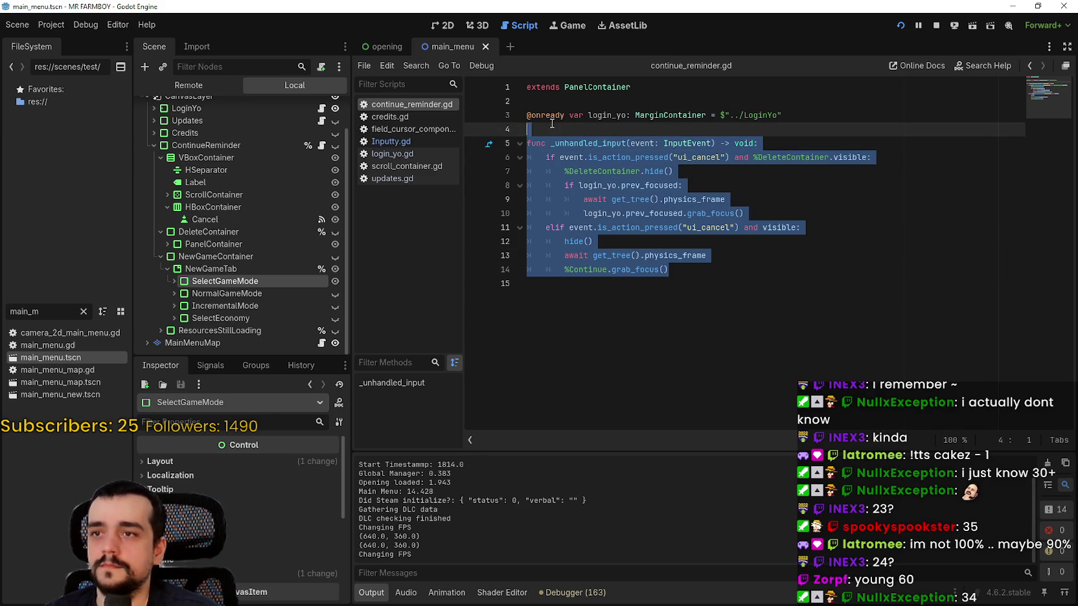
{"action": "left_click", "coordinate": [763, 298]}
{"action": "mouse_move", "coordinate": [738, 273]}
{"action": "left_mouse_down"}
{"action": "mouse_move", "coordinate": [695, 144]}
{"action": "mouse_move", "coordinate": [533, 123]}
{"action": "left_mouse_up"}
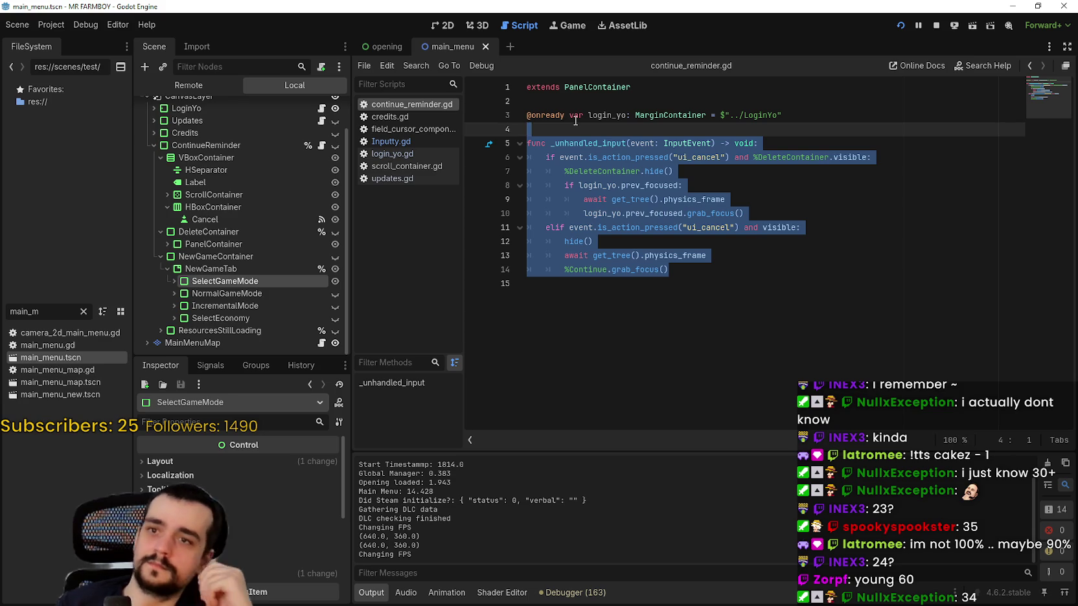
{"action": "left_click", "coordinate": [775, 285]}
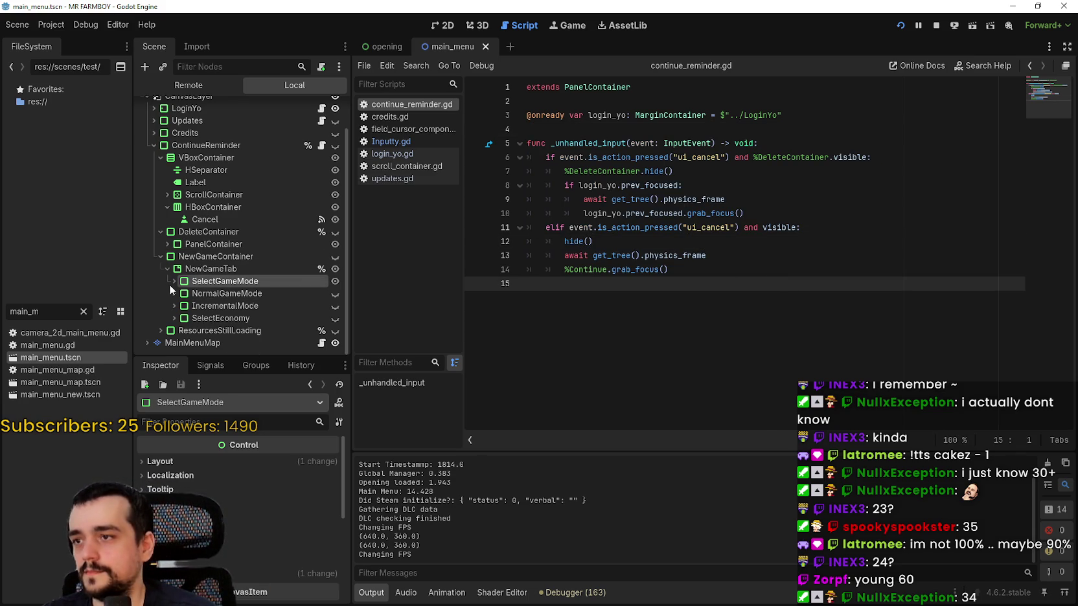
{"action": "left_click", "coordinate": [213, 257]}
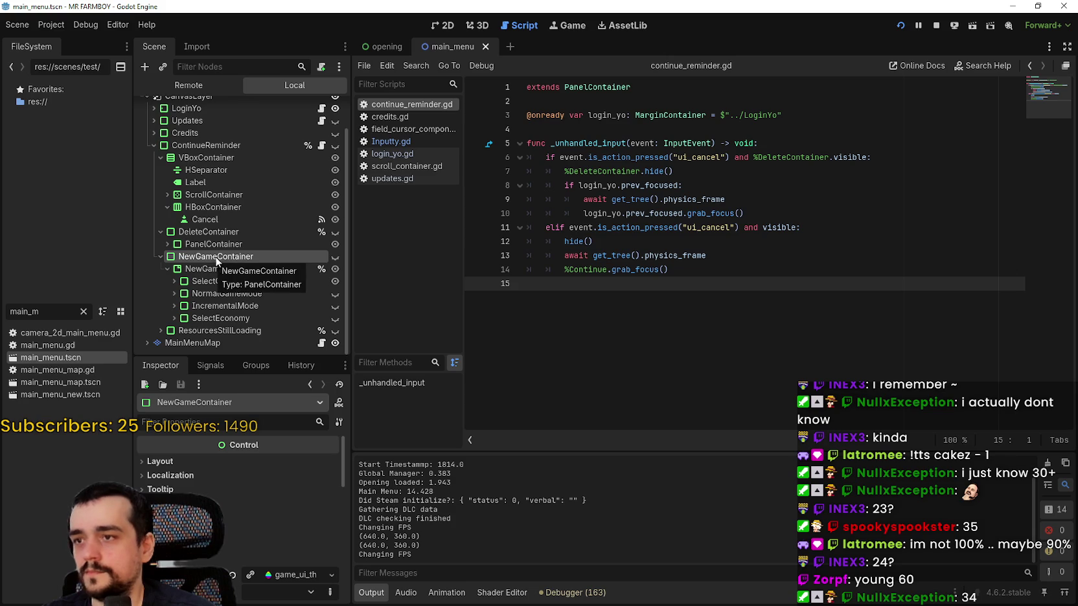
Step: Duplicate the DeleteContainer cancel branch (lines 6–10) below itself and change line 11's 'if' to 'elif'
{"action": "left_click", "coordinate": [756, 215]}
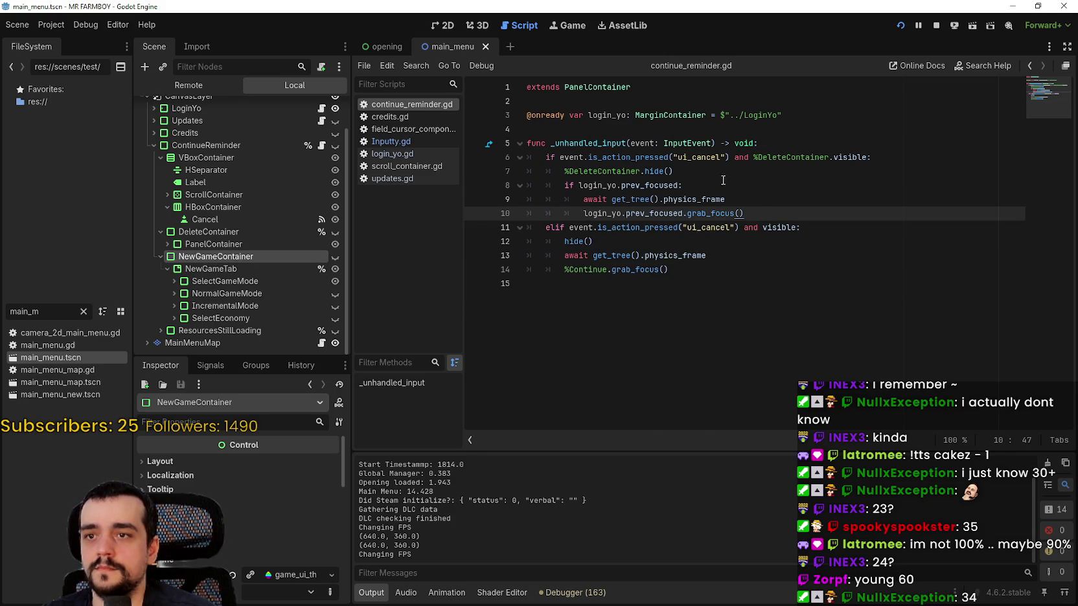
{"action": "left_click_drag", "start_coordinate": [744, 213], "coordinate": [525, 157]}
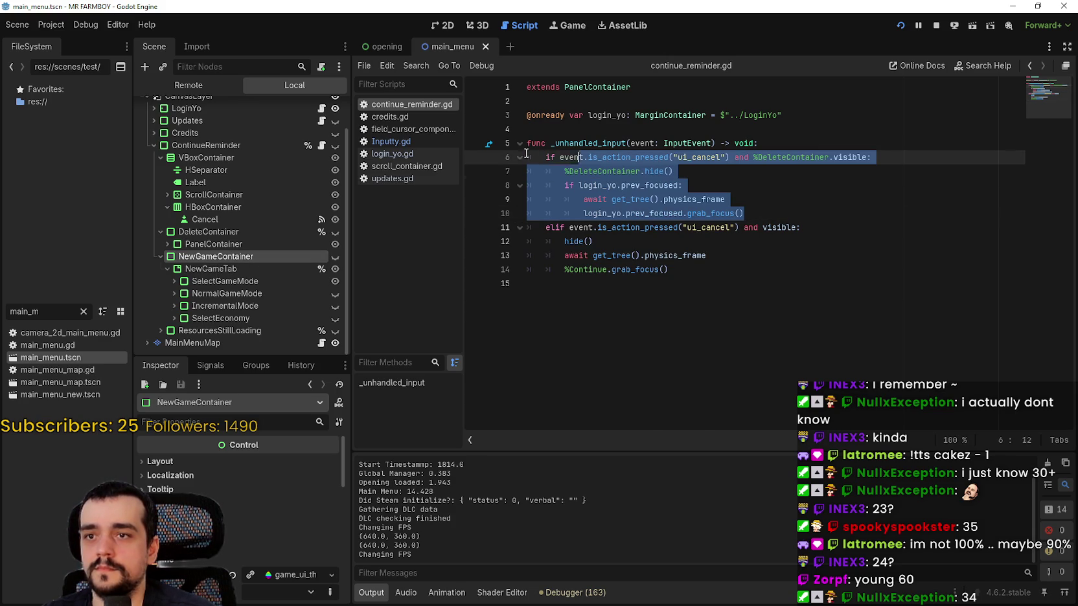
{"action": "left_click", "coordinate": [784, 218]}
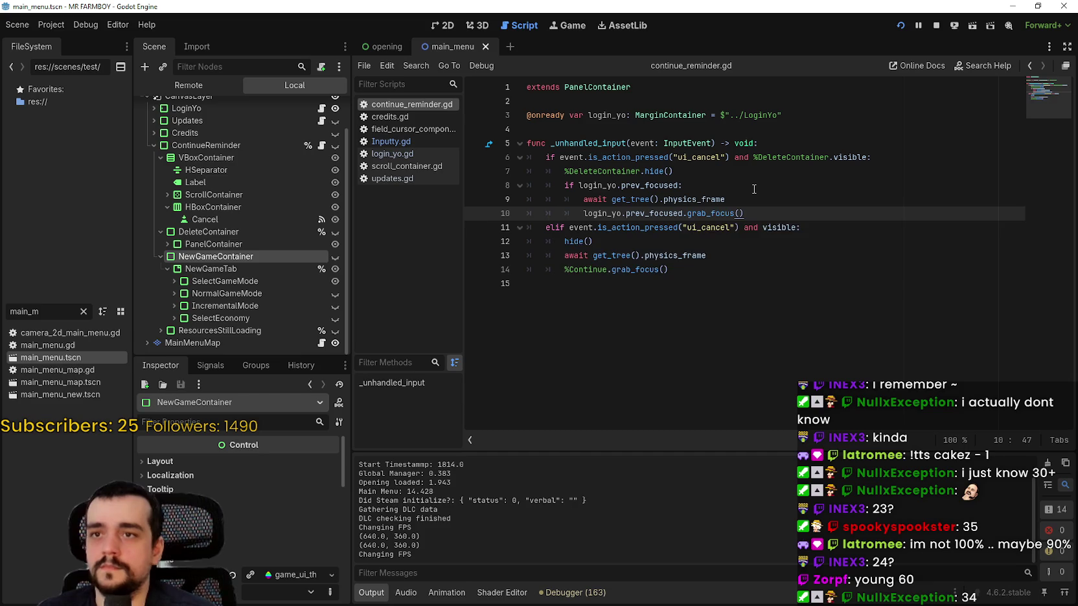
{"action": "key", "text": "Return"}
{"action": "key", "text": "BackSpace"}
{"action": "key", "text": "BackSpace"}
{"action": "key", "text": "ctrl+v"}
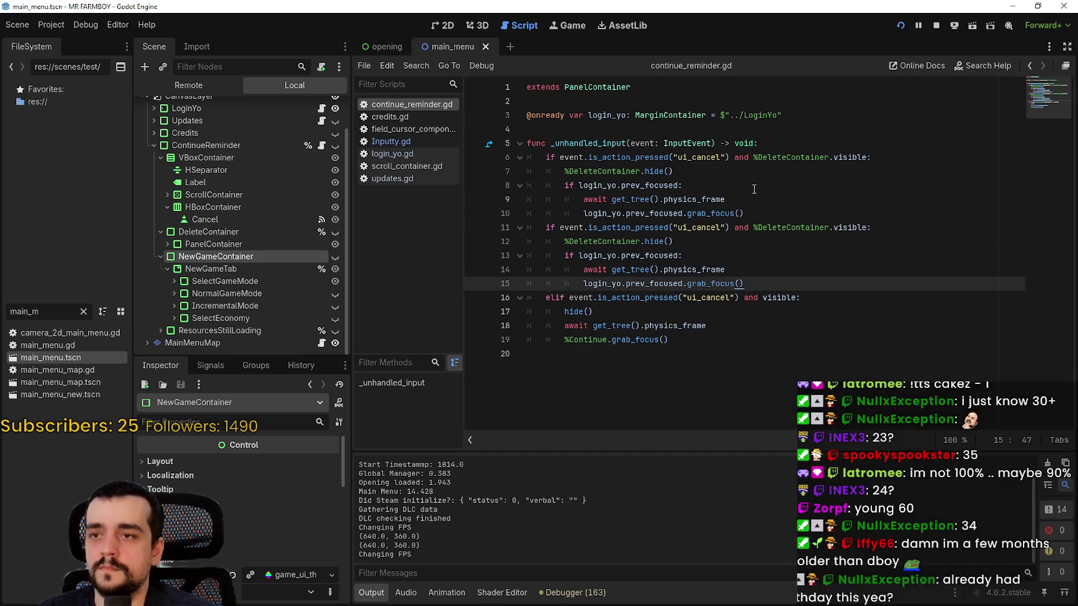
{"action": "left_click", "coordinate": [549, 226]}
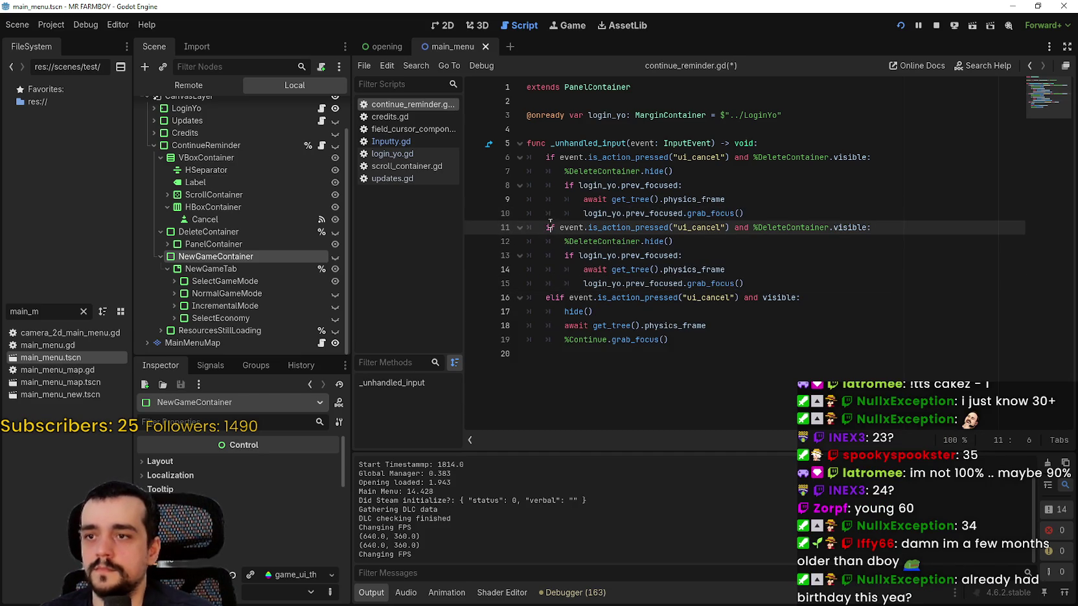
{"action": "type", "text": "el"}
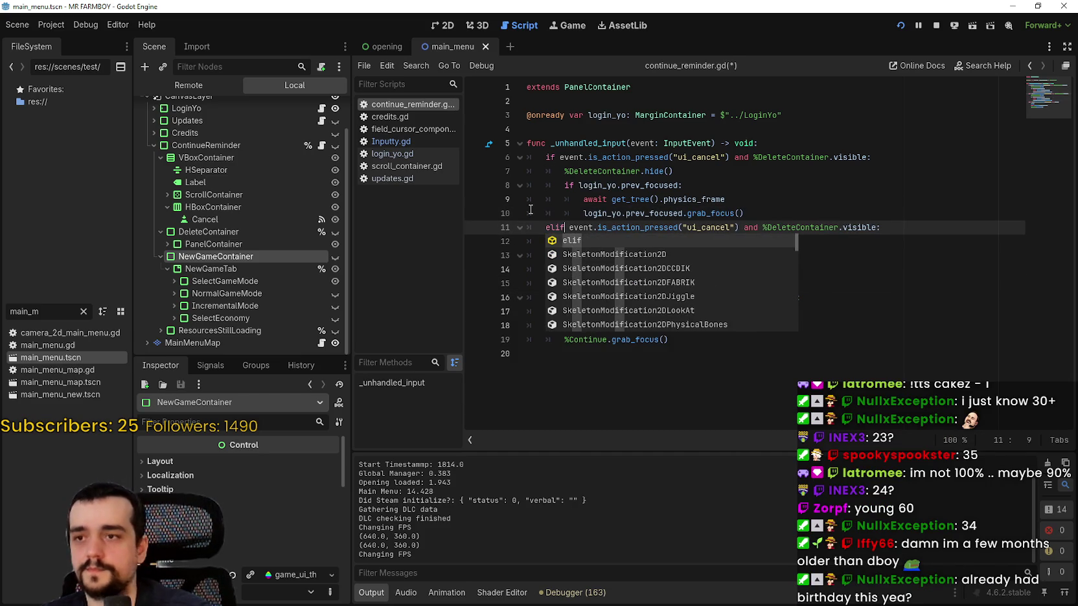
{"action": "left_click", "coordinate": [530, 211]}
{"action": "left_click", "coordinate": [592, 241]}
{"action": "left_click", "coordinate": [690, 241]}
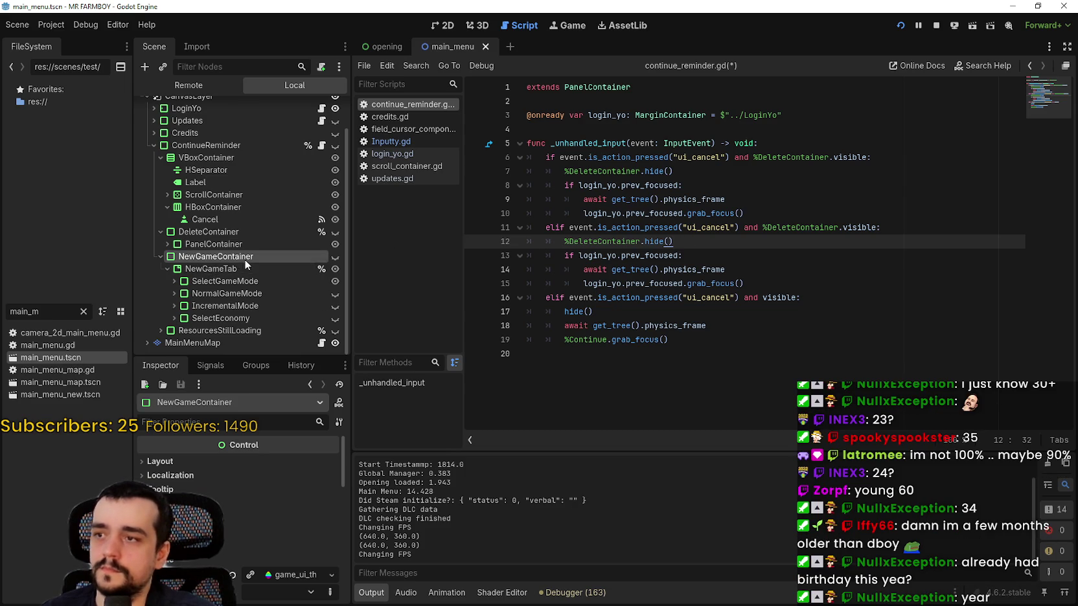
Step: Give NewGameContainer a scene-unique name and replace line 12's reference with %NewGameContainer
{"action": "right_click", "coordinate": [245, 260]}
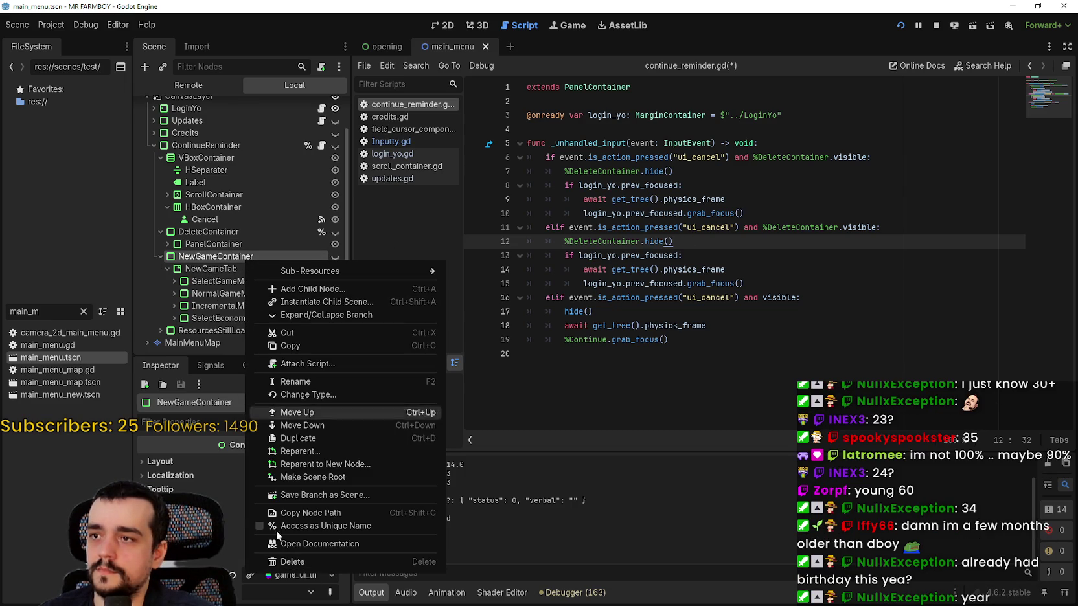
{"action": "left_click", "coordinate": [329, 530]}
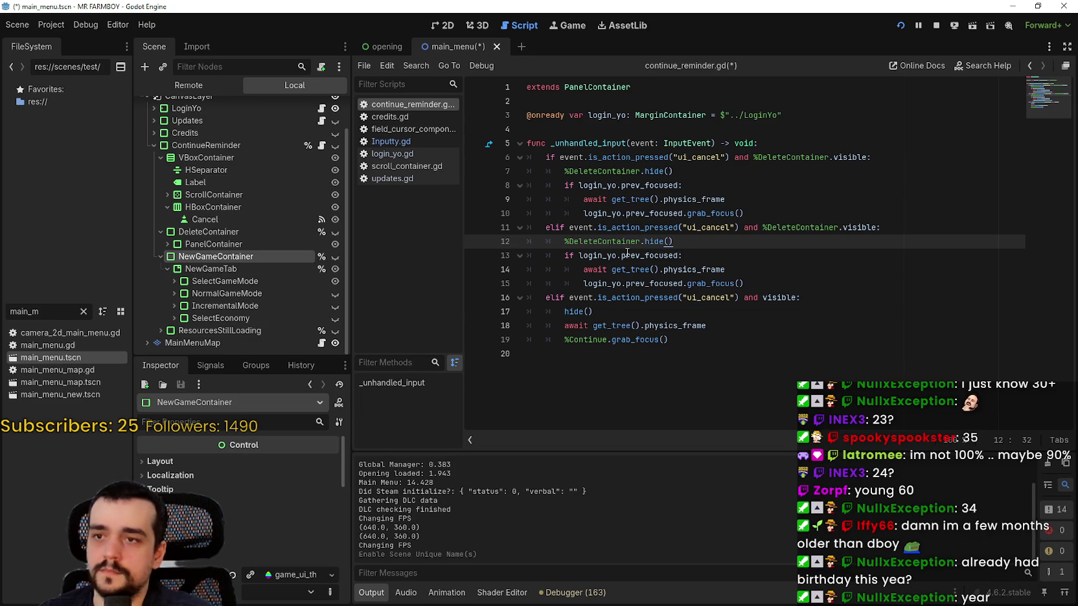
{"action": "double_click", "coordinate": [594, 240]}
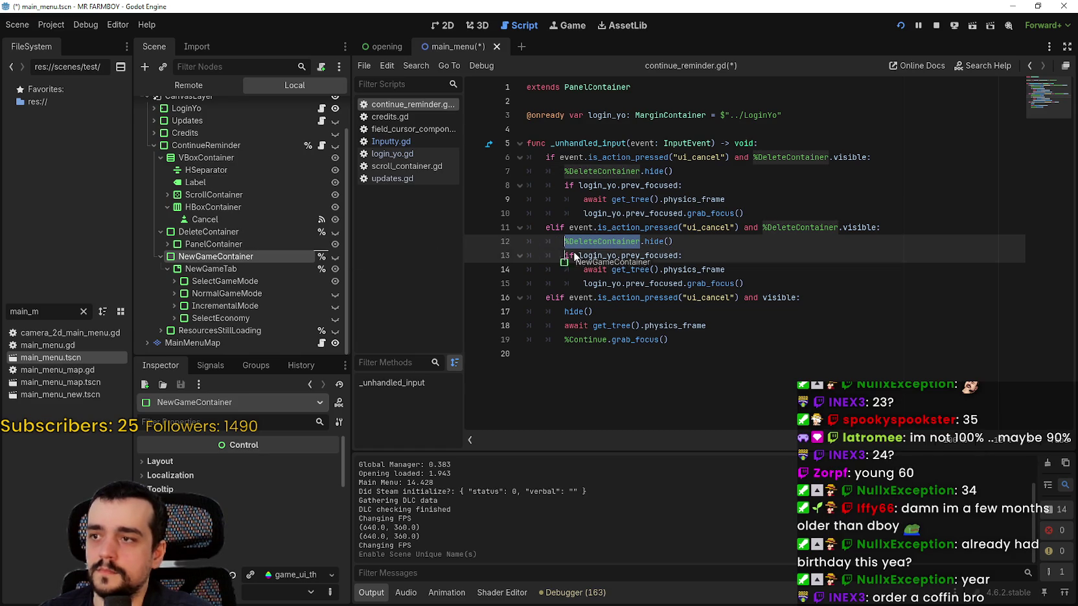
{"action": "left_click_drag", "start_coordinate": [561, 248], "coordinate": [562, 246]}
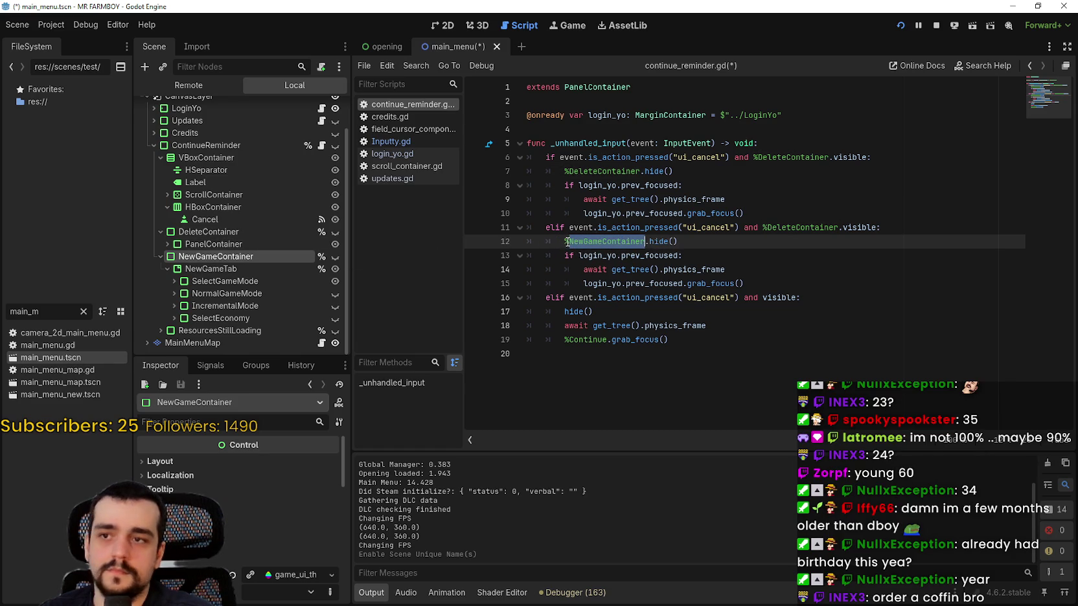
Step: Change line 11's condition to %NewGameContainer, save the script, and stop the running game
{"action": "double_click", "coordinate": [815, 227]}
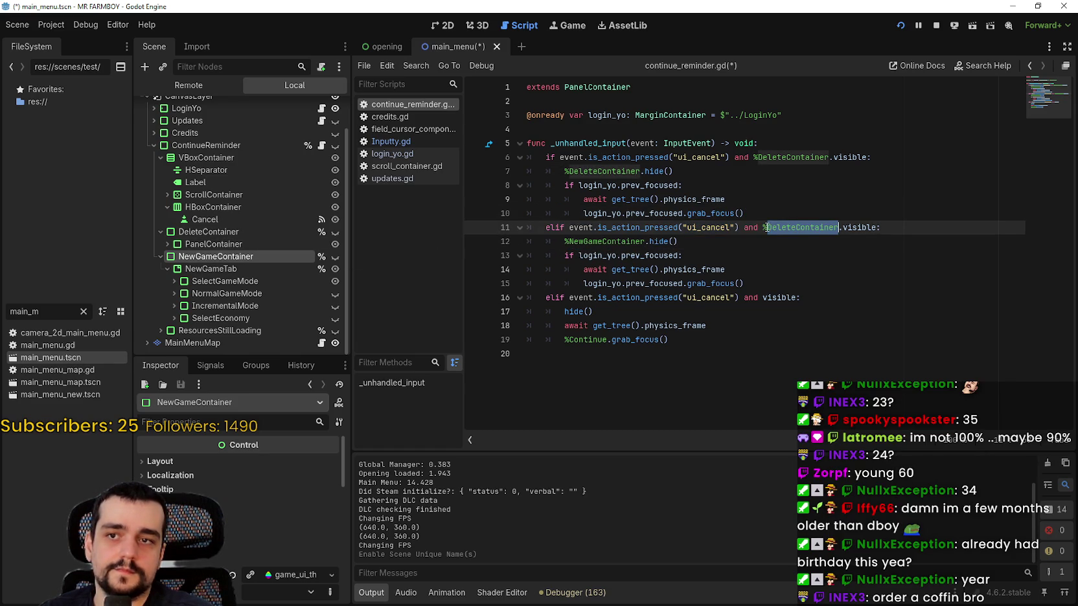
{"action": "type", "text": "NewGam"}
{"action": "left_click", "coordinate": [749, 246]}
{"action": "key", "text": "ctrl+s"}
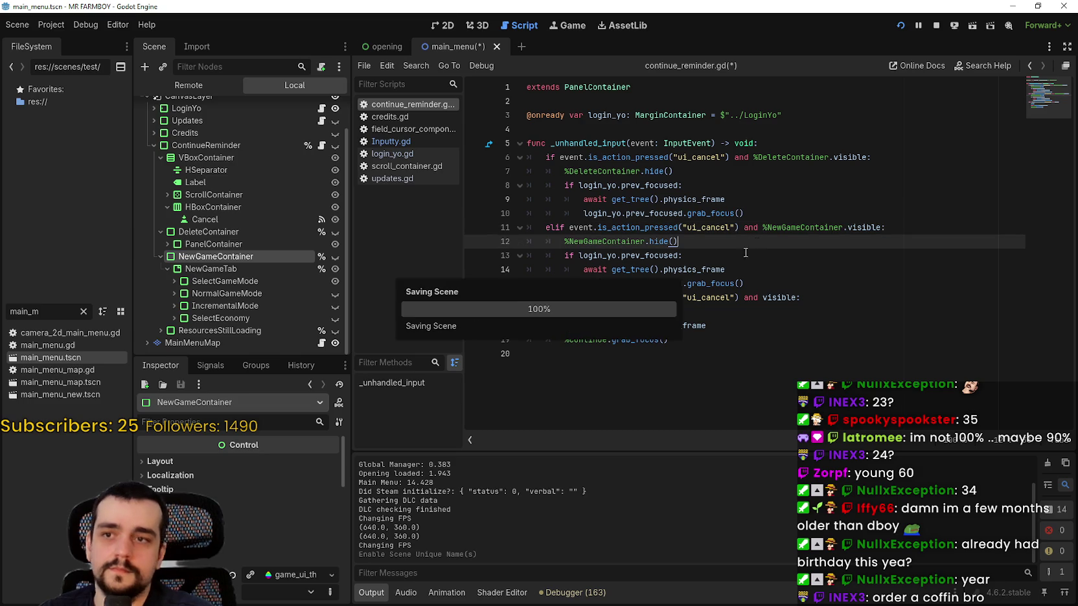
{"action": "double_click", "coordinate": [601, 283]}
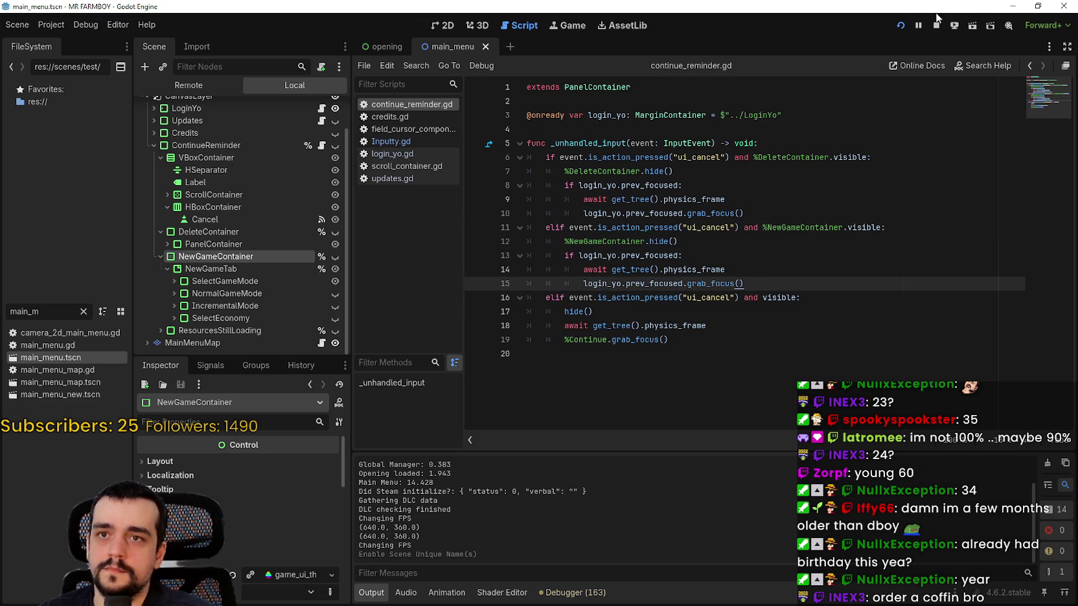
{"action": "left_click", "coordinate": [936, 25]}
Step: Launch the game and open the New Game dialog from Create Save in the save list
{"action": "left_click", "coordinate": [901, 26]}
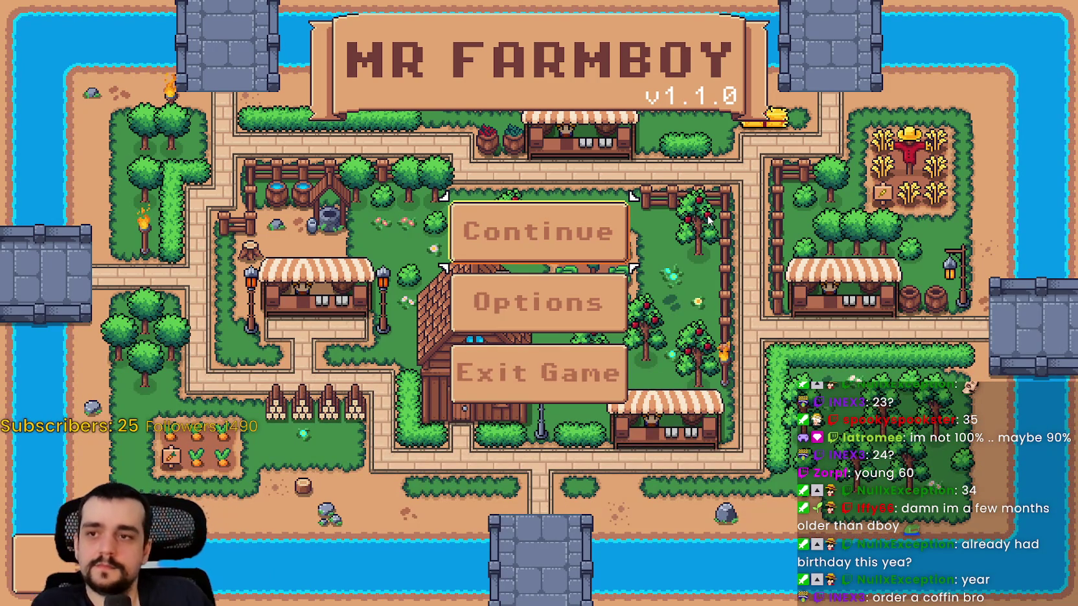
{"action": "key", "text": "Down"}
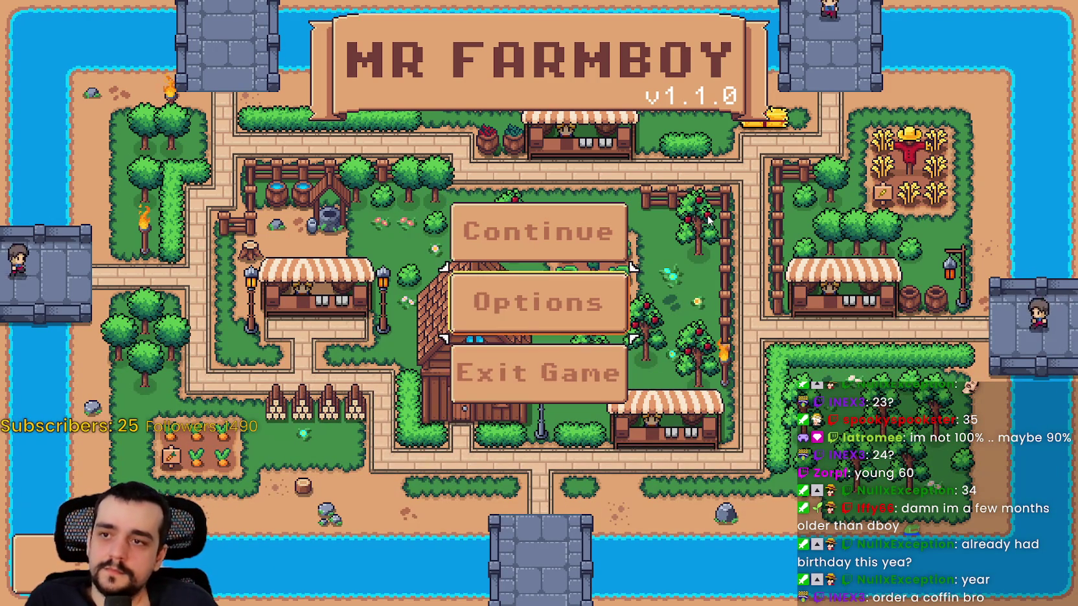
{"action": "key", "text": "Up"}
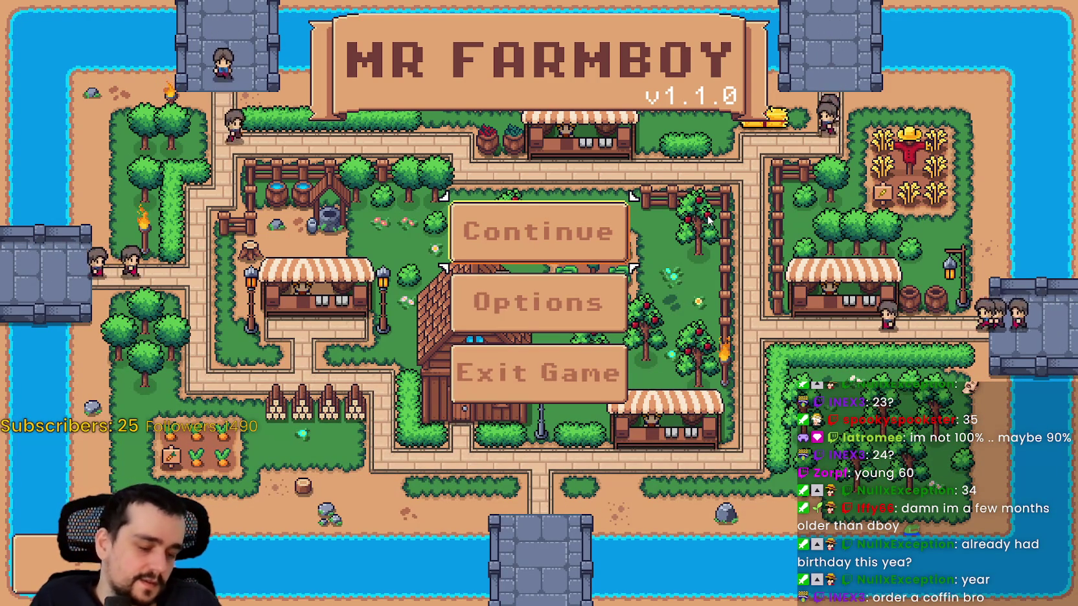
{"action": "key", "text": "Return"}
{"action": "key", "text": "Down"}
{"action": "key", "text": "Down"}
{"action": "key", "text": "Down"}
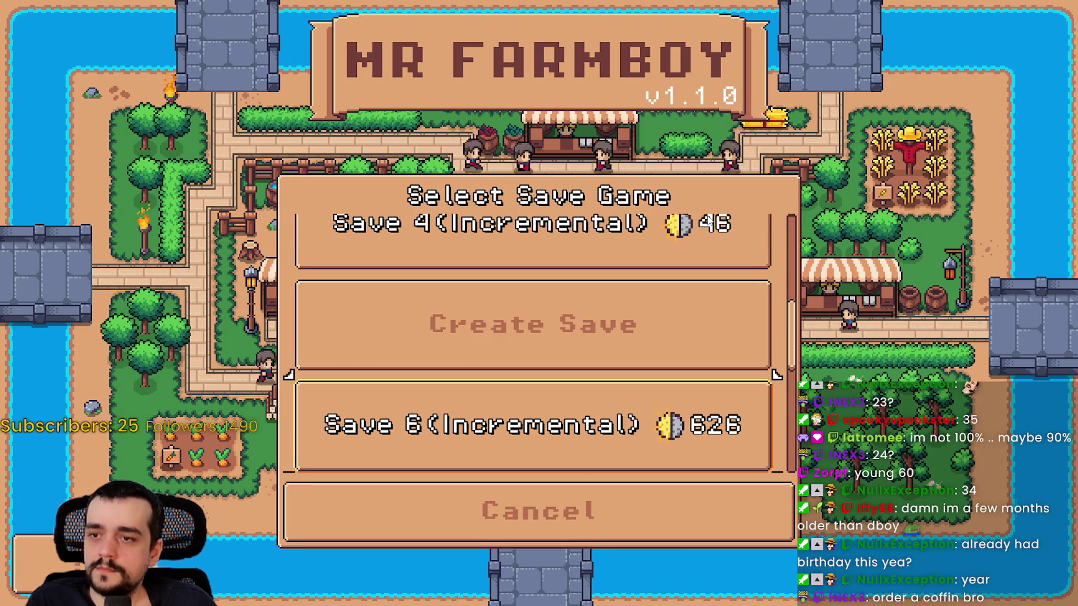
{"action": "key", "text": "Return"}
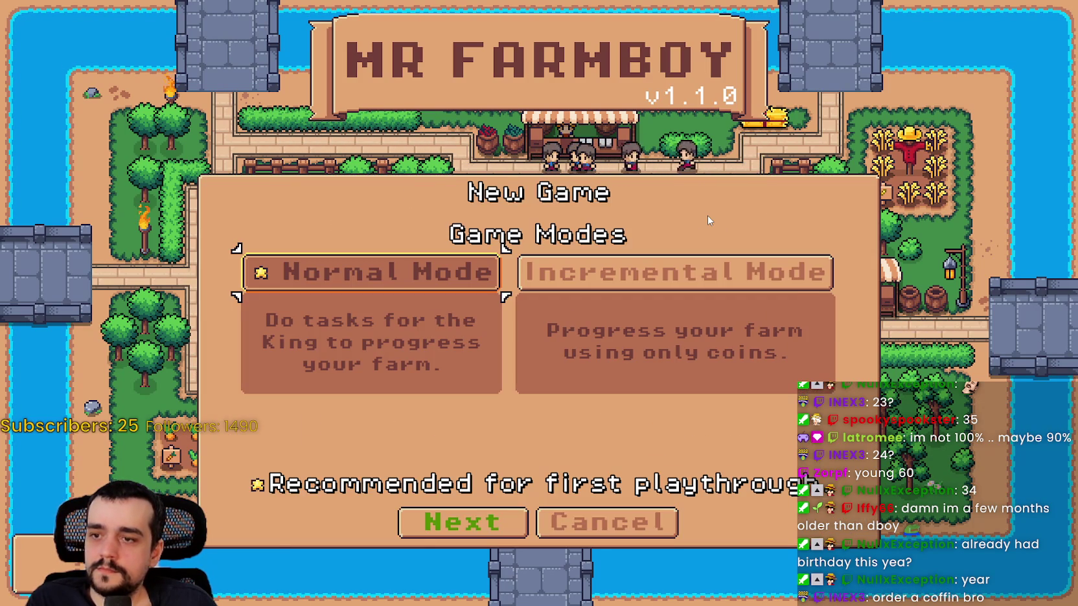
Step: Cancel the New Game dialog, reopen it, move through the modes, and cancel again
{"action": "key", "text": "Escape"}
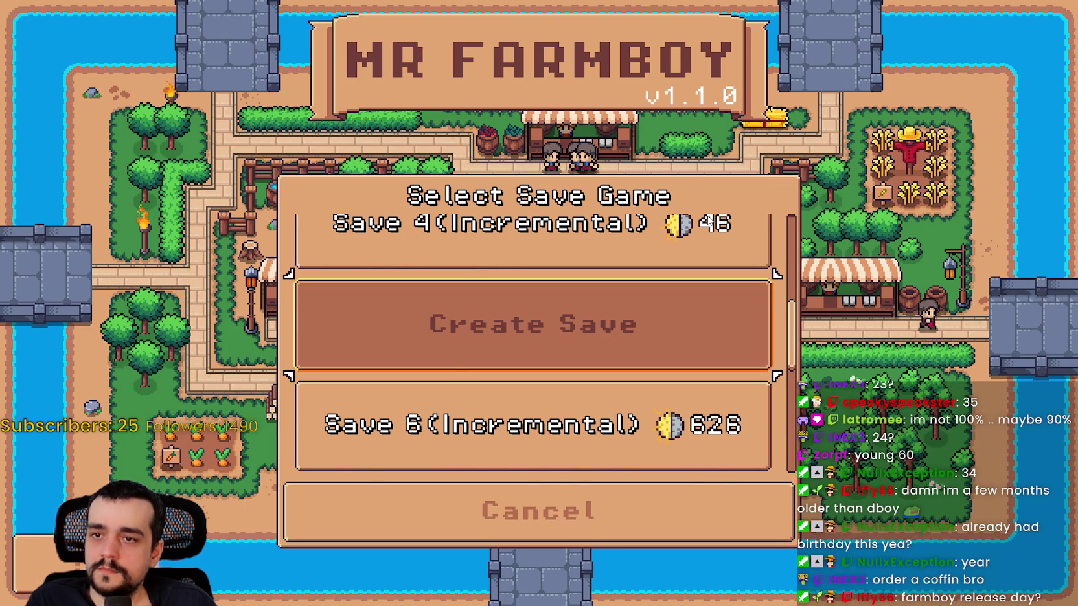
{"action": "key", "text": "Return"}
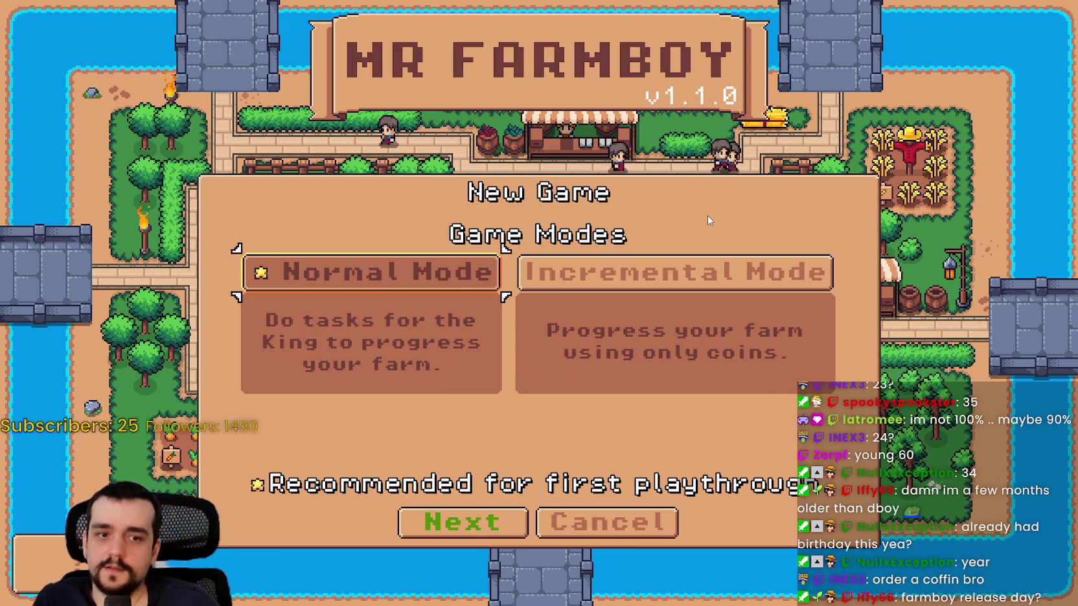
{"action": "key", "text": "Right"}
{"action": "key", "text": "Down"}
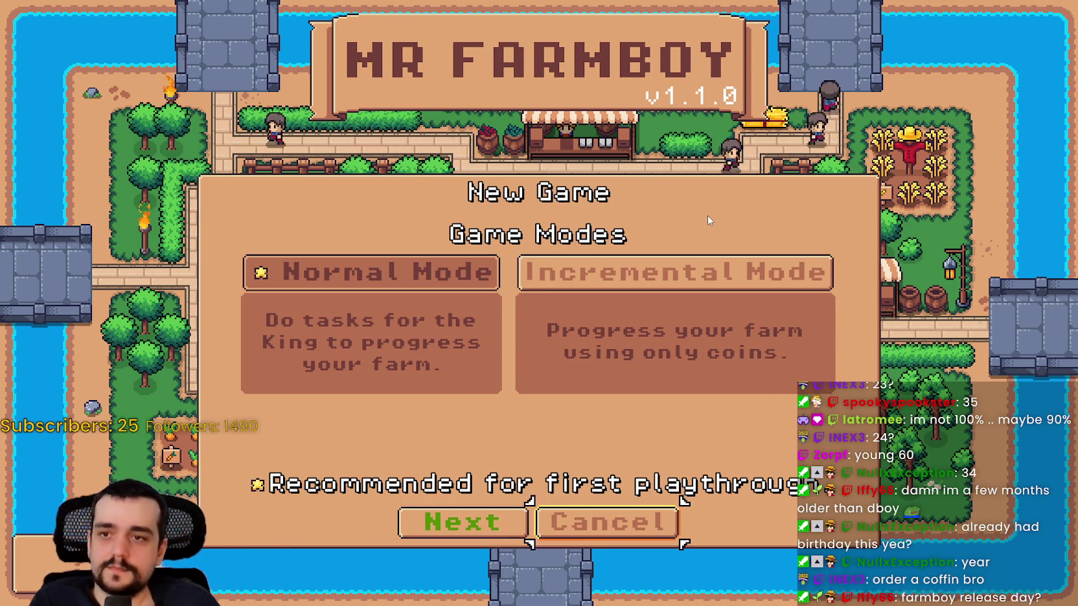
{"action": "key", "text": "Escape"}
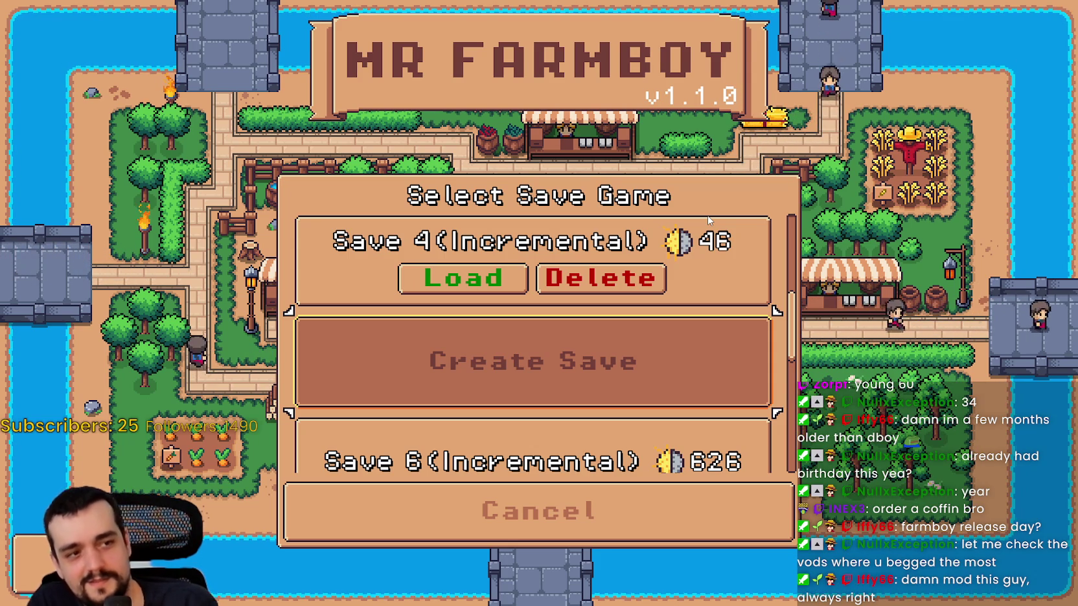
Step: Select Save 6 and load it
{"action": "key", "text": "Down"}
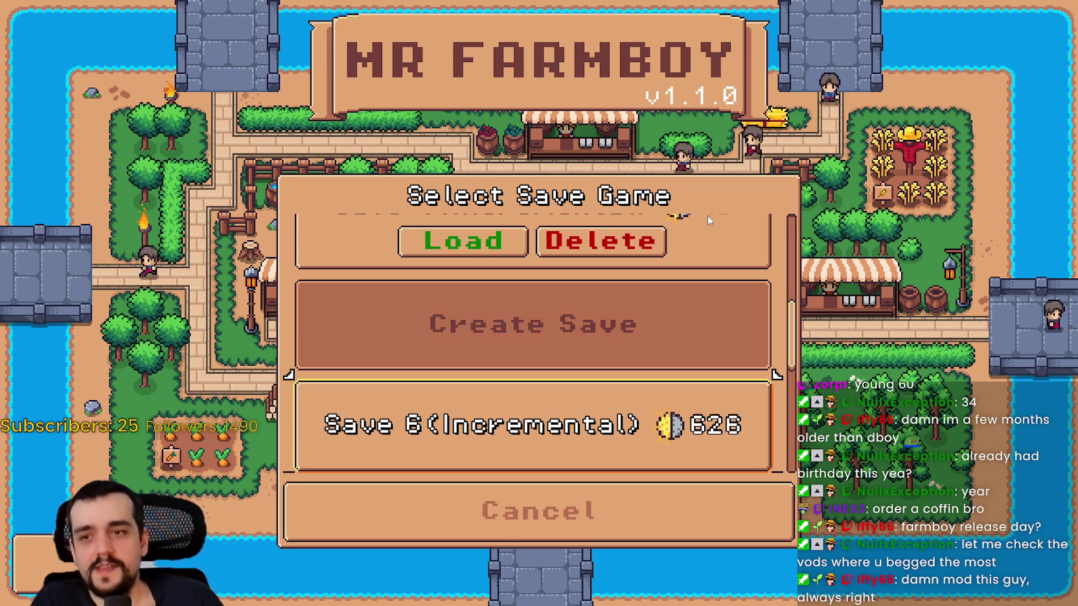
{"action": "scroll", "coordinate": [708, 220], "scroll_direction": "down", "scroll_amount": 3}
{"action": "scroll", "coordinate": [709, 220], "scroll_direction": "up", "scroll_amount": 1}
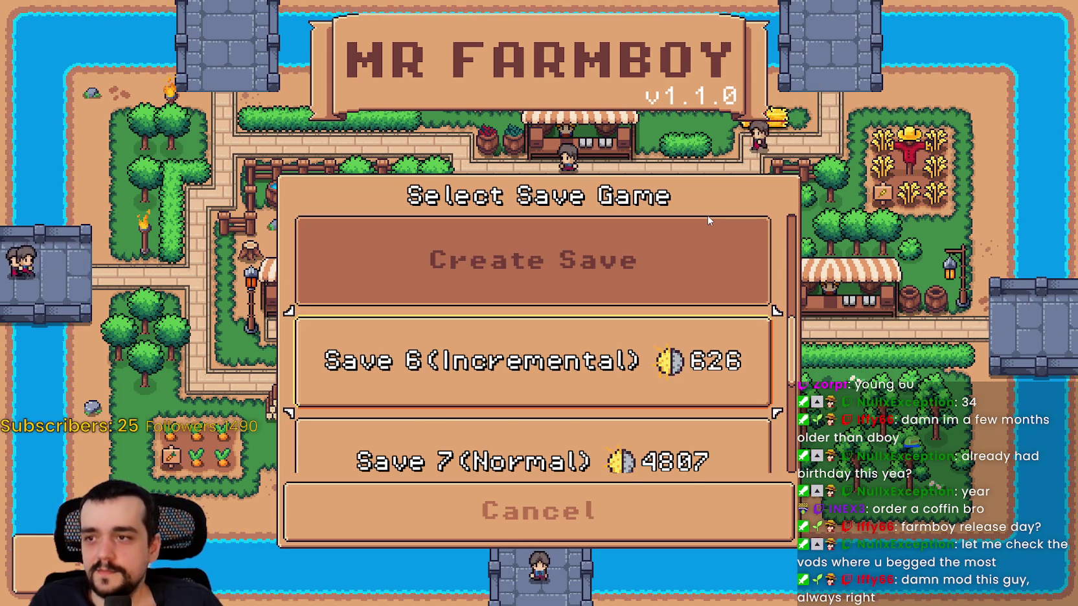
{"action": "key", "text": "Return"}
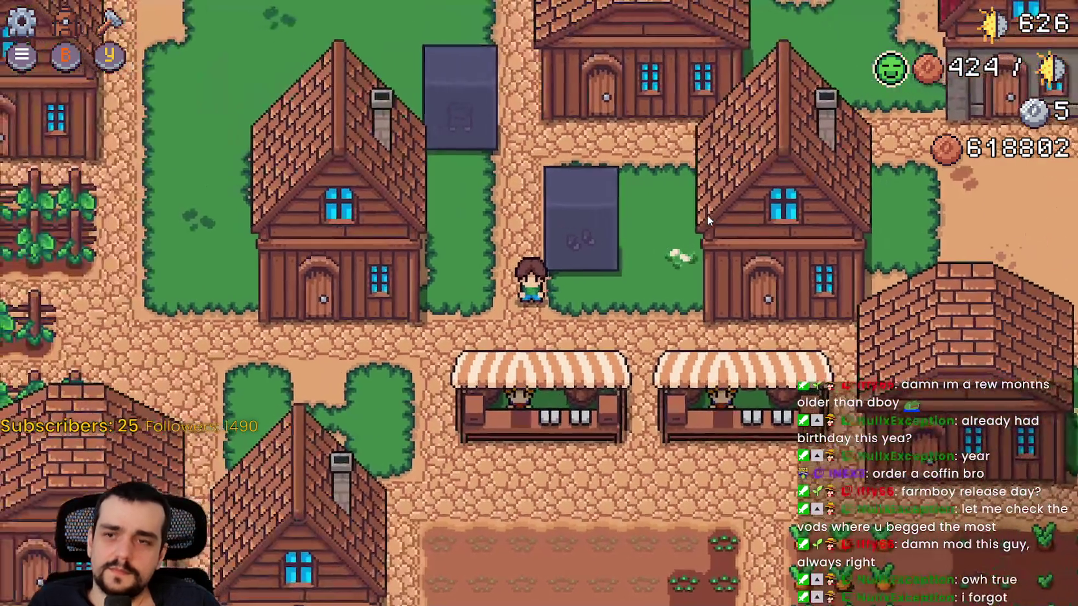
Step: Walk the farmer briefly, then pause and quit the farm to the title screen
{"action": "key", "text": "a"}
{"action": "key", "text": "s"}
{"action": "scroll", "coordinate": [708, 220], "scroll_direction": "down", "scroll_amount": 4}
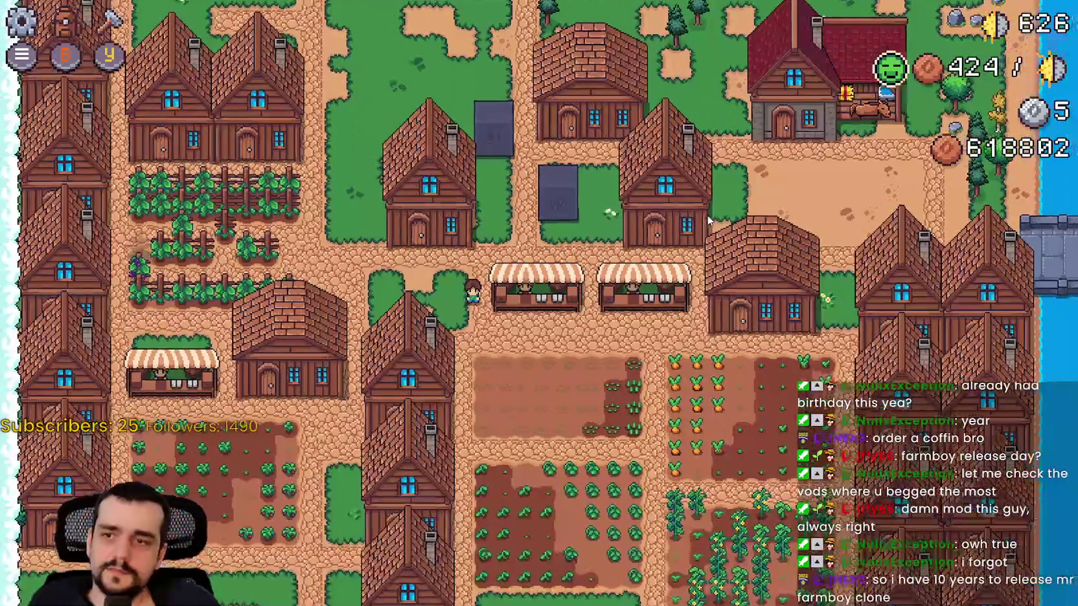
{"action": "scroll", "coordinate": [708, 220], "scroll_direction": "up", "scroll_amount": 4}
{"action": "key", "text": "Escape"}
{"action": "key", "text": "Down"}
{"action": "key", "text": "Down"}
{"action": "key", "text": "Down"}
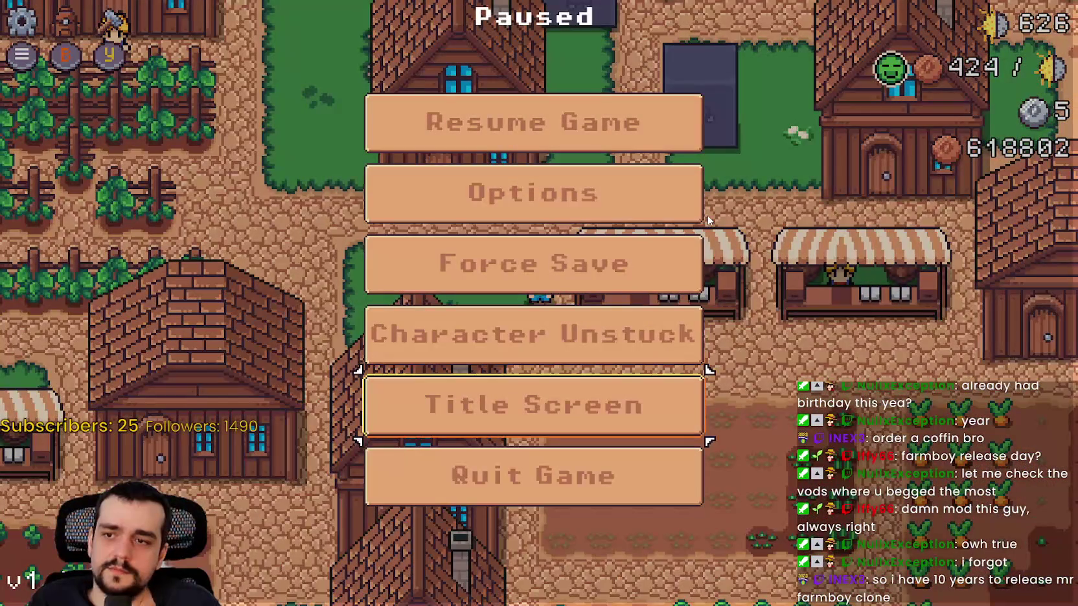
{"action": "key", "text": "Return"}
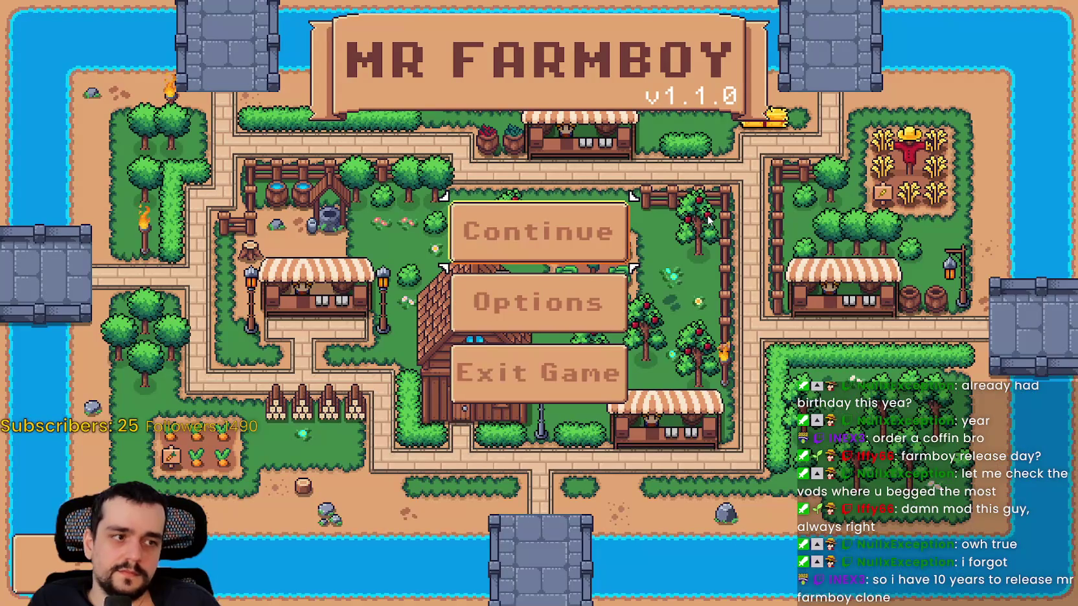
Step: Open the New Game dialog from Create Save, cancel it, and reopen it
{"action": "key", "text": "Return"}
{"action": "key", "text": "Down"}
{"action": "key", "text": "Down"}
{"action": "key", "text": "Down"}
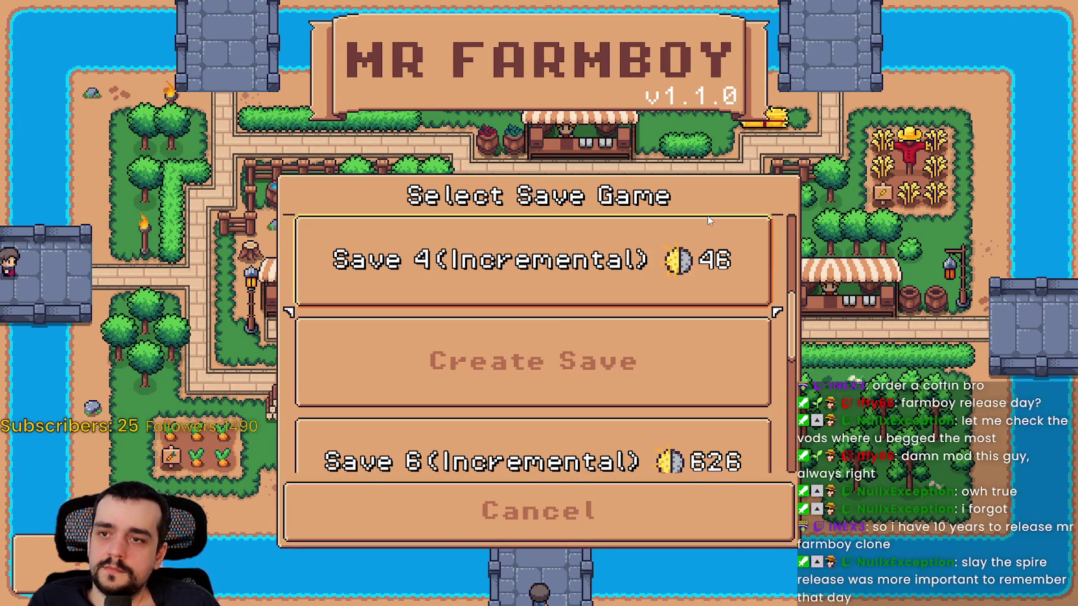
{"action": "key", "text": "Return"}
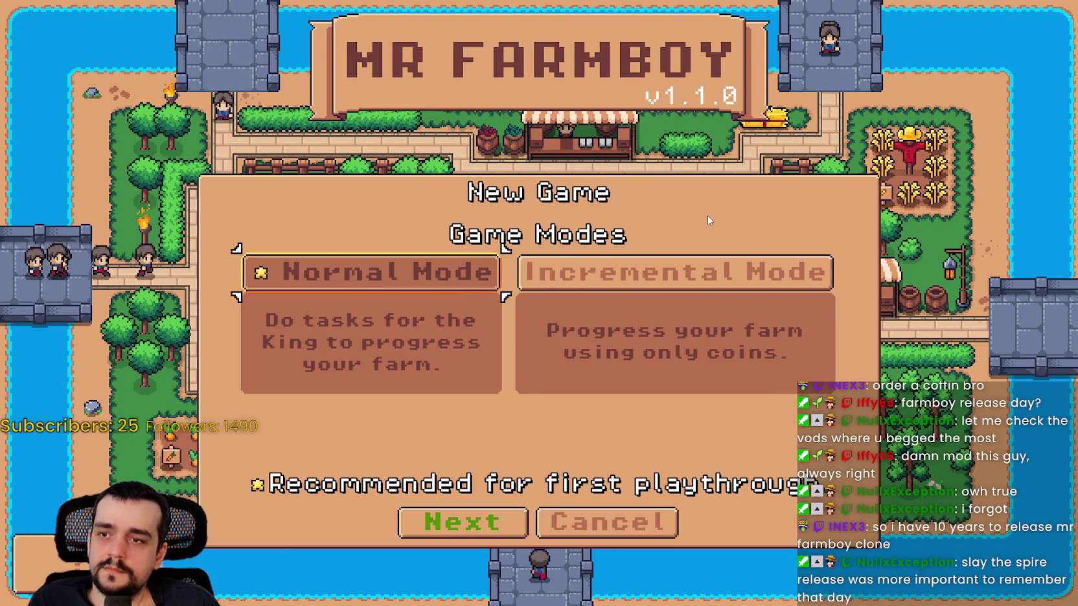
{"action": "key", "text": "Escape"}
{"action": "key", "text": "Return"}
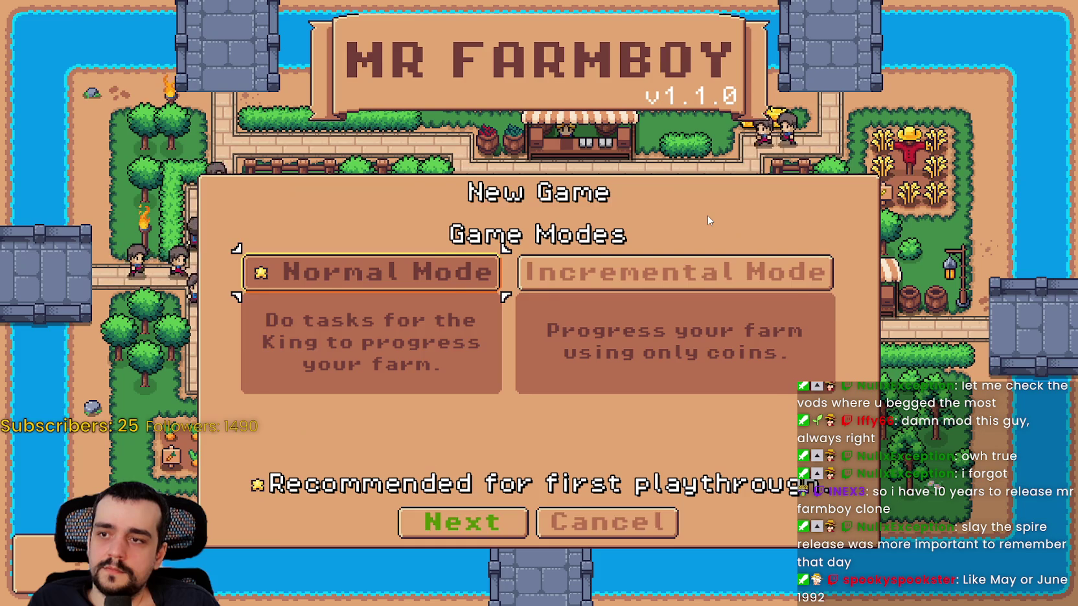
Step: Press Escape to close the Normal/Incremental mode choice and return to the save list
{"action": "key", "text": "Escape"}
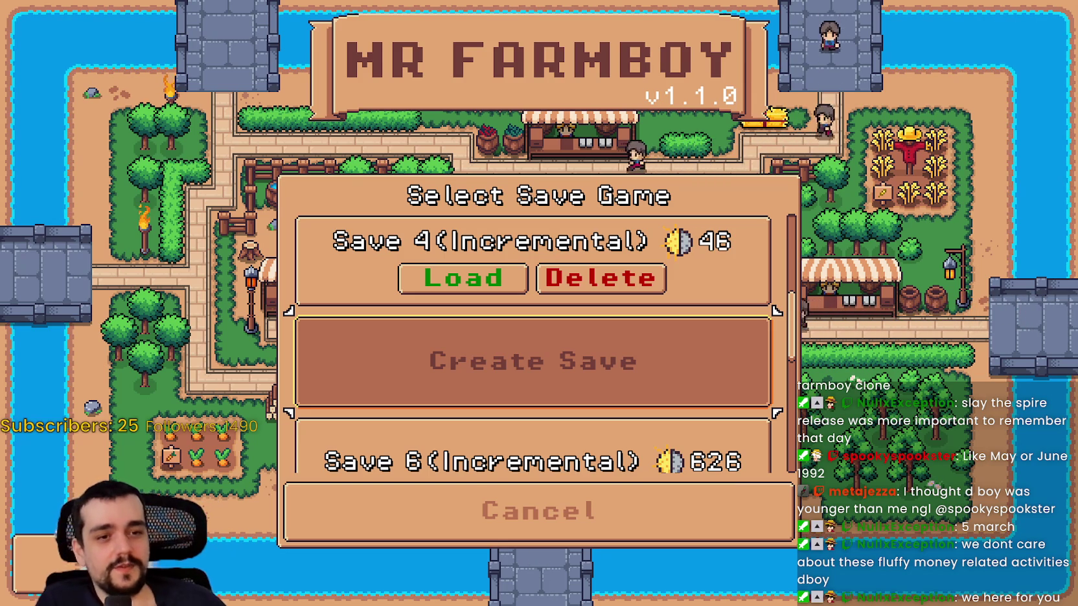
Step: Open the mode choice, move to Incremental Mode, cancel, then expand the Save 6 entry
{"action": "key", "text": "Return"}
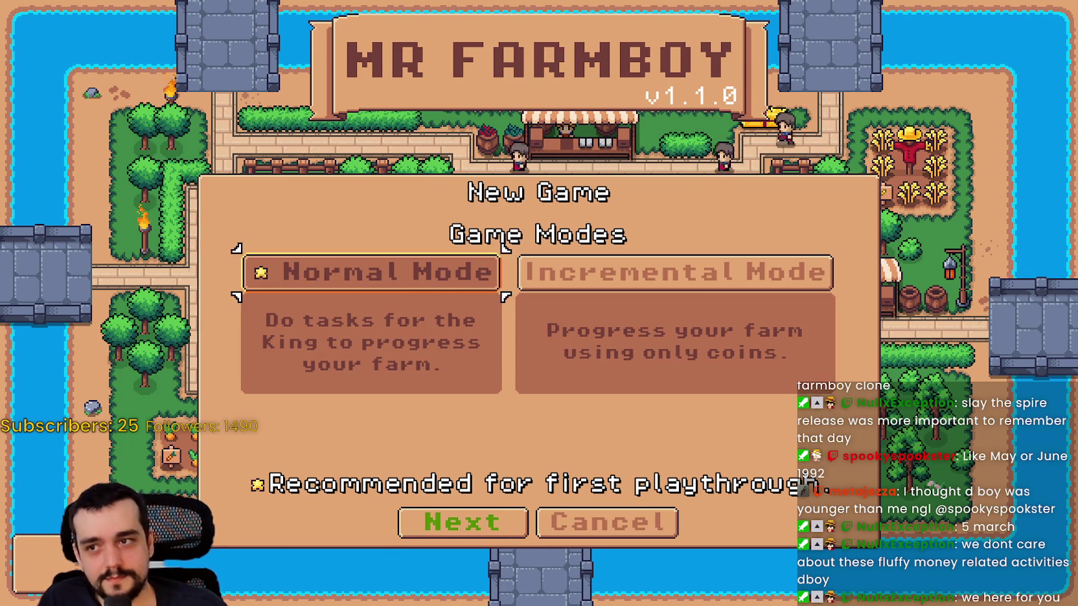
{"action": "key", "text": "Right"}
{"action": "key", "text": "Down"}
{"action": "key", "text": "Escape"}
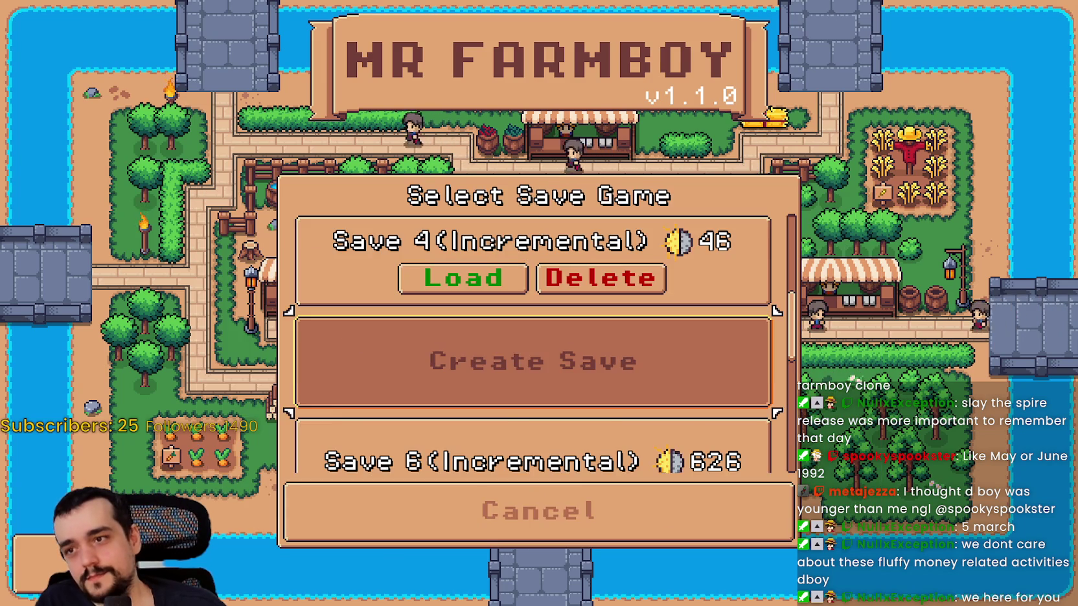
{"action": "key", "text": "Down"}
{"action": "key", "text": "Return"}
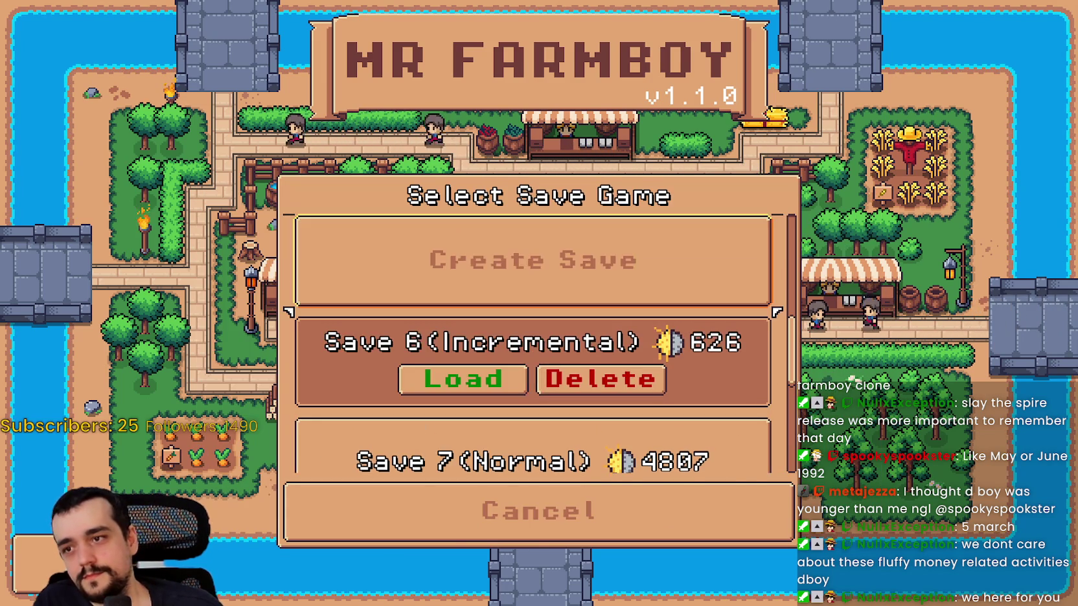
Step: Reopen the mode choice, toggle between Normal and Incremental Mode, and cancel again
{"action": "key", "text": "Up"}
{"action": "key", "text": "Return"}
{"action": "key", "text": "Right"}
{"action": "key", "text": "Down"}
{"action": "key", "text": "Up"}
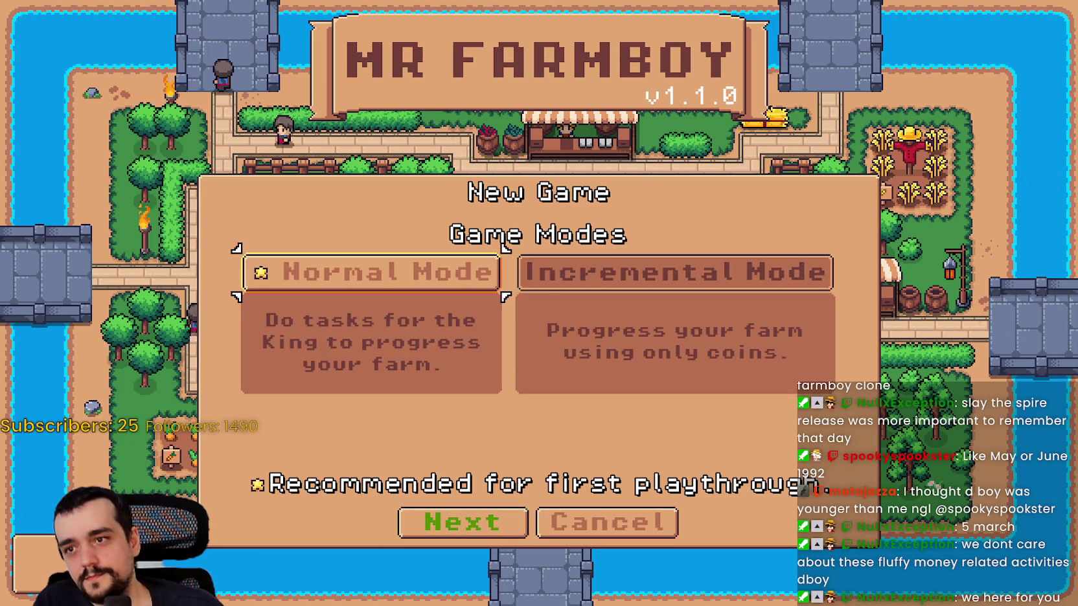
{"action": "key", "text": "Right"}
{"action": "key", "text": "Escape"}
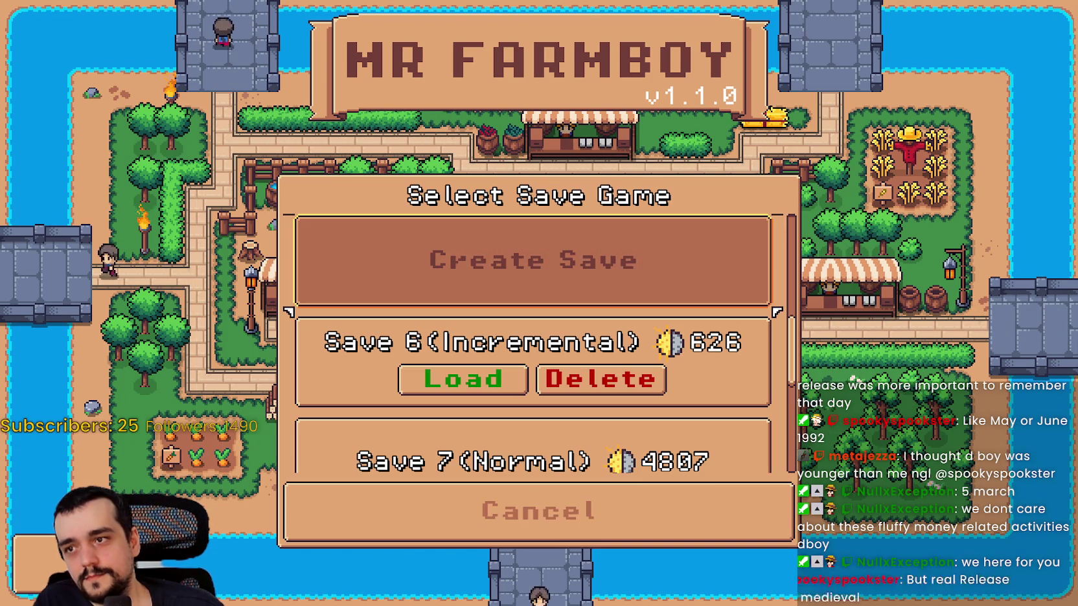
Step: From Create Save, choose Incremental Mode, move focus to Cancel, and switch to the browser
{"action": "key", "text": "Up"}
{"action": "key", "text": "Return"}
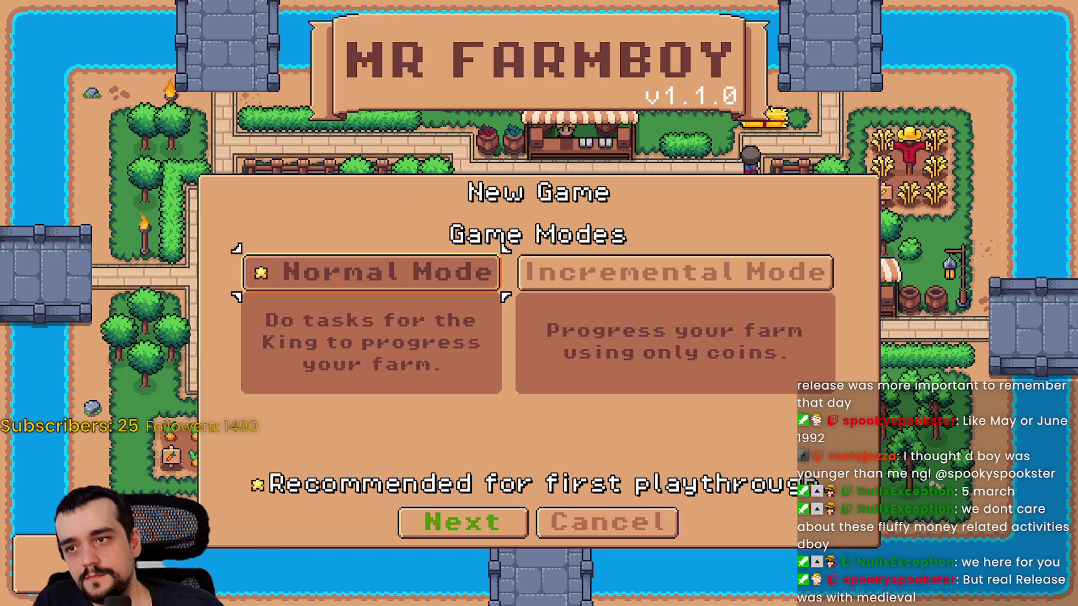
{"action": "key", "text": "Right"}
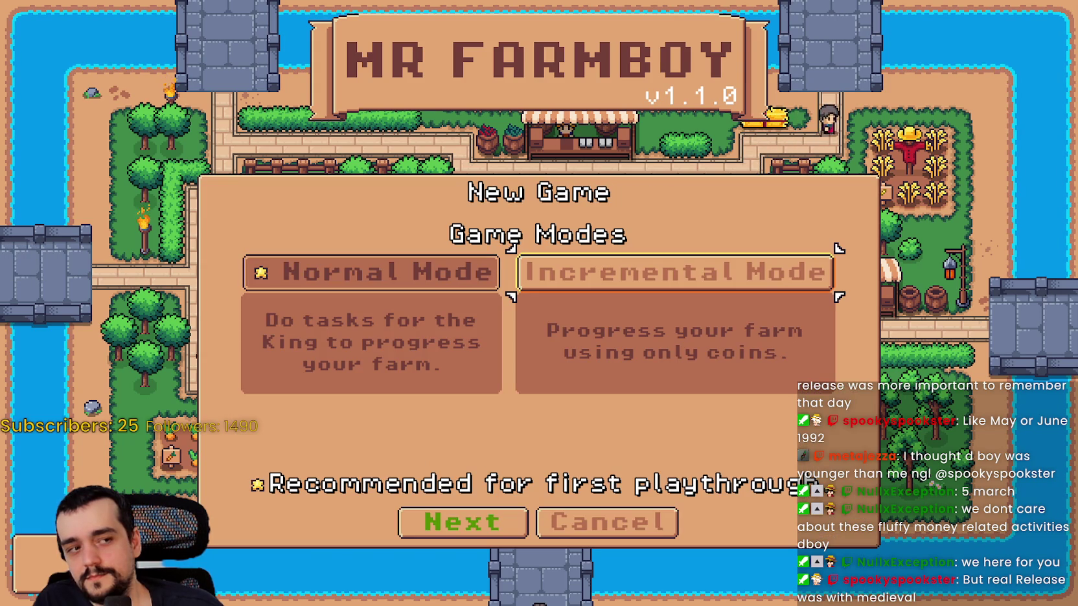
{"action": "key", "text": "Return"}
{"action": "key", "text": "Down"}
{"action": "key", "text": "Right"}
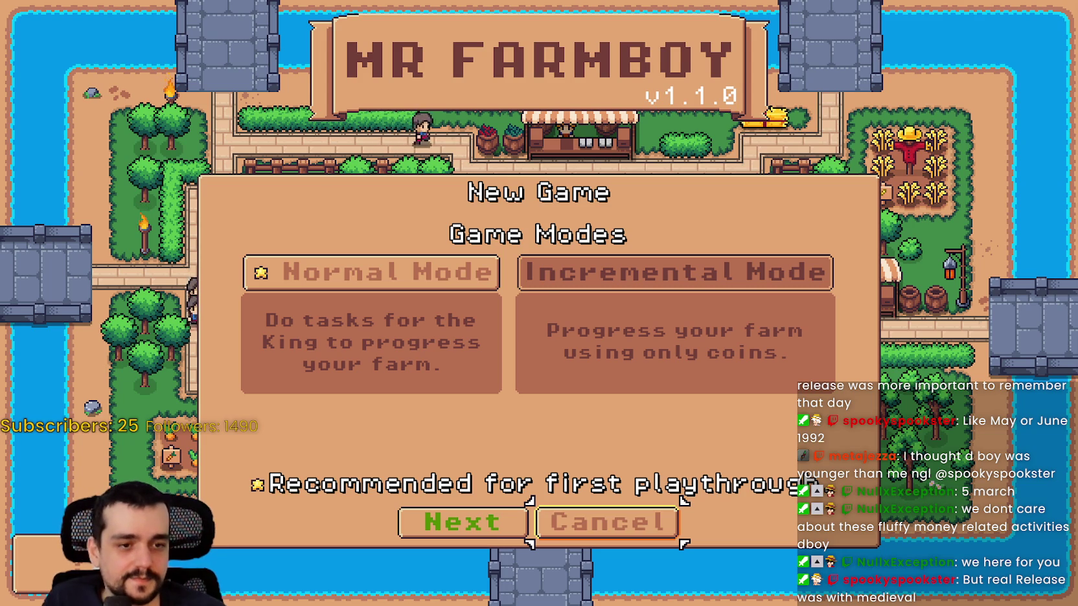
{"action": "key", "text": "alt+Tab"}
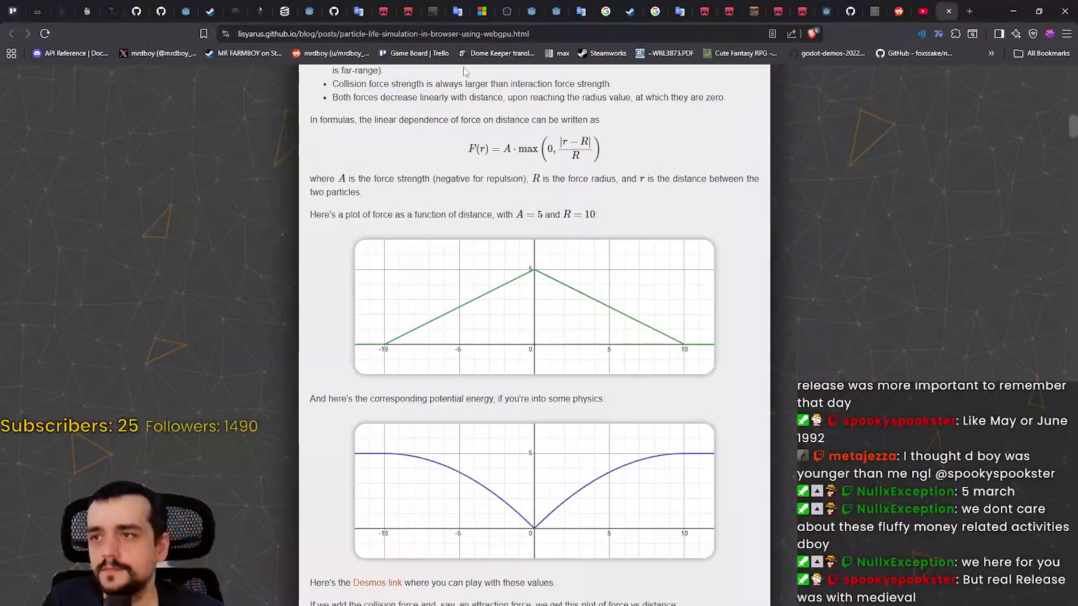
Step: Zoom SteamDB's MR FARMBOY player chart to max history, then bring the game back to the front
{"action": "left_click", "coordinate": [293, 6]}
{"action": "scroll", "coordinate": [522, 409], "scroll_direction": "down", "scroll_amount": 1}
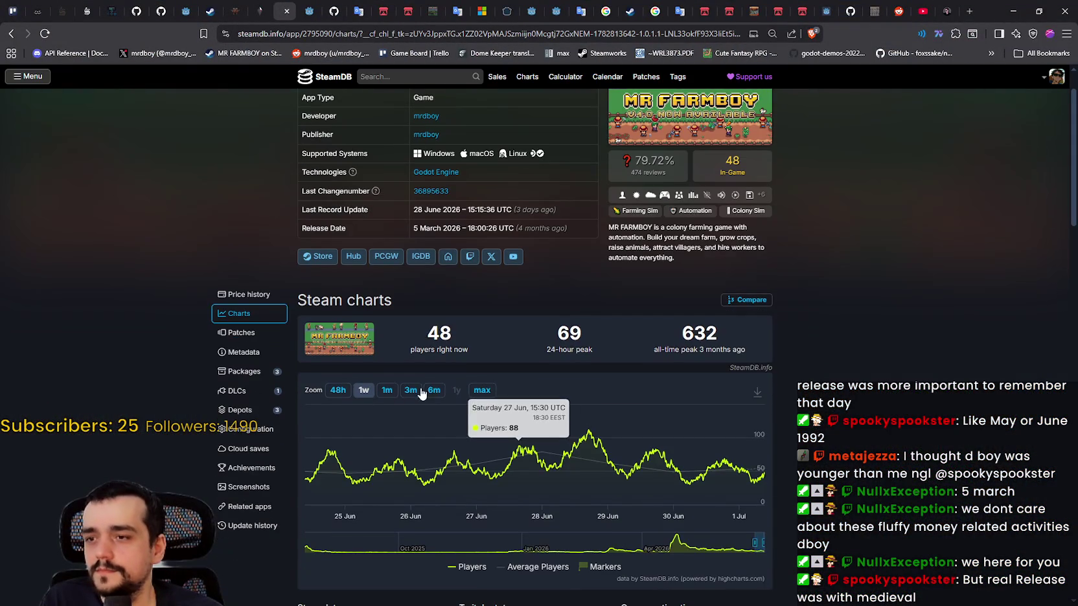
{"action": "left_click", "coordinate": [476, 390]}
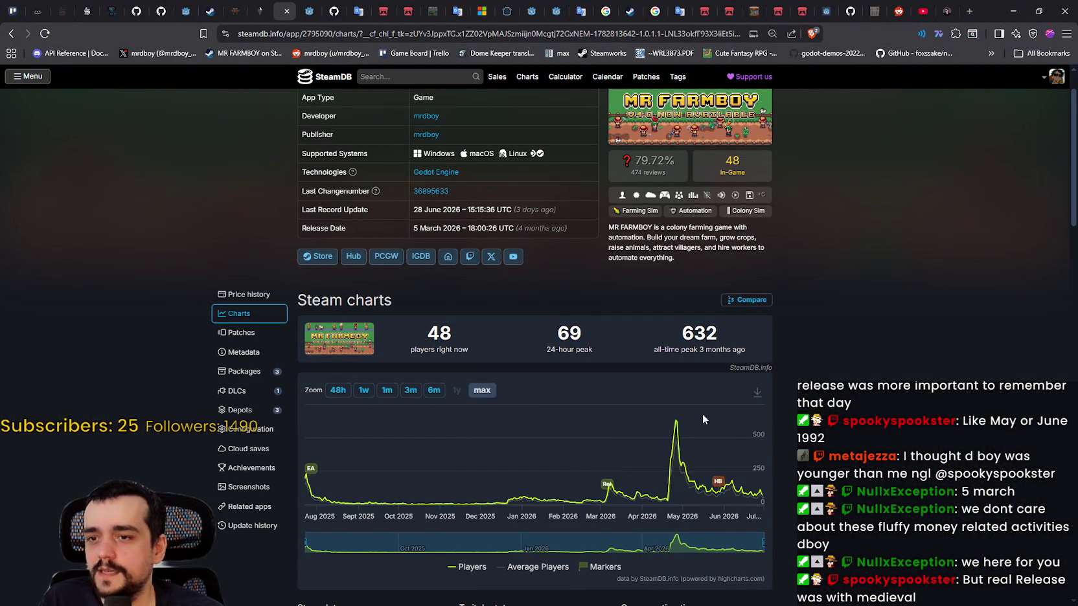
{"action": "right_click", "coordinate": [879, 401]}
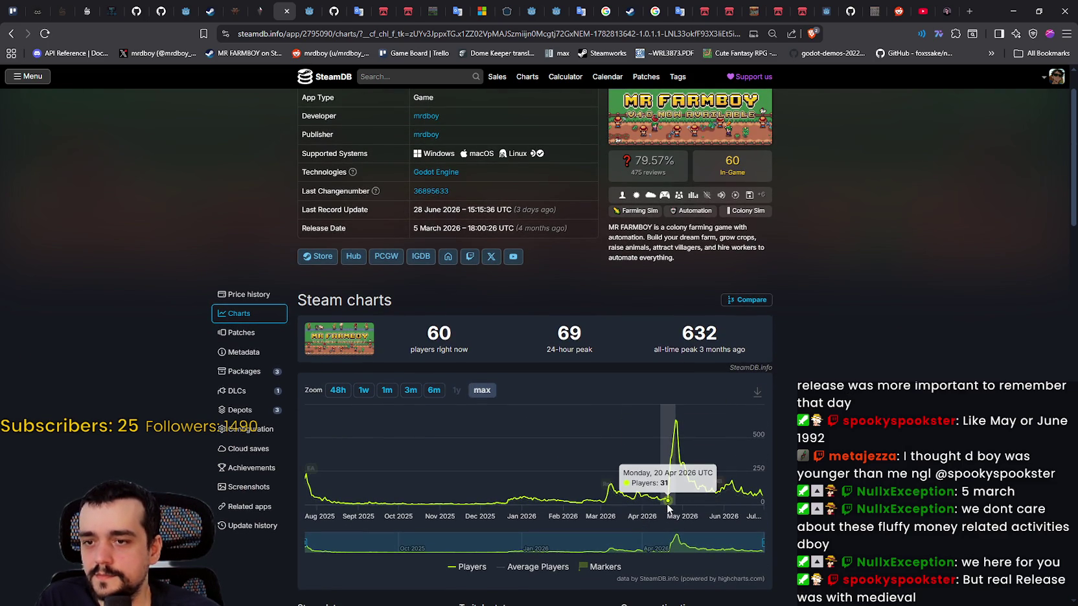
{"action": "mouse_move", "coordinate": [608, 487]}
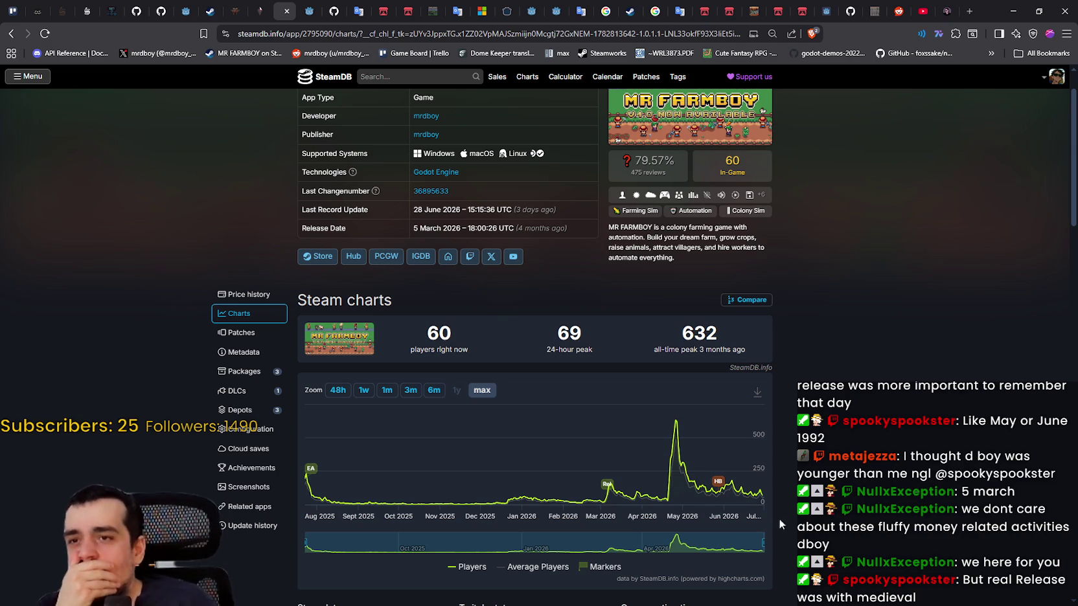
{"action": "left_click", "coordinate": [1007, 8]}
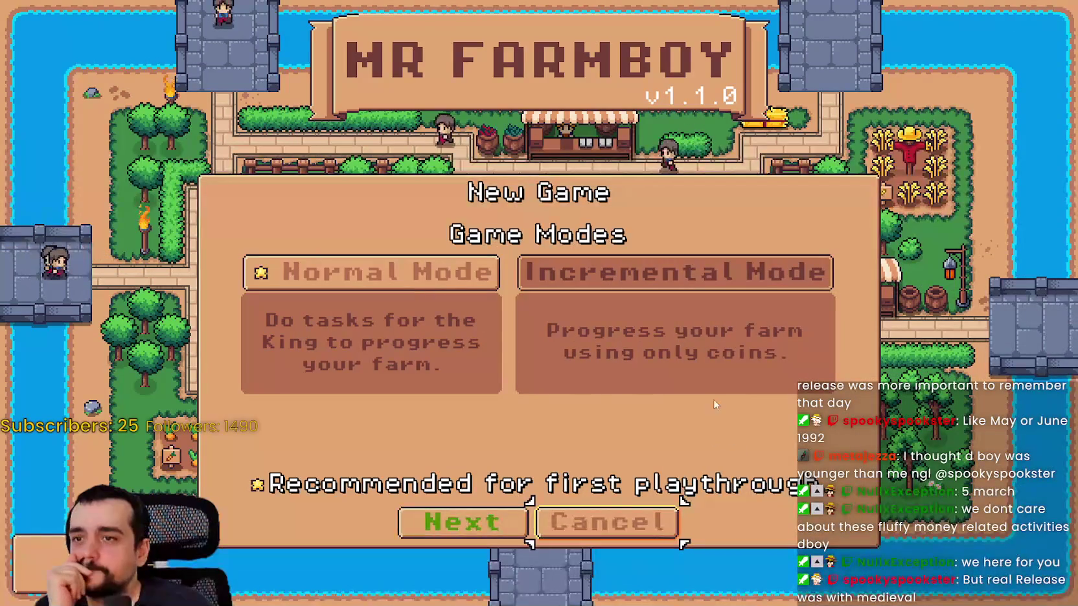
Step: Pick Normal Mode, advance to the Select Island step, and press Escape to test cancelling
{"action": "key", "text": "Up"}
{"action": "key", "text": "Left"}
{"action": "key", "text": "Right"}
{"action": "key", "text": "Left"}
{"action": "key", "text": "Down"}
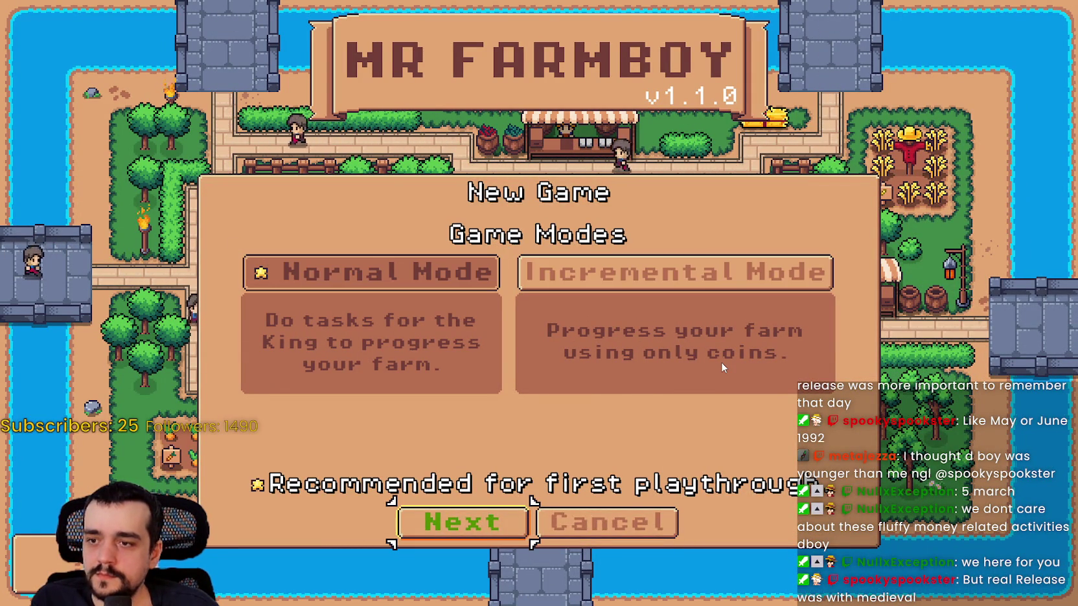
{"action": "key", "text": "Return"}
{"action": "key", "text": "Return"}
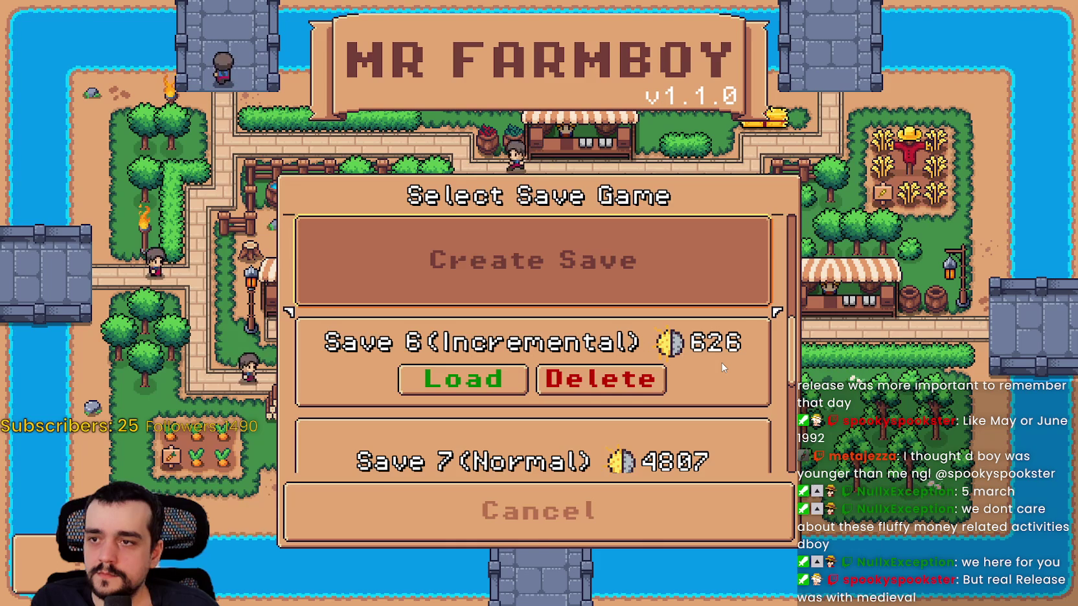
{"action": "key", "text": "Escape"}
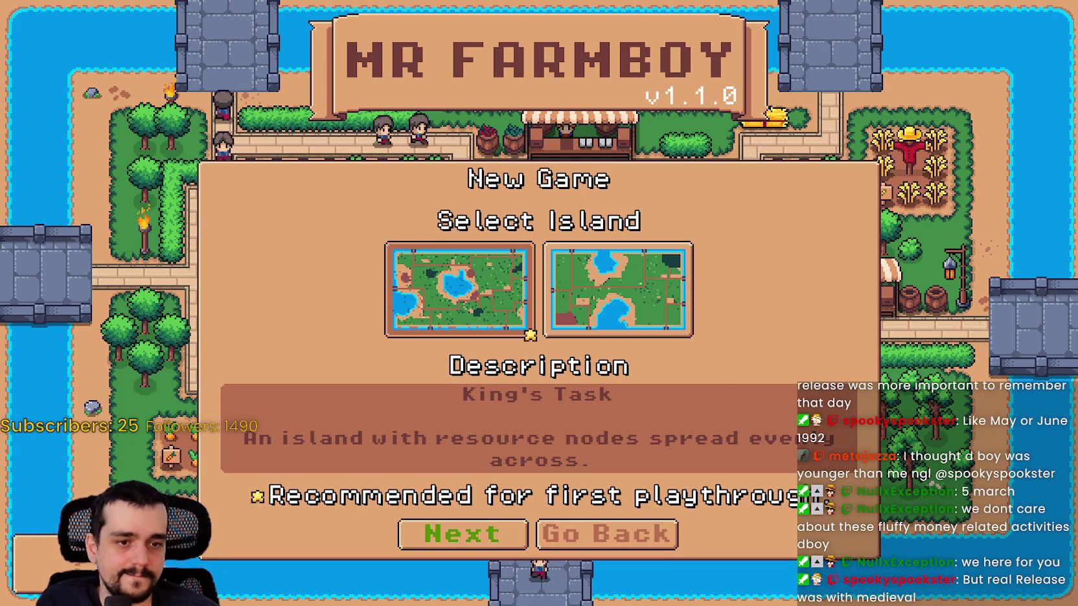
Step: Return to the Godot editor and place the caret in continue_reminder.gd's last cancel check
{"action": "key", "text": "alt+Tab"}
{"action": "left_click", "coordinate": [681, 301]}
{"action": "scroll", "coordinate": [345, 284], "scroll_direction": "down", "scroll_amount": 1}
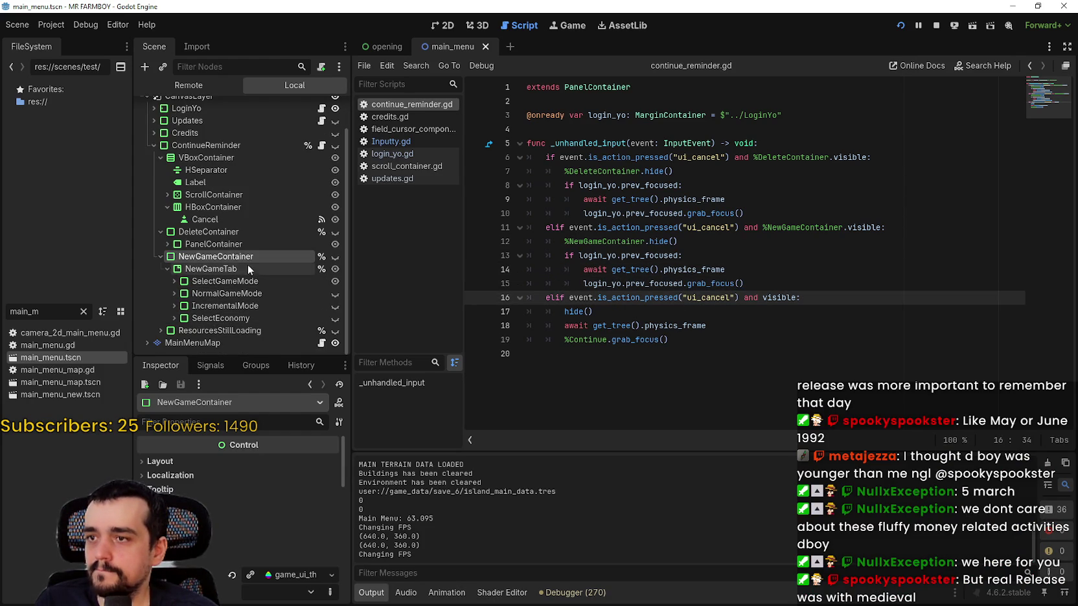
Step: Collapse NewGameTab, open login_yo.gd, and scroll to _load_next_scene around line 884
{"action": "left_click", "coordinate": [165, 268]}
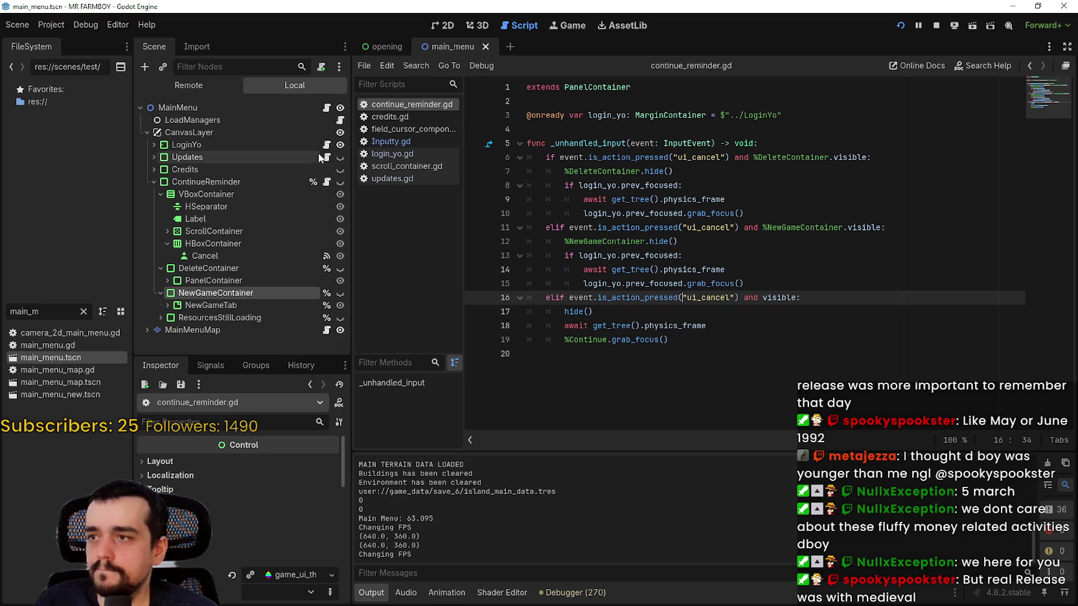
{"action": "left_click", "coordinate": [327, 144]}
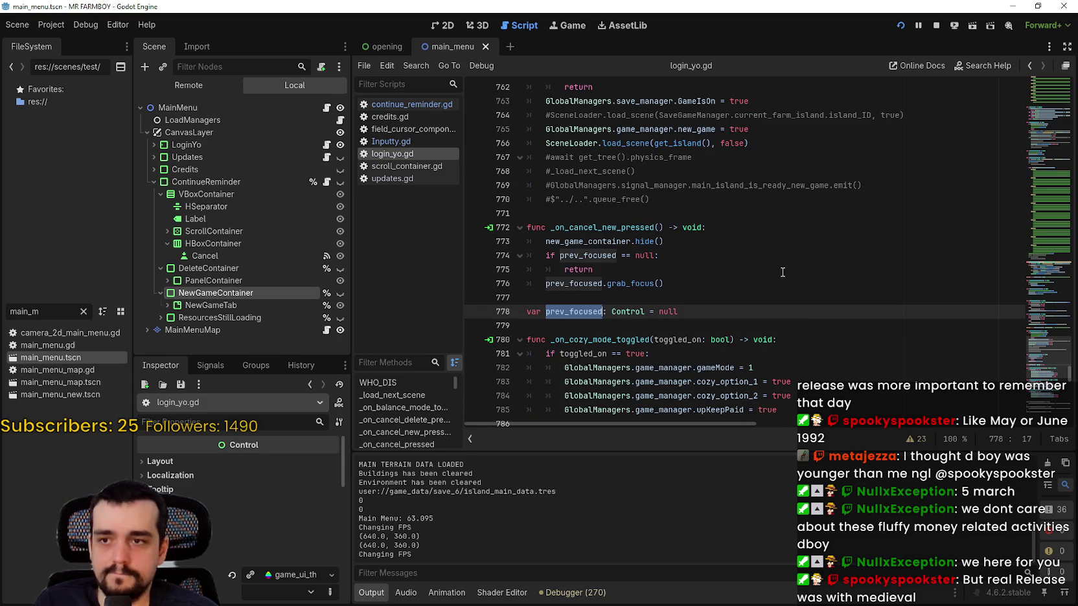
{"action": "left_click", "coordinate": [782, 273]}
{"action": "left_click", "coordinate": [1055, 279]}
{"action": "left_click_drag", "start_coordinate": [1056, 278], "coordinate": [1047, 417]}
{"action": "left_click", "coordinate": [694, 303]}
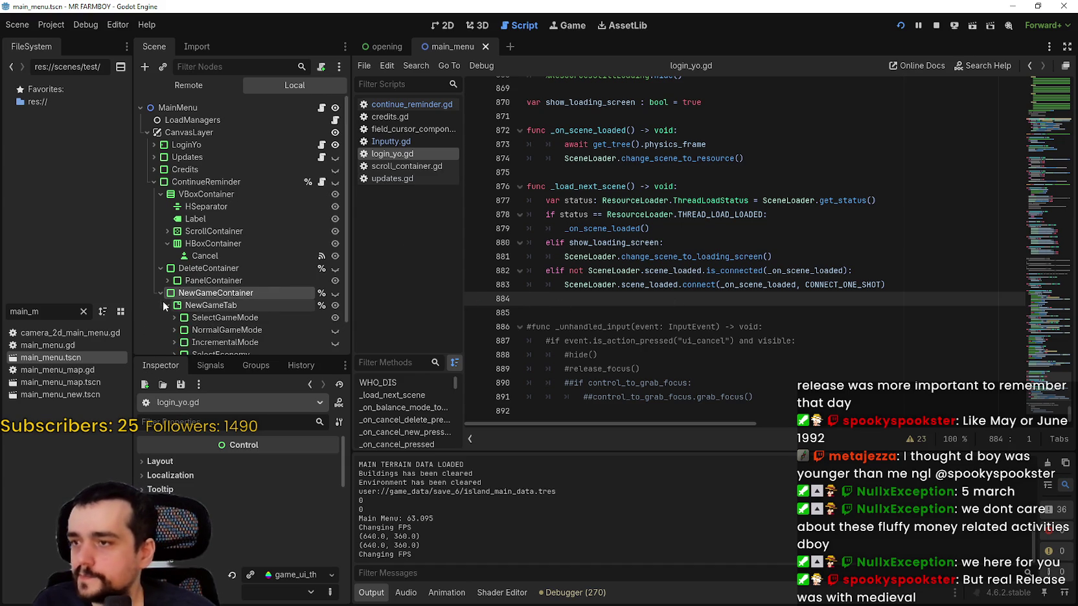
Step: Expand NewGameTab and SelectEconomy, select GoBack, and check its pressed signal to _on_go_back_pressed
{"action": "left_click", "coordinate": [167, 304]}
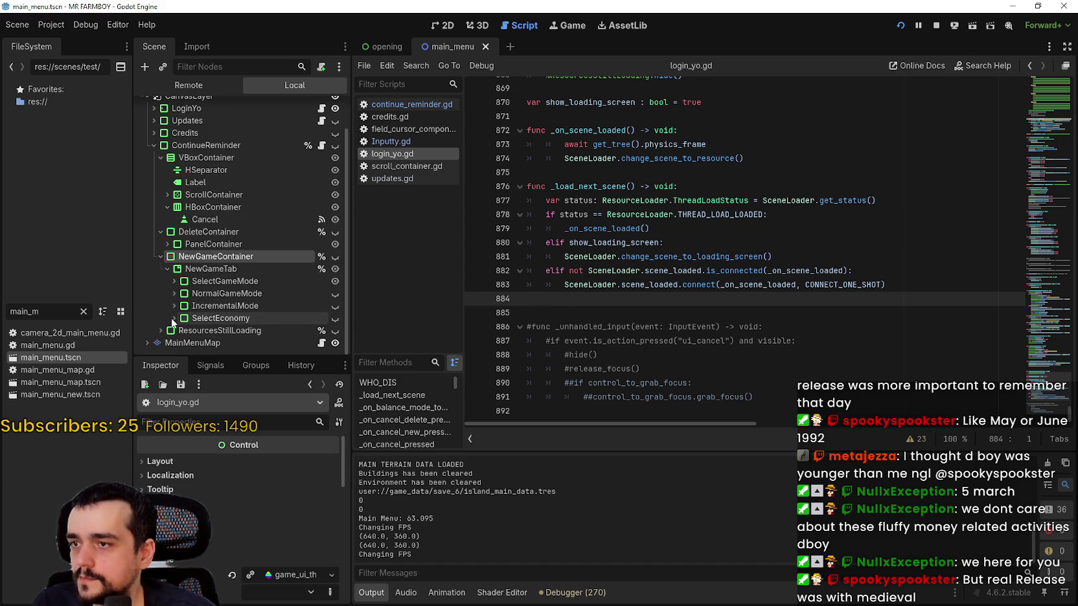
{"action": "left_click", "coordinate": [173, 318]}
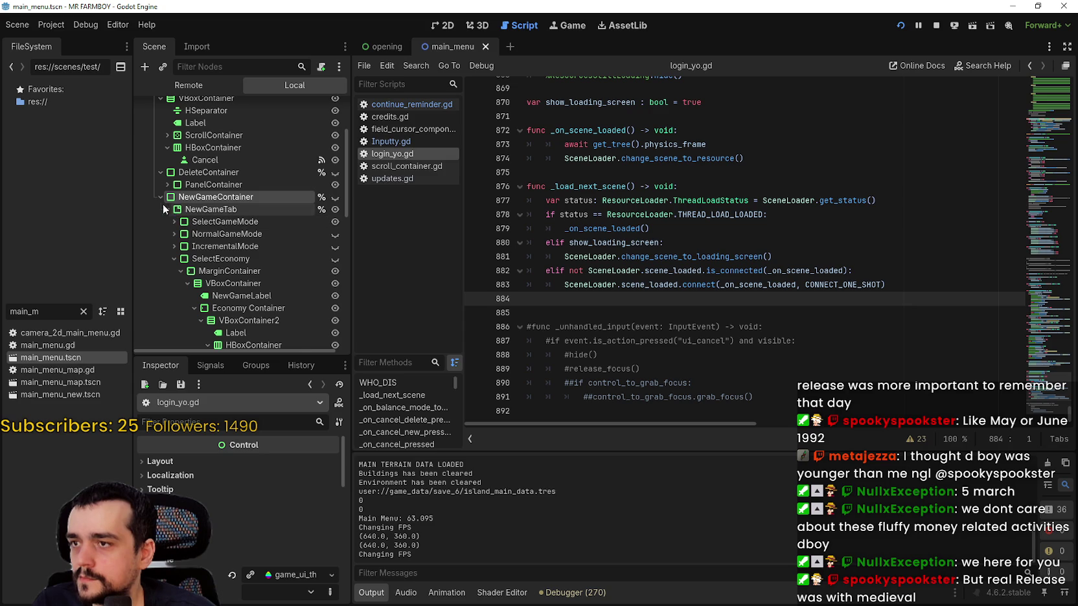
{"action": "scroll", "coordinate": [172, 270], "scroll_direction": "down", "scroll_amount": 6}
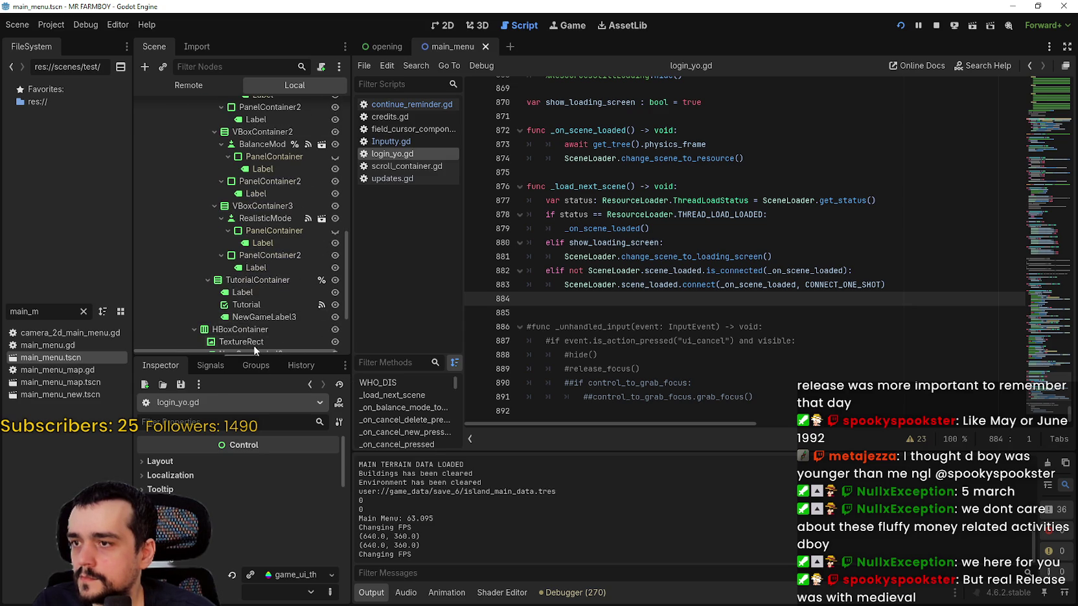
{"action": "scroll", "coordinate": [259, 353], "scroll_direction": "down", "scroll_amount": 2}
{"action": "left_click", "coordinate": [261, 331]}
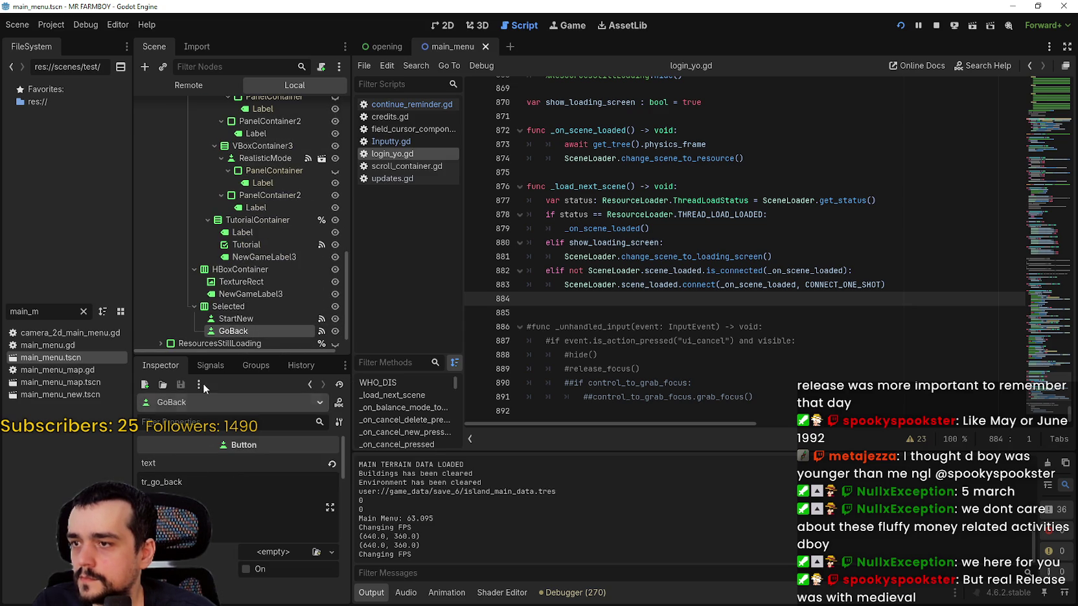
{"action": "left_click", "coordinate": [209, 365]}
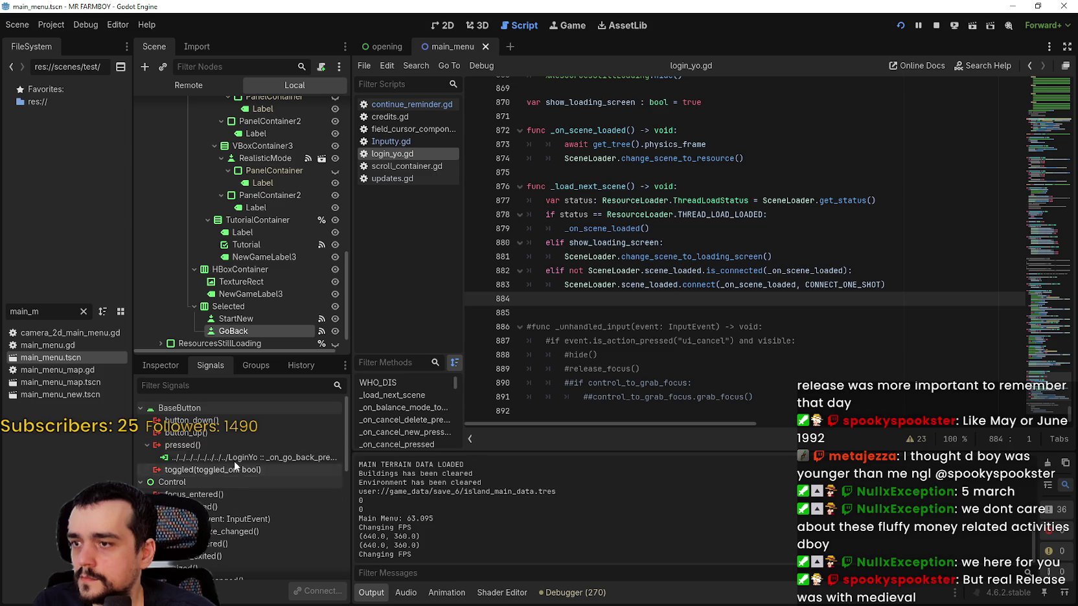
{"action": "left_click", "coordinate": [236, 457]}
Step: Highlight the NormalMode and button_pressed occurrences in login_yo.gd
{"action": "scroll", "coordinate": [614, 305], "scroll_direction": "up", "scroll_amount": 3}
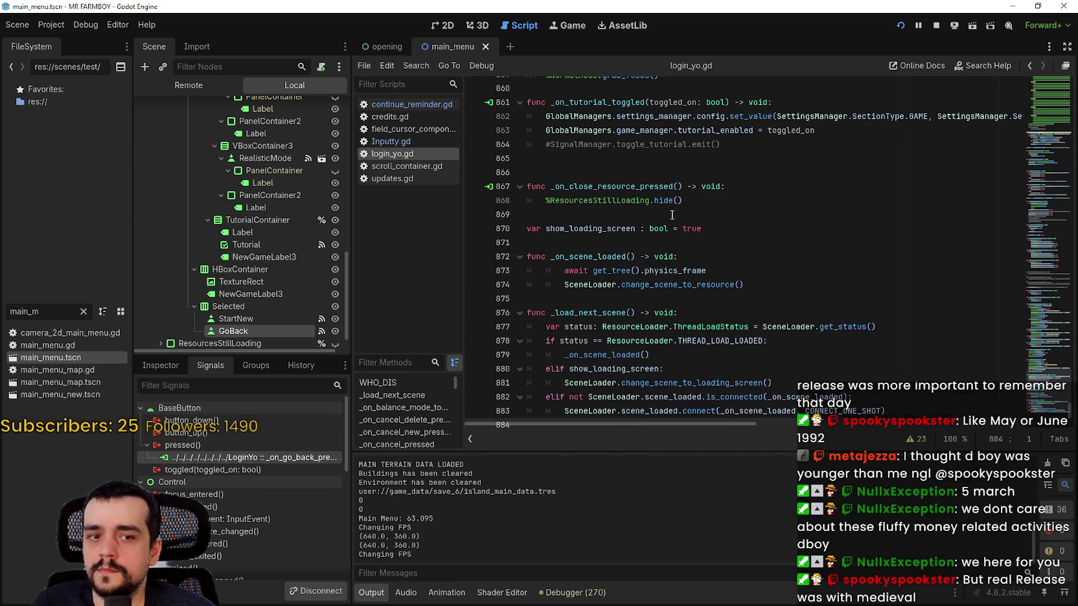
{"action": "scroll", "coordinate": [686, 306], "scroll_direction": "up", "scroll_amount": 3}
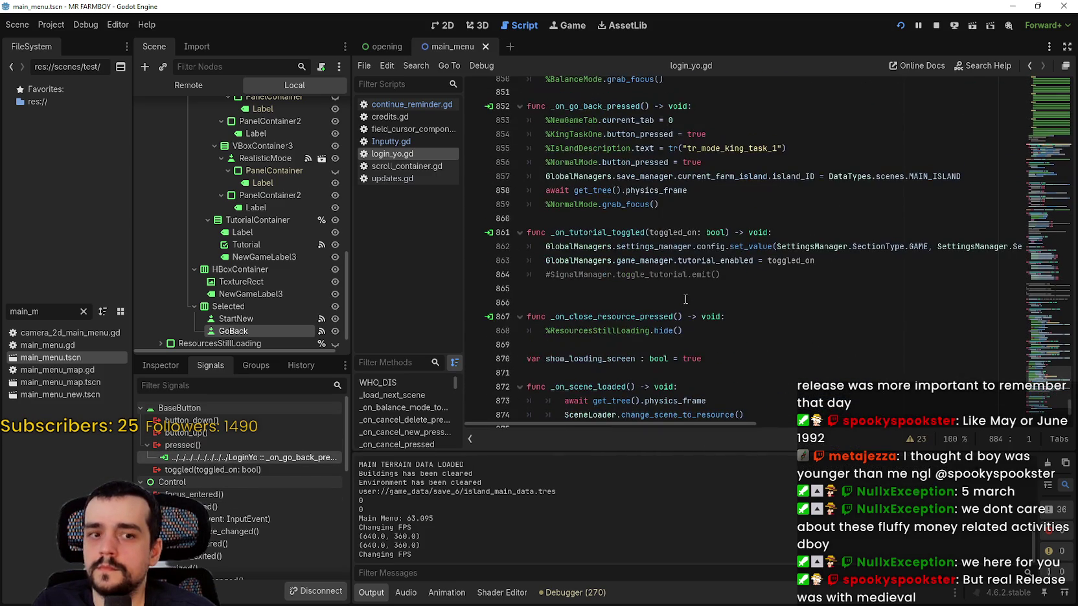
{"action": "double_click", "coordinate": [586, 202]}
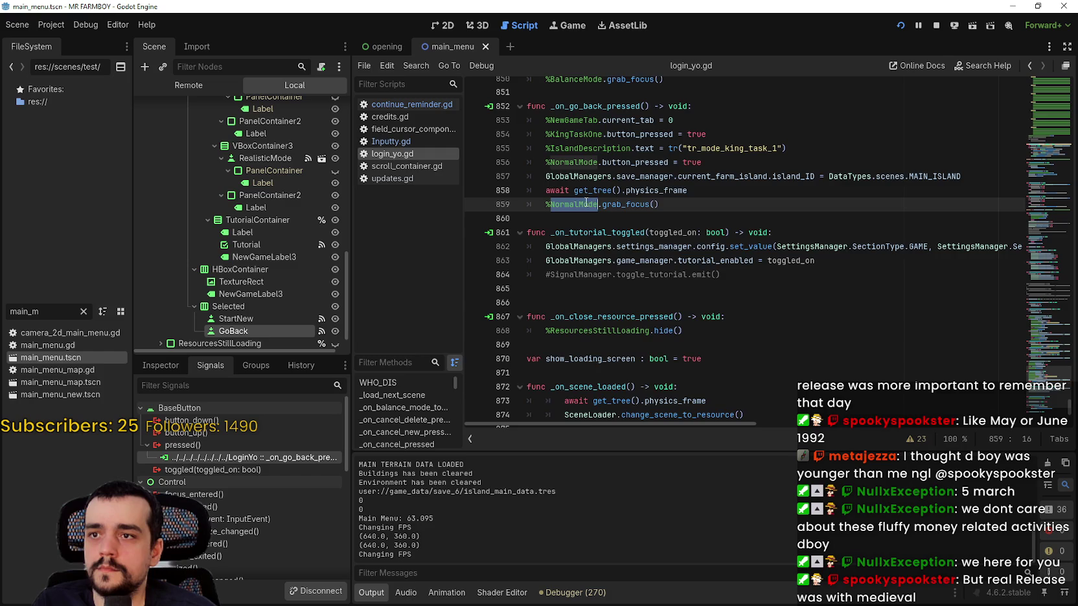
{"action": "scroll", "coordinate": [767, 216], "scroll_direction": "up", "scroll_amount": 4}
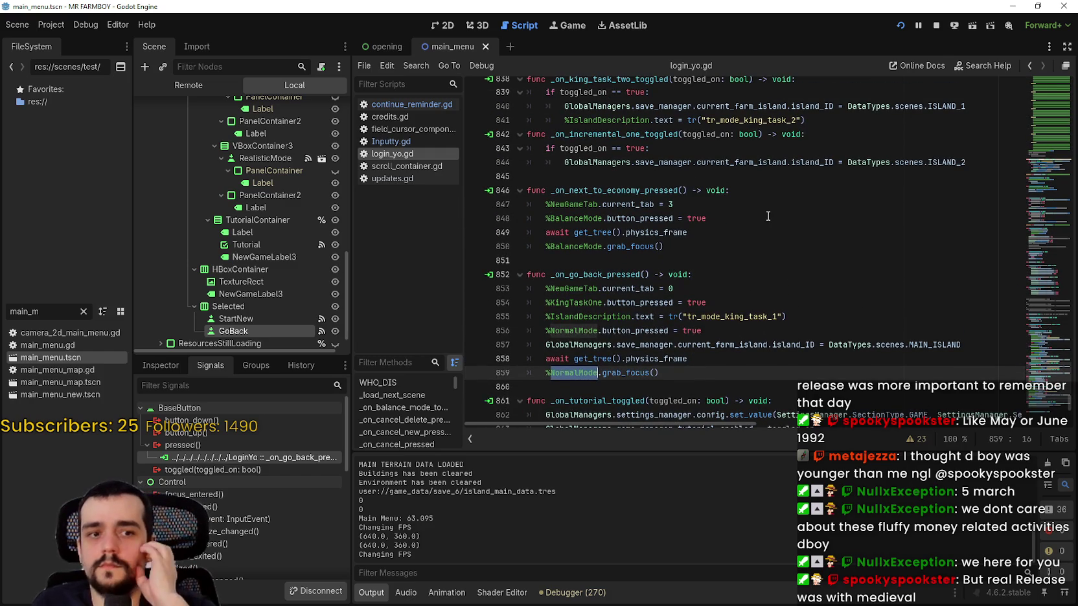
{"action": "scroll", "coordinate": [663, 241], "scroll_direction": "down", "scroll_amount": 1}
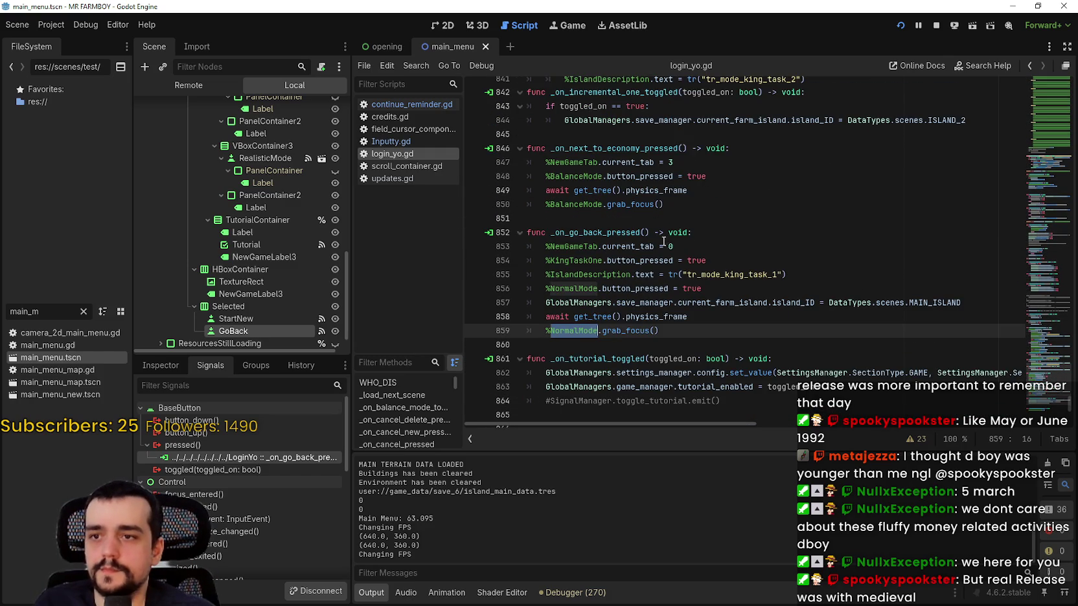
{"action": "double_click", "coordinate": [630, 288]}
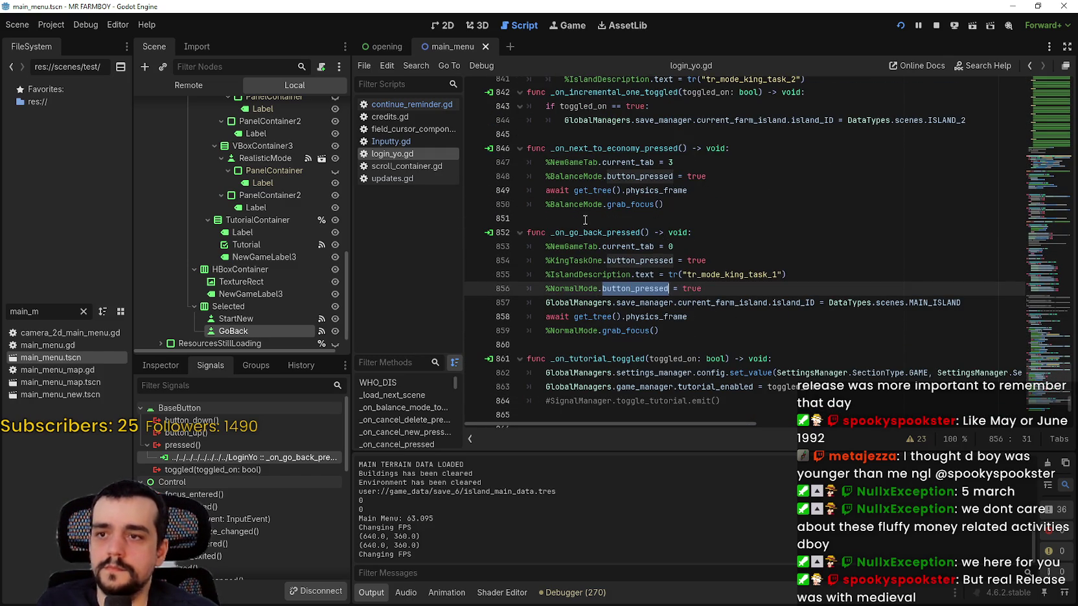
Step: Select and copy the _on_go_back_pressed body, lines 853–859
{"action": "left_click", "coordinate": [699, 331]}
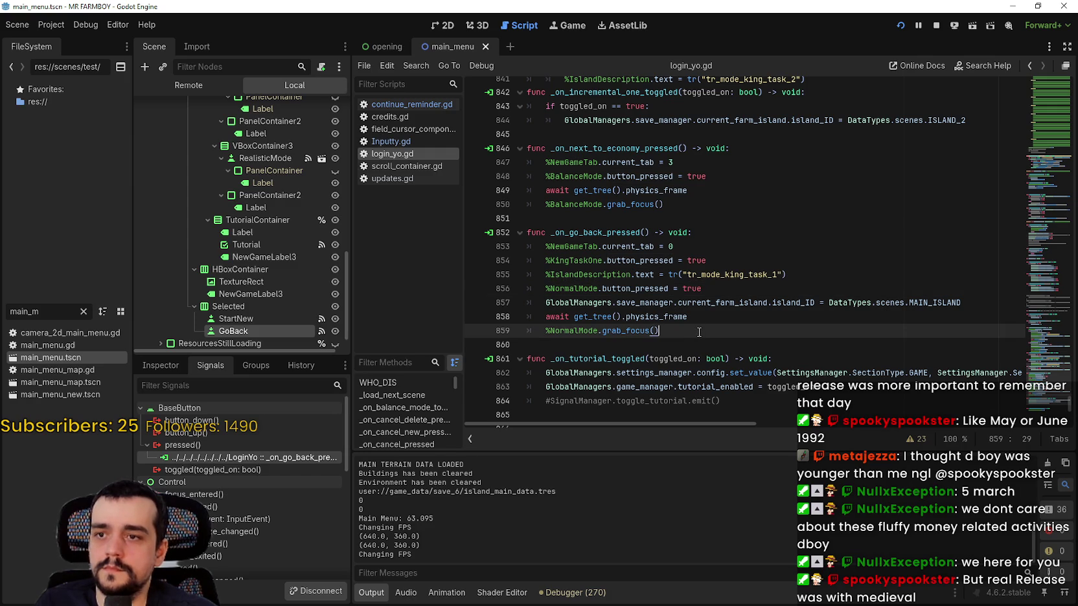
{"action": "left_click", "coordinate": [690, 341]}
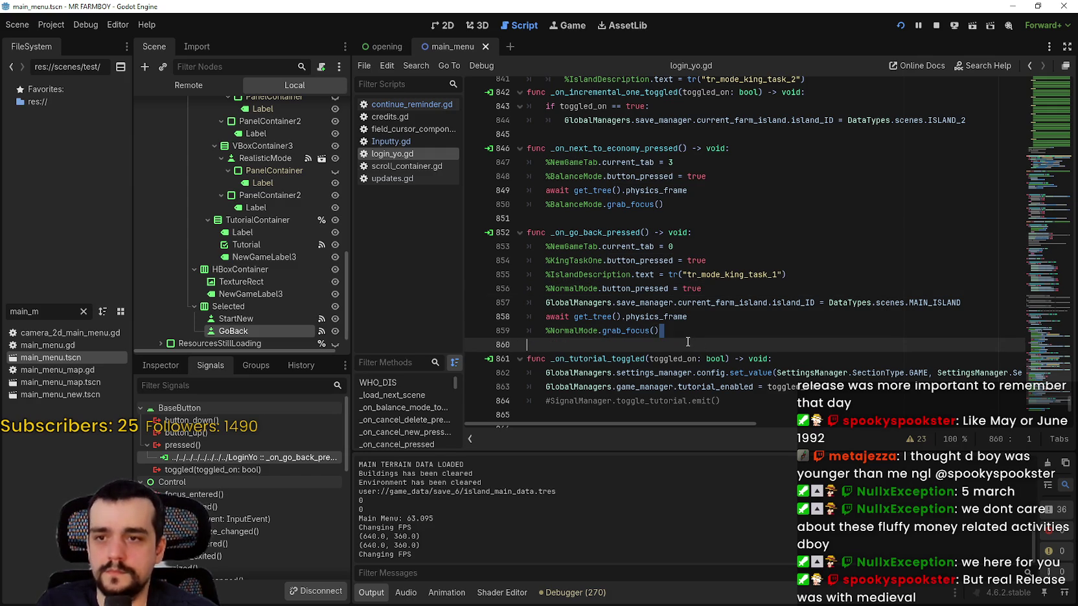
{"action": "mouse_move", "coordinate": [683, 329]}
{"action": "left_mouse_down"}
{"action": "mouse_move", "coordinate": [550, 232]}
{"action": "mouse_move", "coordinate": [549, 257]}
{"action": "mouse_move", "coordinate": [534, 248]}
{"action": "left_mouse_up"}
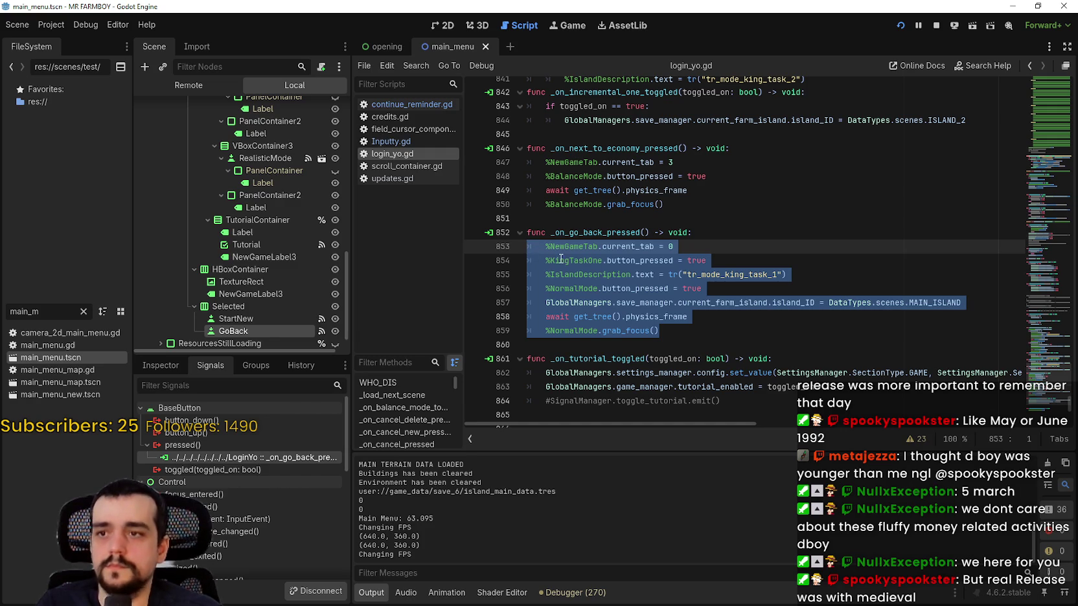
{"action": "right_click", "coordinate": [561, 259]}
{"action": "left_click", "coordinate": [600, 334]}
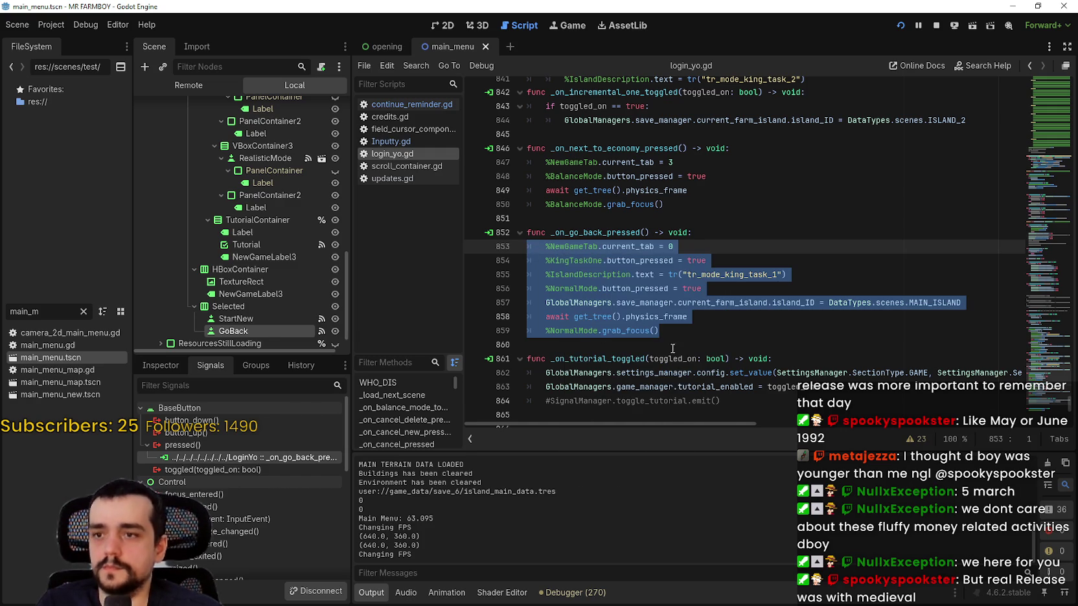
{"action": "left_click", "coordinate": [673, 348]}
{"action": "scroll", "coordinate": [289, 267], "scroll_direction": "down", "scroll_amount": 1}
{"action": "scroll", "coordinate": [301, 313], "scroll_direction": "up", "scroll_amount": 10}
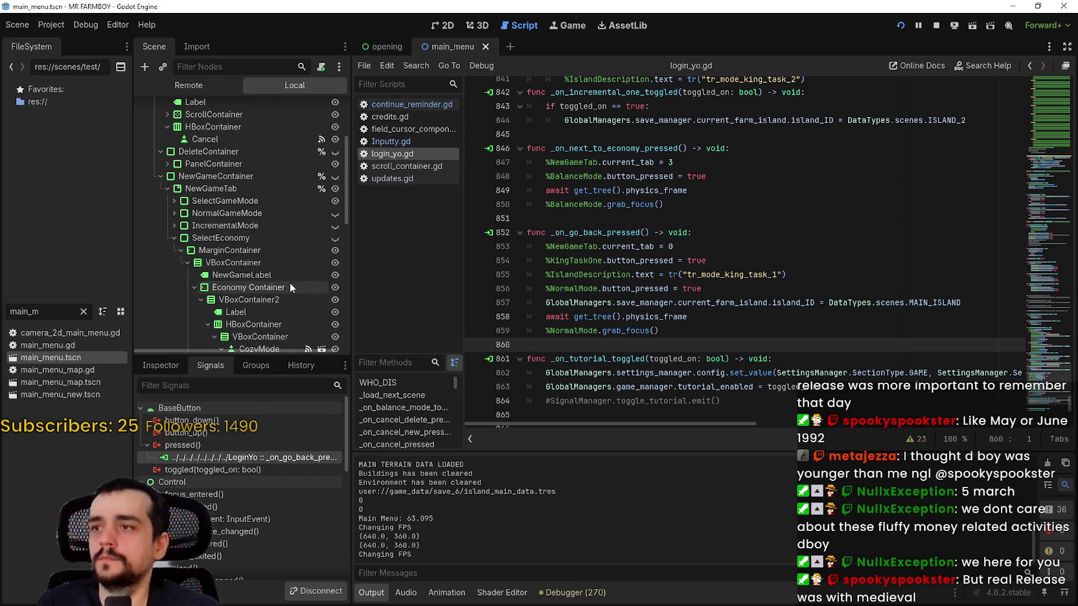
{"action": "scroll", "coordinate": [297, 202], "scroll_direction": "up", "scroll_amount": 3}
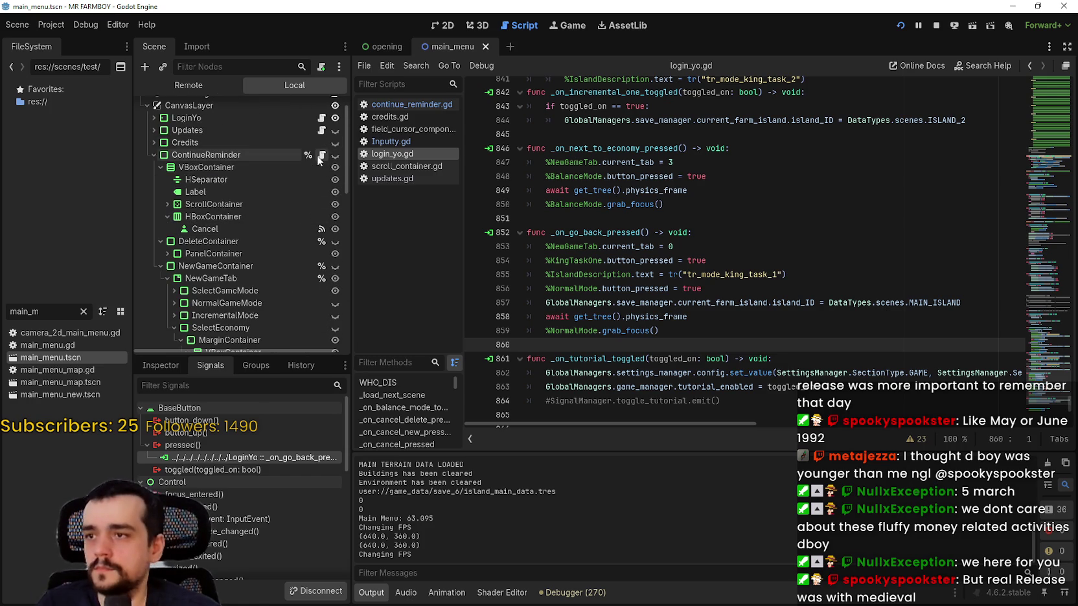
Step: Open continue_reminder.gd and insert a blank line after line 15 in the cancel branch
{"action": "left_click", "coordinate": [322, 155]}
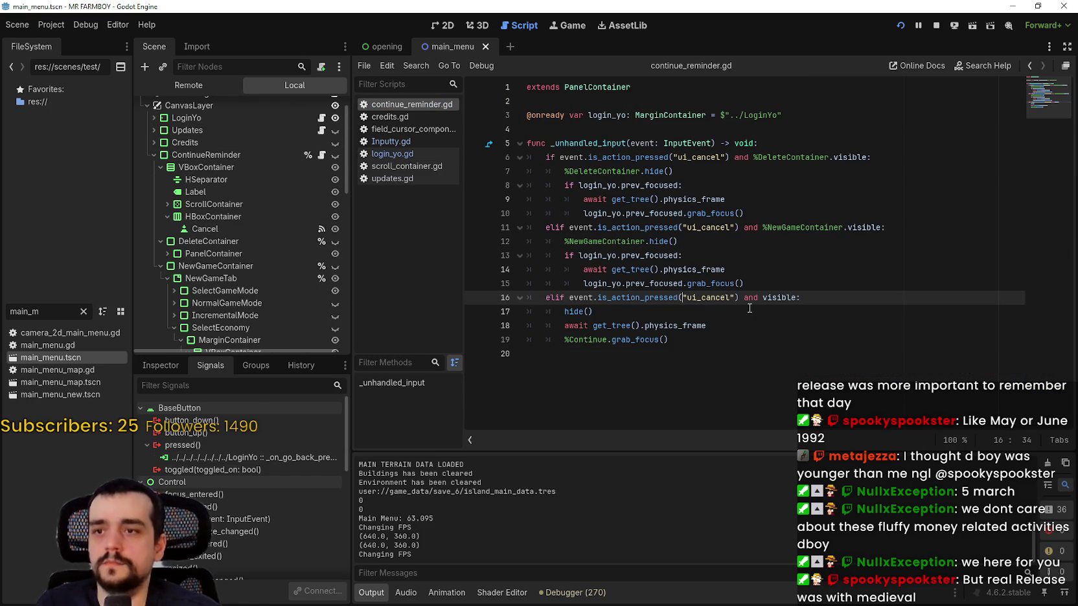
{"action": "left_click", "coordinate": [768, 273]}
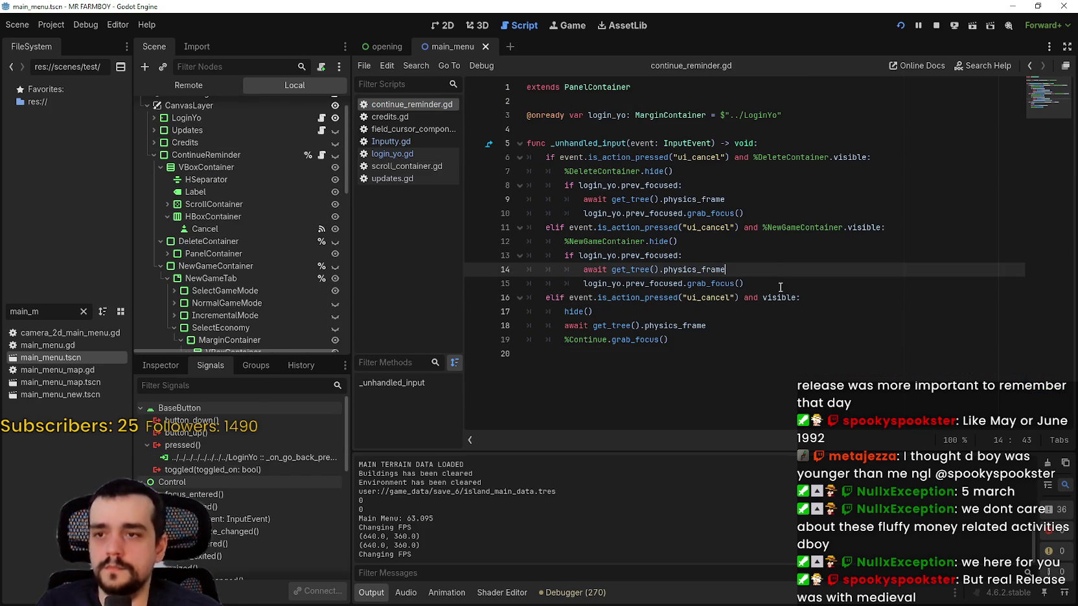
{"action": "left_click", "coordinate": [780, 285]}
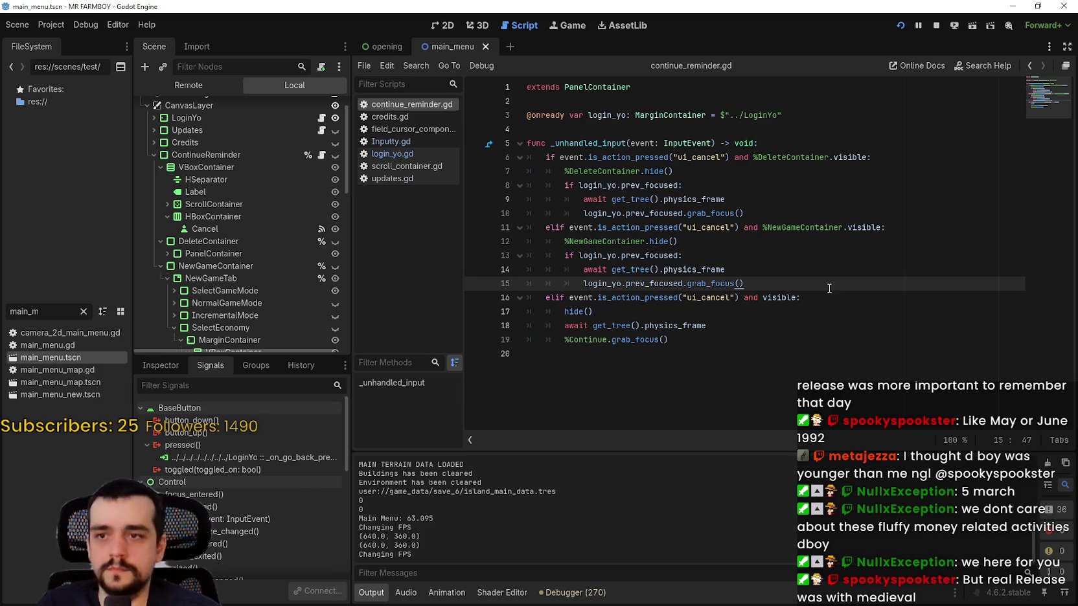
{"action": "key", "text": "Return"}
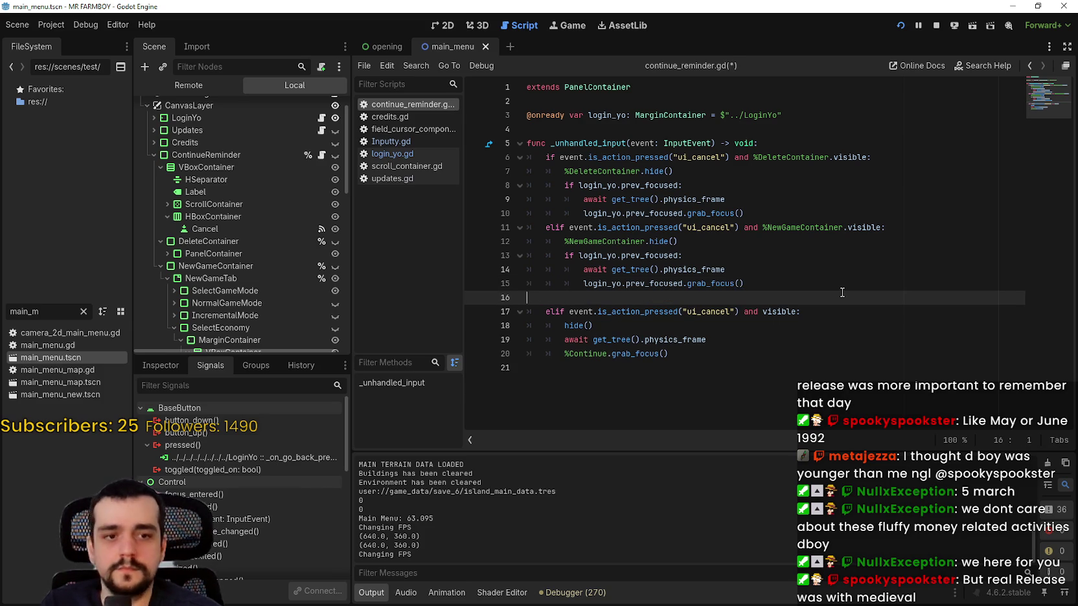
Step: Paste the go-back reset code under the prev_focused check and indent it
{"action": "left_click", "coordinate": [789, 270]}
{"action": "left_click", "coordinate": [772, 258]}
{"action": "key", "text": "Return"}
{"action": "key", "text": "ctrl+v"}
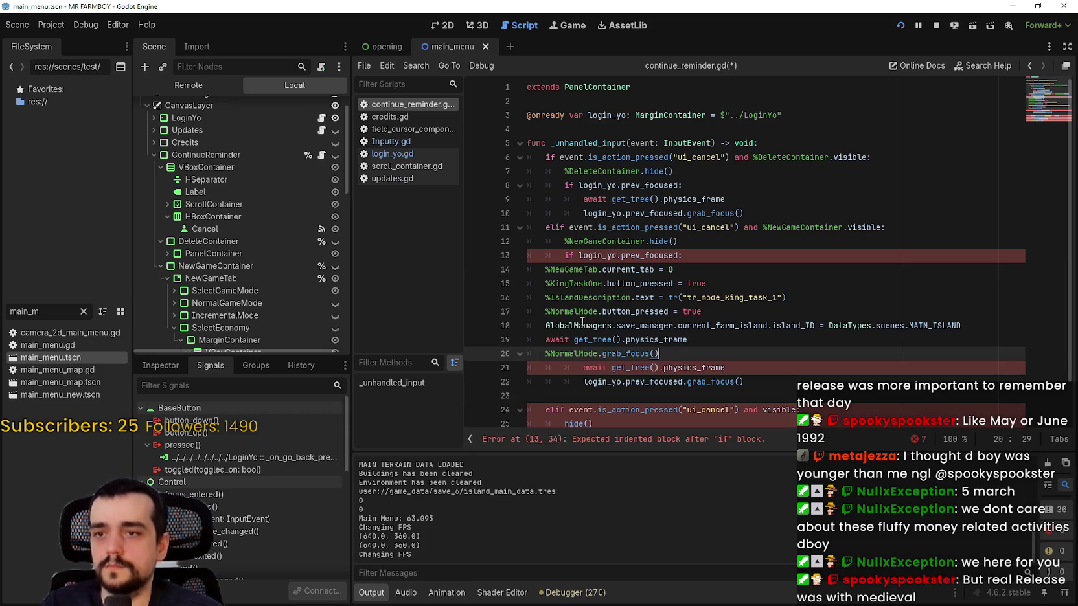
{"action": "key", "text": "shift+Up"}
{"action": "key", "text": "shift+Up"}
{"action": "key", "text": "shift+Up"}
{"action": "key", "text": "Tab"}
{"action": "key", "text": "Tab"}
{"action": "left_click", "coordinate": [734, 350]}
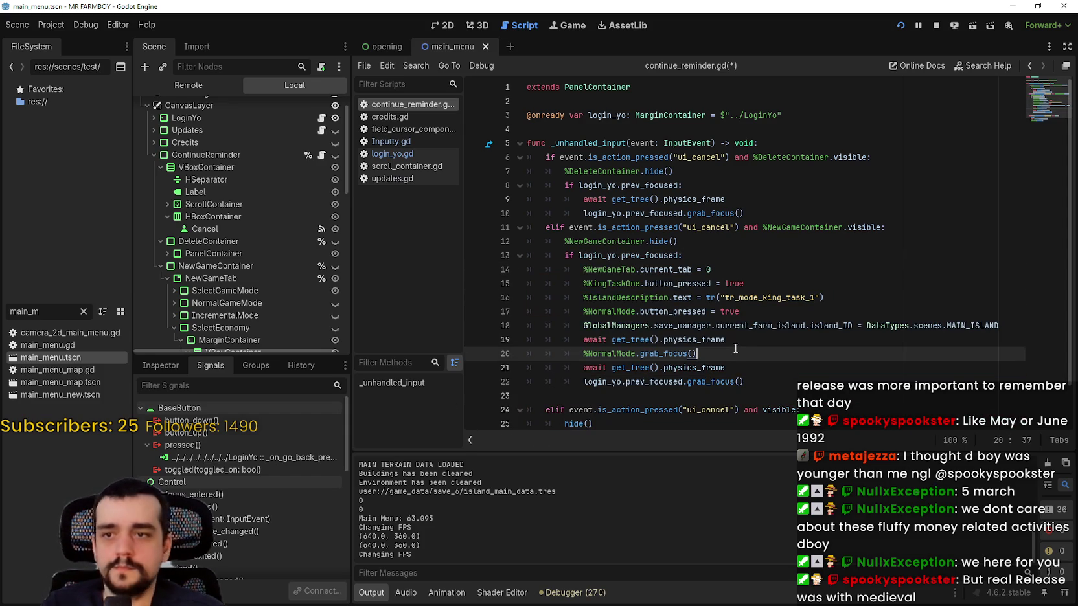
Step: Save continue_reminder.gd and place the caret on empty line 23
{"action": "key", "text": "ctrl+s"}
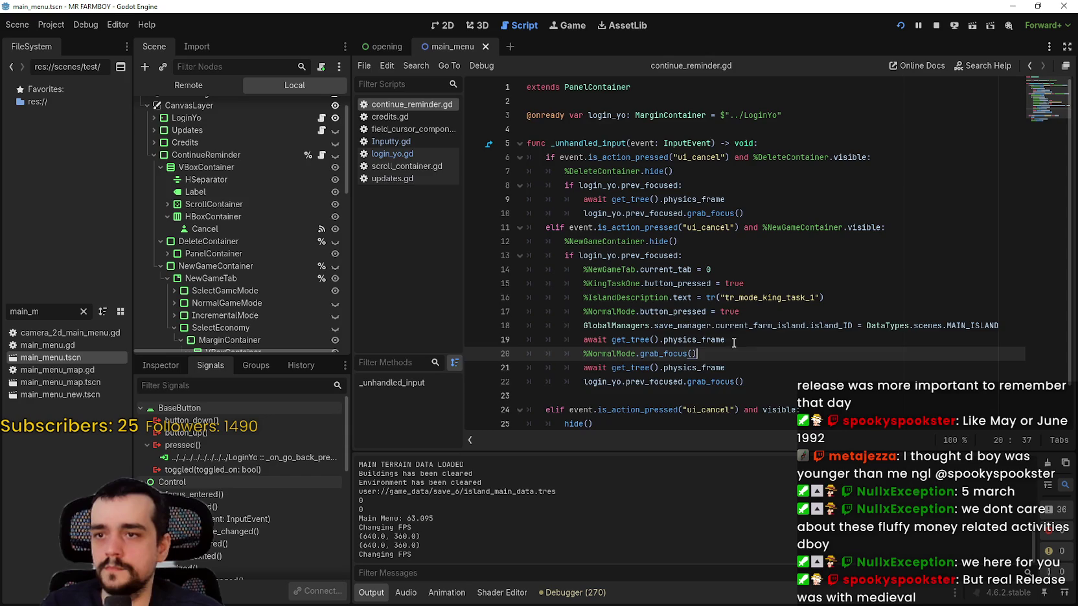
{"action": "scroll", "coordinate": [729, 323], "scroll_direction": "down", "scroll_amount": 1}
{"action": "left_click", "coordinate": [728, 322]}
{"action": "left_click", "coordinate": [753, 343]}
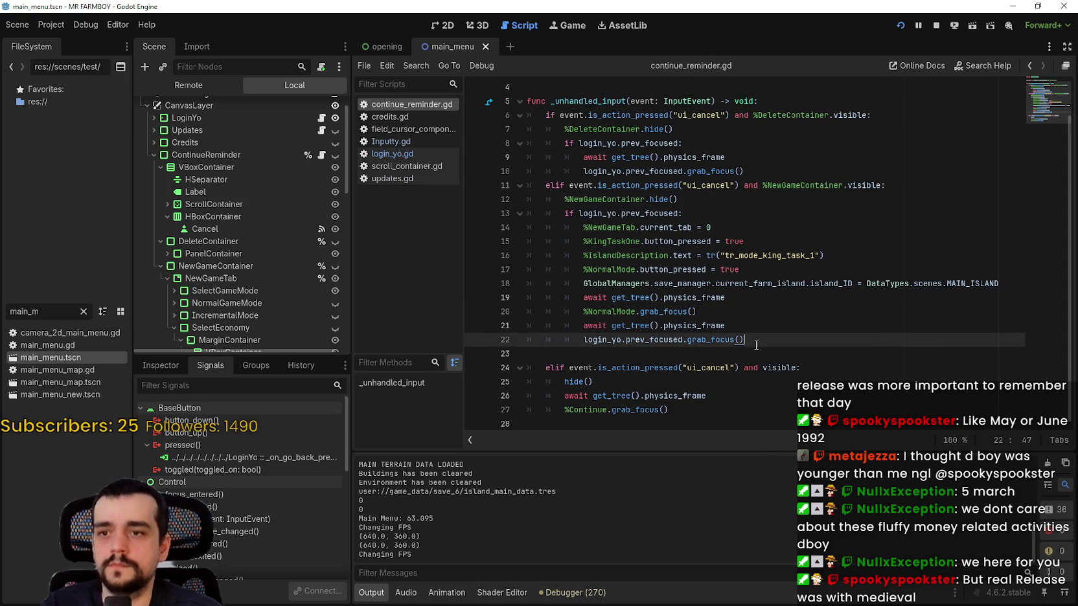
{"action": "left_click", "coordinate": [765, 348]}
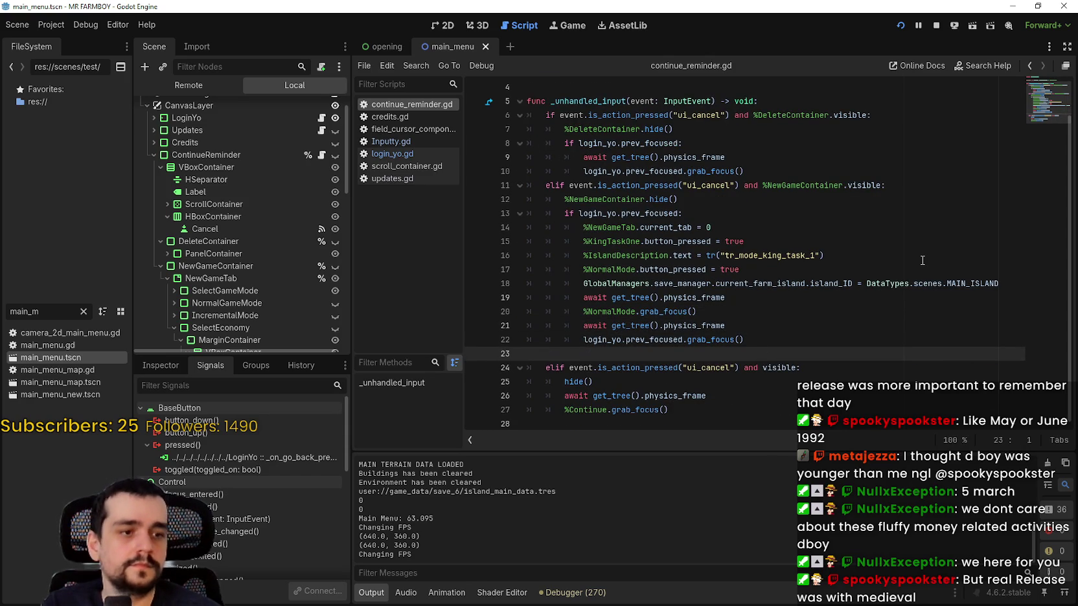
{"action": "key", "text": "alt+Tab"}
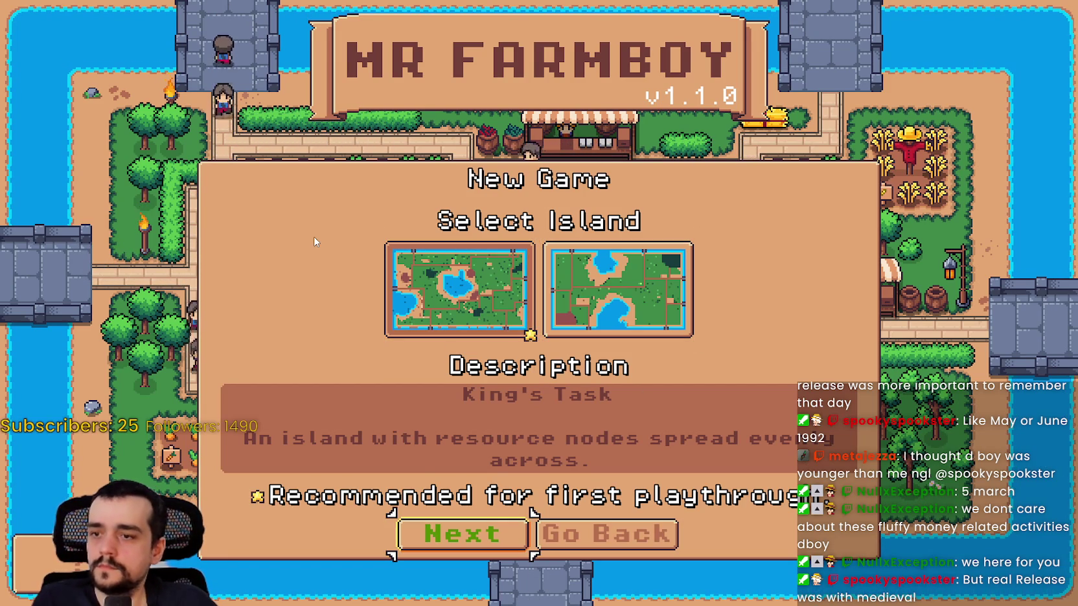
Step: Advance to the economy choices, step back to game modes, and cancel the New Game dialog
{"action": "key", "text": "Return"}
{"action": "key", "text": "Down"}
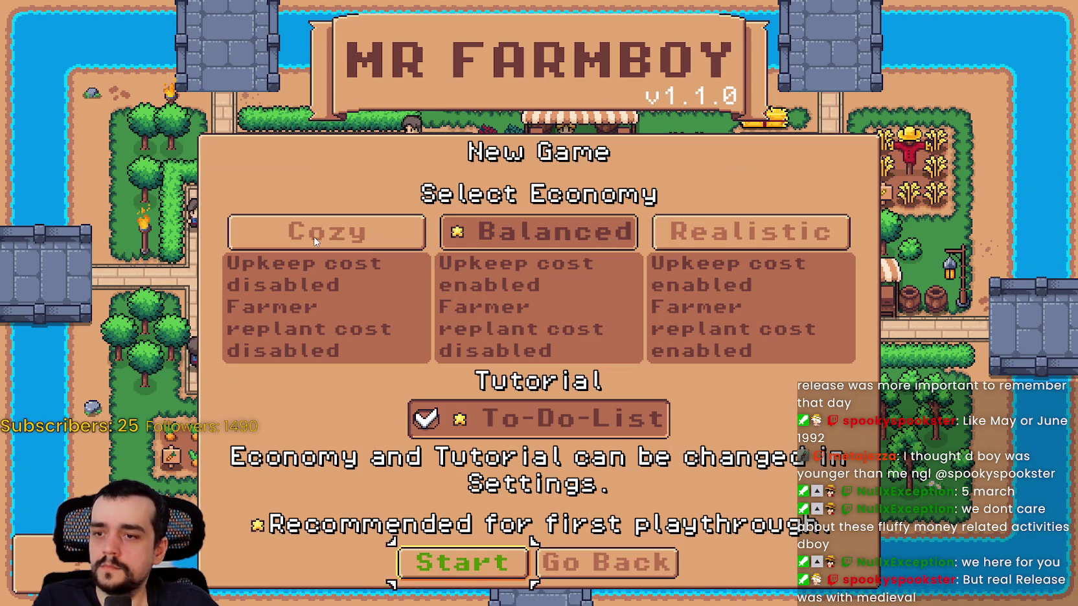
{"action": "key", "text": "Return"}
{"action": "key", "text": "Down"}
{"action": "key", "text": "Right"}
{"action": "key", "text": "Return"}
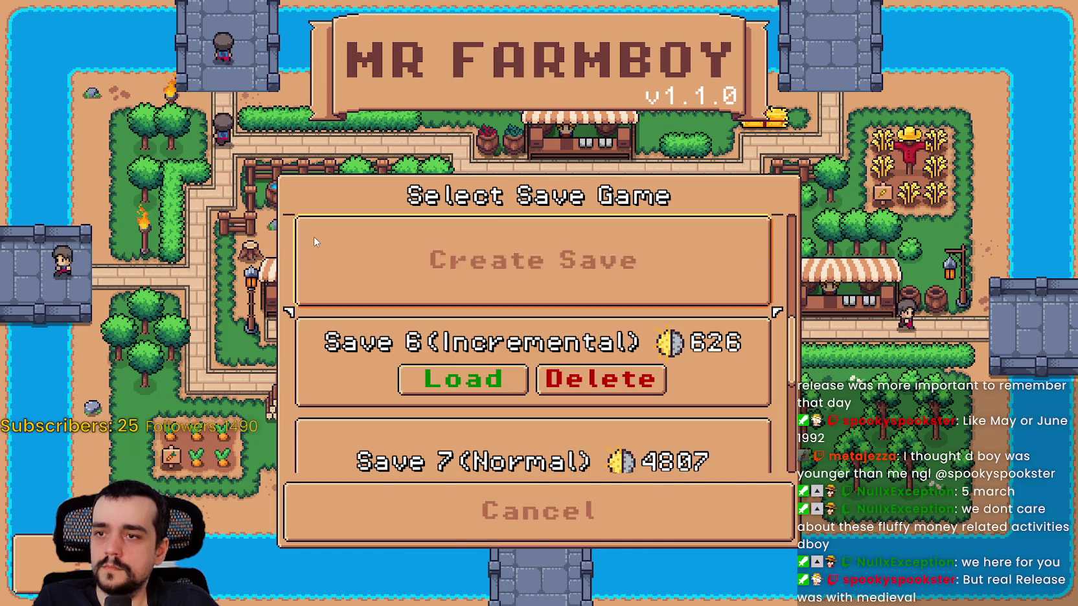
Step: Reopen New Game with Normal Mode, advance to island selection, then back out to the save list
{"action": "key", "text": "Return"}
{"action": "key", "text": "Right"}
{"action": "key", "text": "Left"}
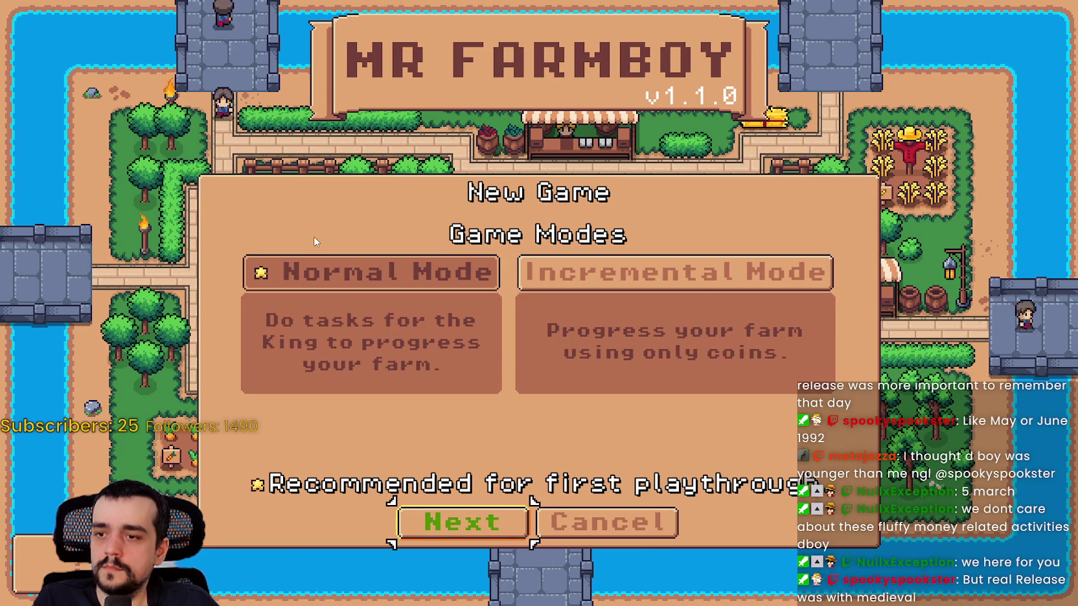
{"action": "key", "text": "Down"}
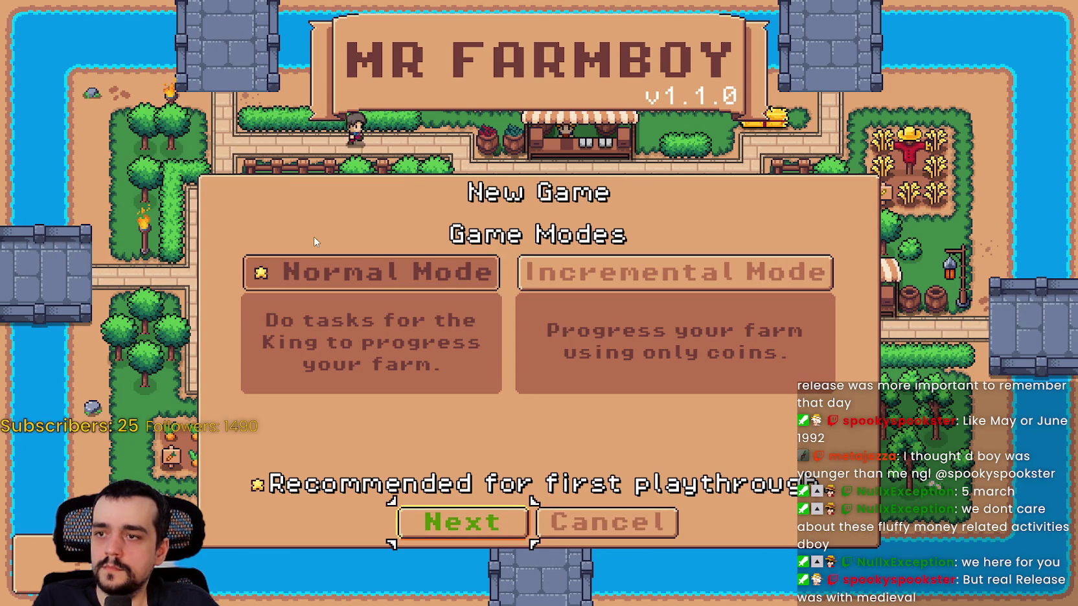
{"action": "key", "text": "Return"}
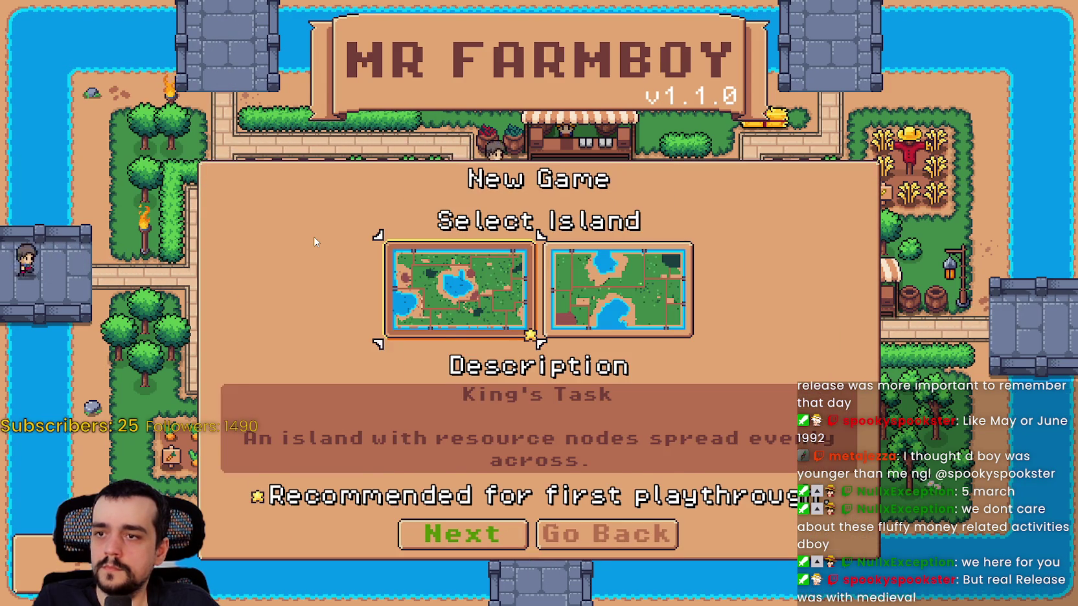
{"action": "key", "text": "Return"}
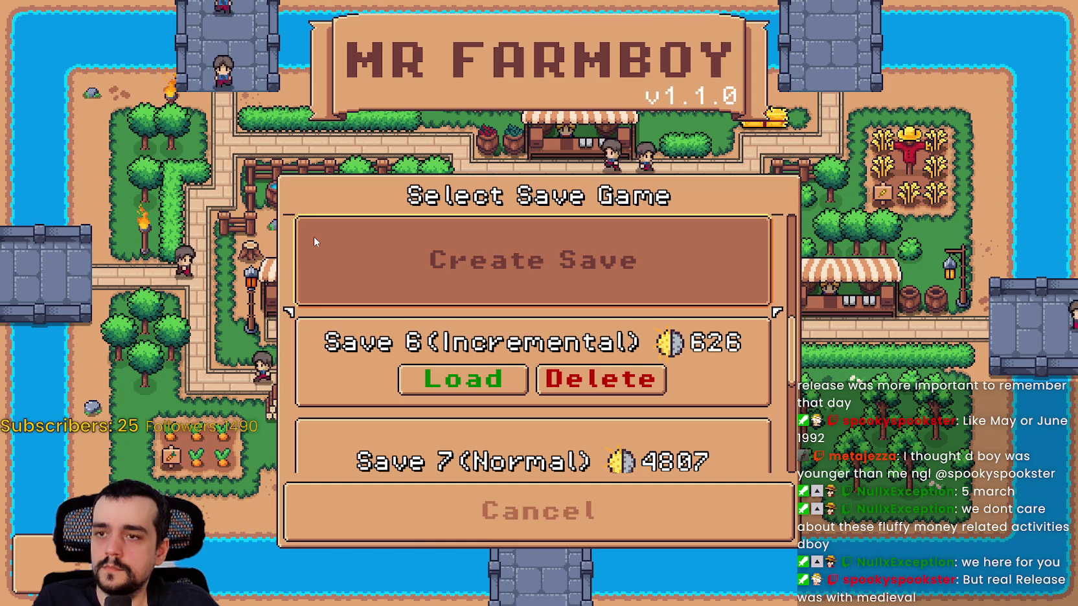
{"action": "scroll", "coordinate": [313, 241], "scroll_direction": "up", "scroll_amount": 1}
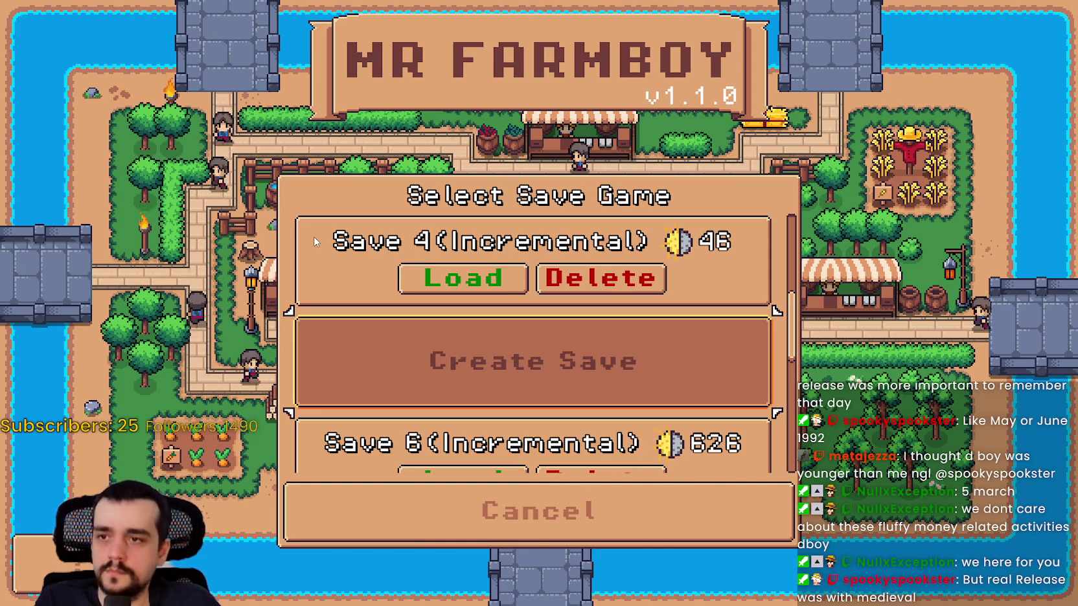
Step: Try Incremental Mode through island selection, back out, then reopen and cancel the dialog again
{"action": "key", "text": "Return"}
{"action": "key", "text": "Right"}
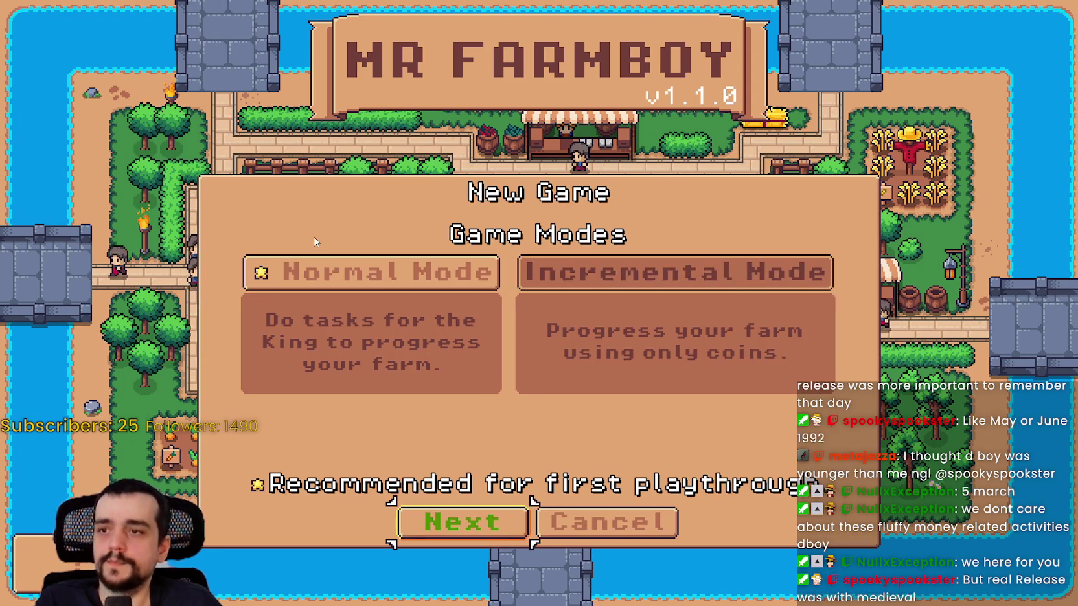
{"action": "key", "text": "Return"}
{"action": "key", "text": "Return"}
{"action": "key", "text": "Down"}
{"action": "key", "text": "Escape"}
{"action": "key", "text": "Return"}
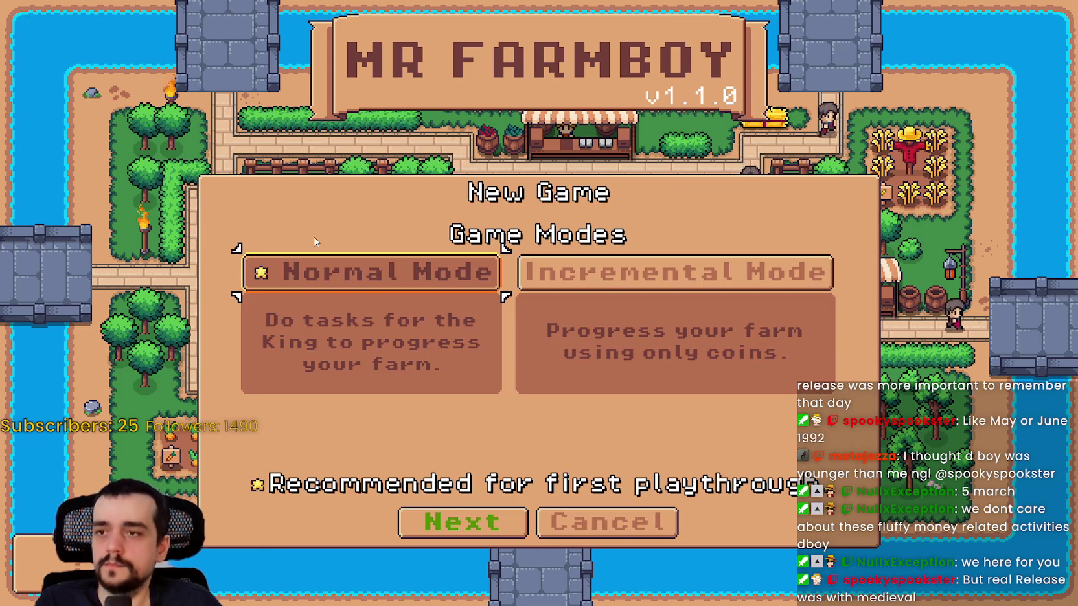
{"action": "key", "text": "Down"}
{"action": "key", "text": "Right"}
{"action": "key", "text": "Left"}
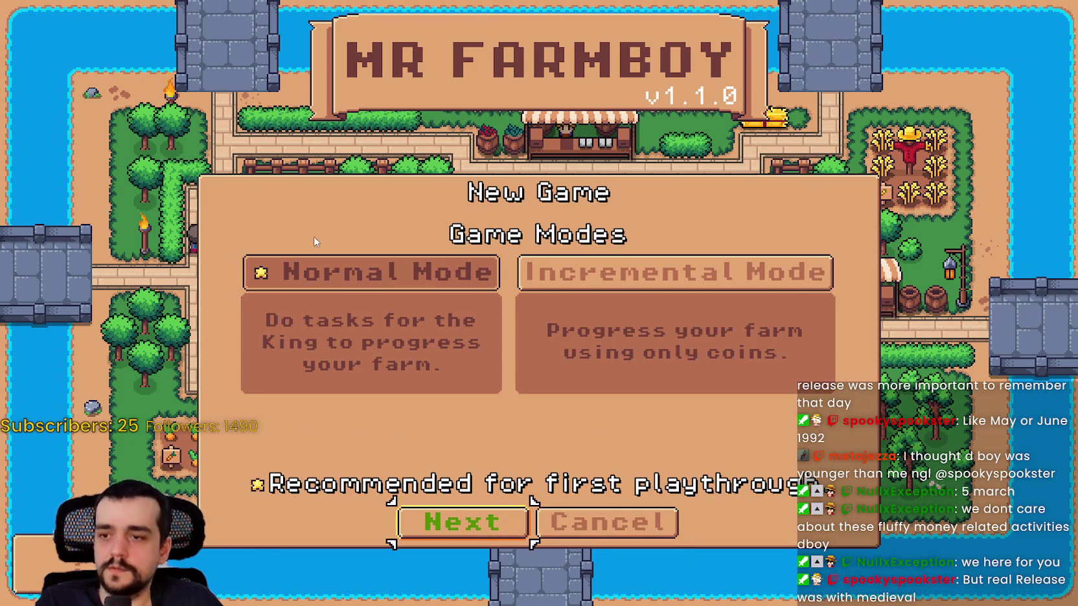
{"action": "key", "text": "Escape"}
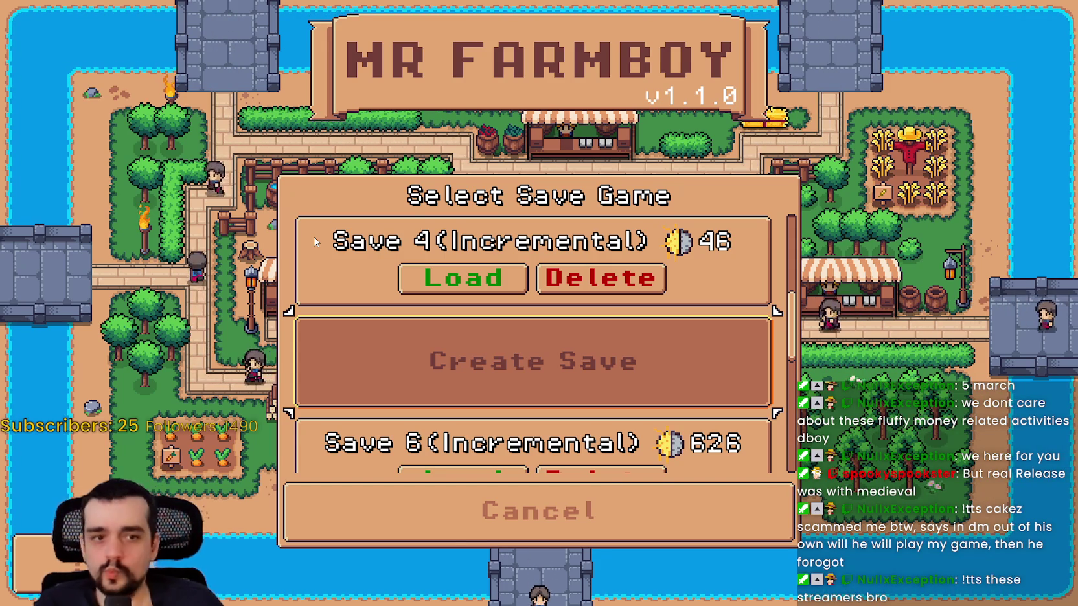
Step: Open and cancel setup, then choose Incremental Mode from Create Save and cancel via Cancel
{"action": "key", "text": "Return"}
{"action": "key", "text": "Escape"}
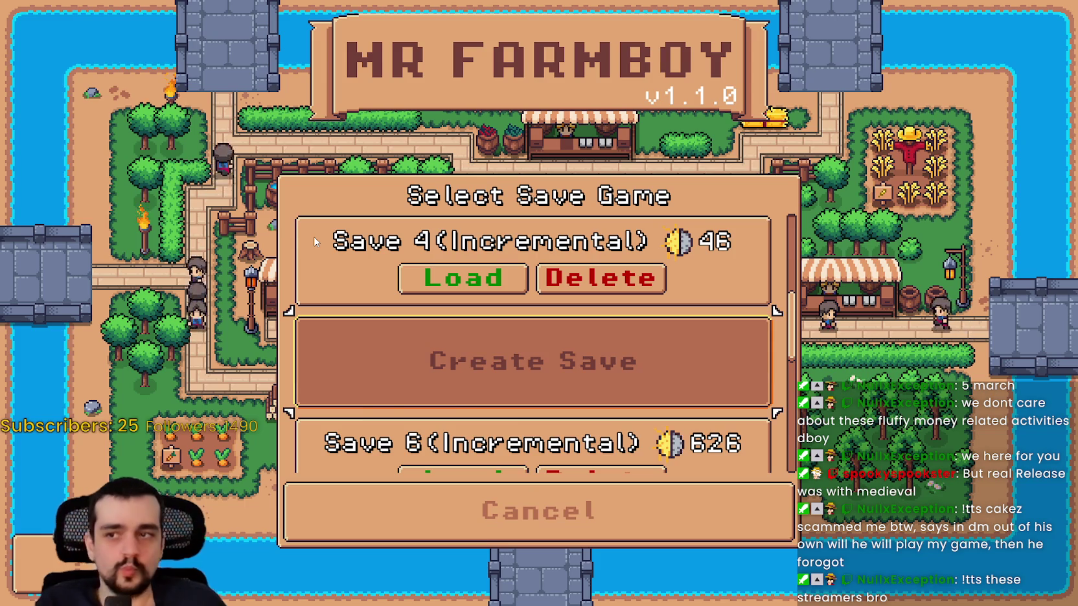
{"action": "key", "text": "Down"}
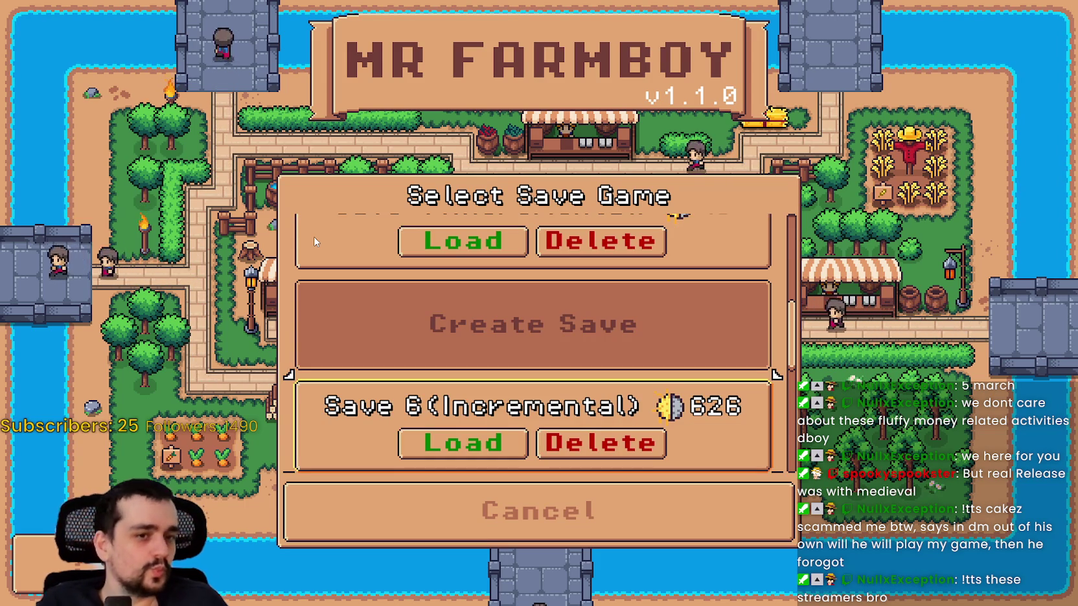
{"action": "key", "text": "Up"}
{"action": "key", "text": "Return"}
{"action": "key", "text": "Right"}
{"action": "key", "text": "Return"}
{"action": "key", "text": "Down"}
{"action": "key", "text": "Right"}
{"action": "key", "text": "Return"}
Step: Reopen setup, toggle Normal and Incremental Mode, and cancel, confirming focus returns to Create Save
{"action": "key", "text": "Return"}
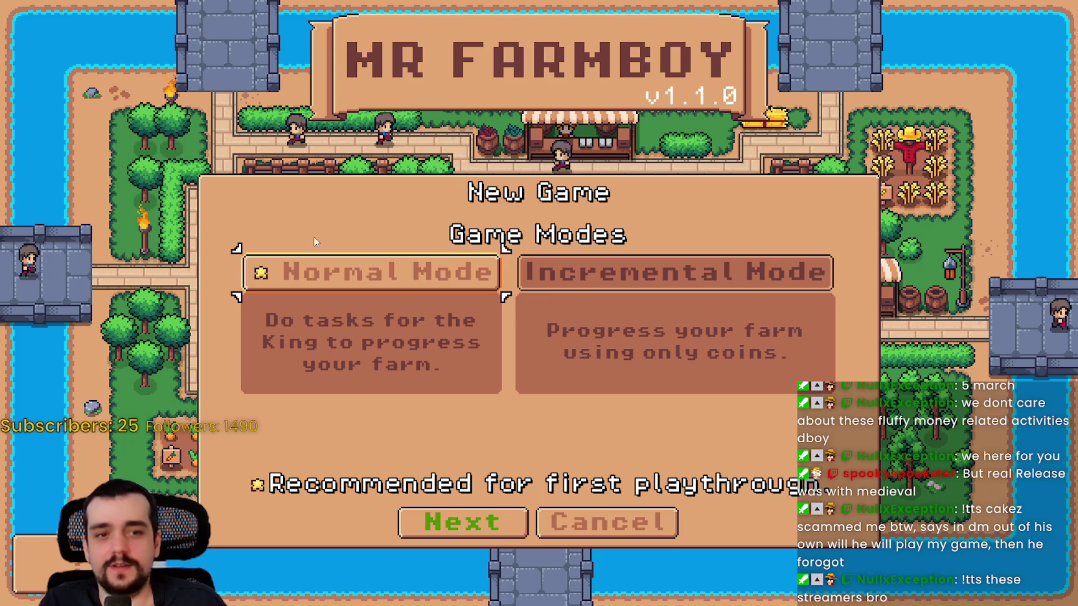
Step: Back out to the save list and move focus between Save 6 and Create Save
{"action": "key", "text": "Left"}
{"action": "key", "text": "Escape"}
{"action": "key", "text": "Up"}
{"action": "key", "text": "Down"}
{"action": "key", "text": "Down"}
{"action": "key", "text": "Down"}
{"action": "key", "text": "Right"}
{"action": "key", "text": "Up"}
{"action": "key", "text": "Return"}
{"action": "key", "text": "Right"}
{"action": "key", "text": "Left"}
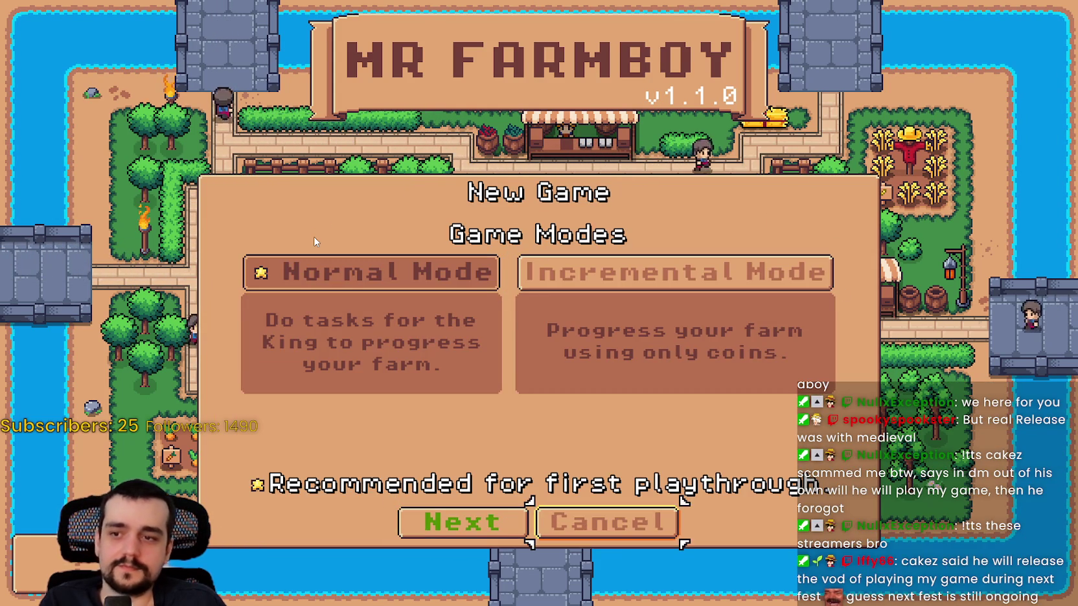
{"action": "key", "text": "Right"}
{"action": "key", "text": "Down"}
{"action": "key", "text": "Right"}
{"action": "key", "text": "Return"}
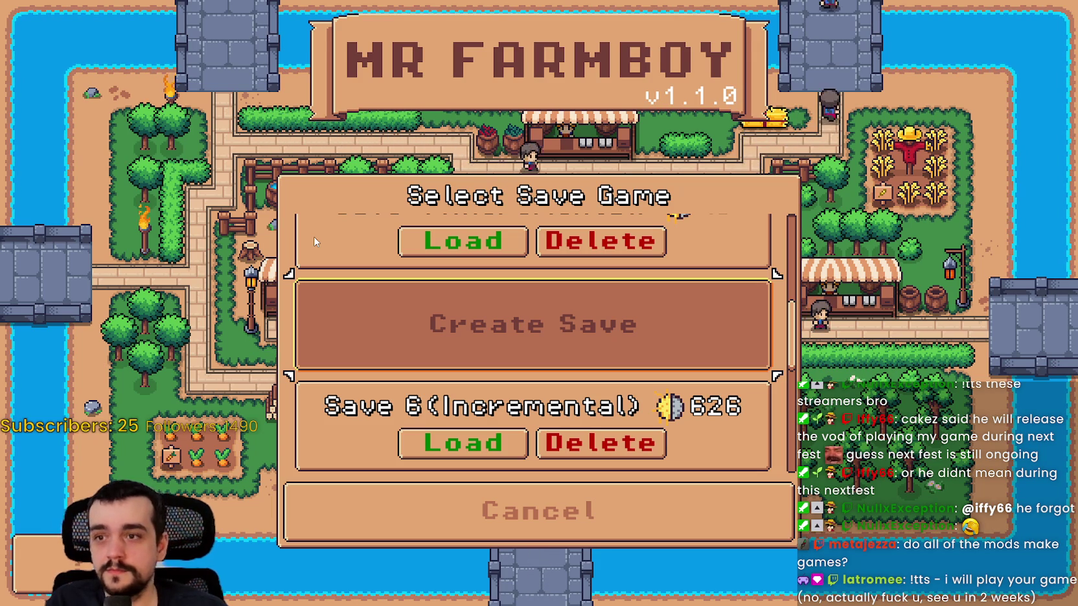
Step: Open New Game setup from Create Save, cancel back to the save list, browse to Save 8, and return to the main menu
{"action": "key", "text": "Down"}
{"action": "key", "text": "Up"}
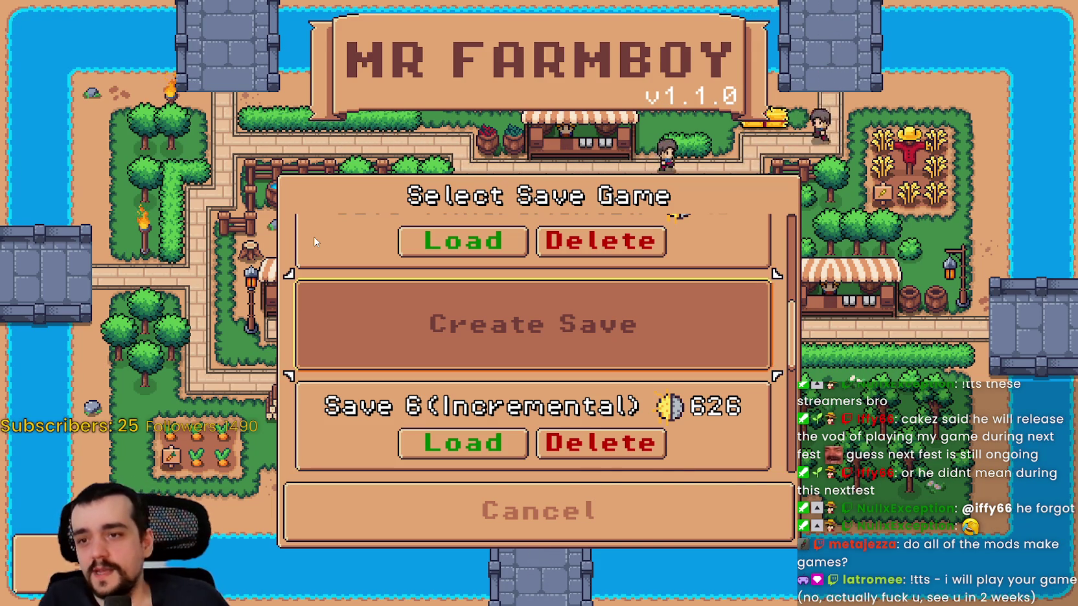
{"action": "key", "text": "Return"}
{"action": "key", "text": "Escape"}
{"action": "key", "text": "Down"}
{"action": "key", "text": "Down"}
{"action": "key", "text": "Down"}
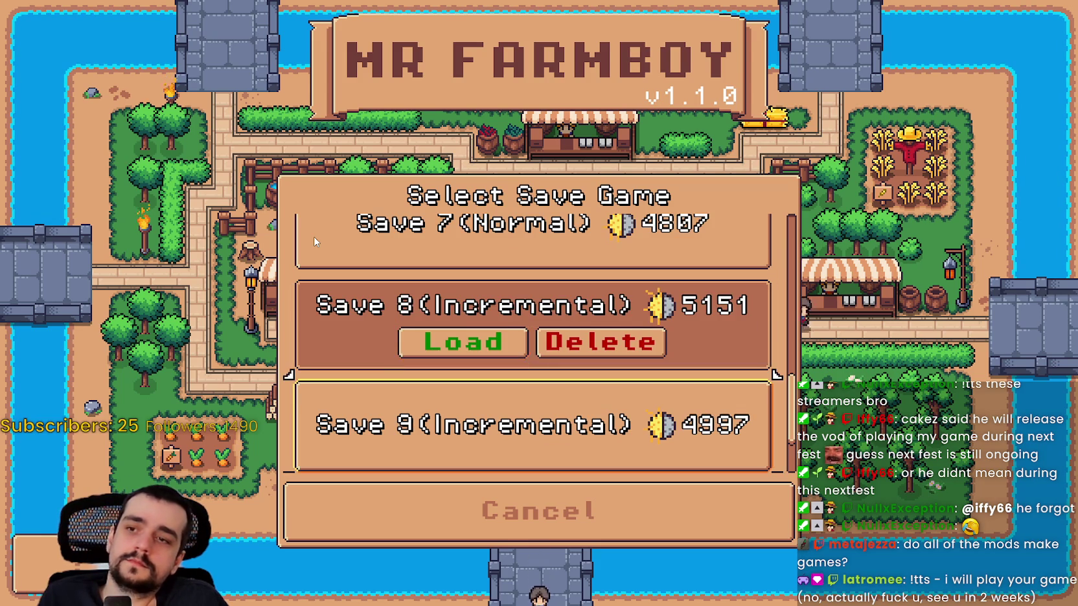
{"action": "scroll", "coordinate": [315, 241], "scroll_direction": "down", "scroll_amount": 1}
{"action": "key", "text": "Escape"}
Step: Reopen and close the save game list twice from the main menu
{"action": "key", "text": "Up"}
{"action": "key", "text": "Return"}
{"action": "key", "text": "Escape"}
{"action": "key", "text": "Down"}
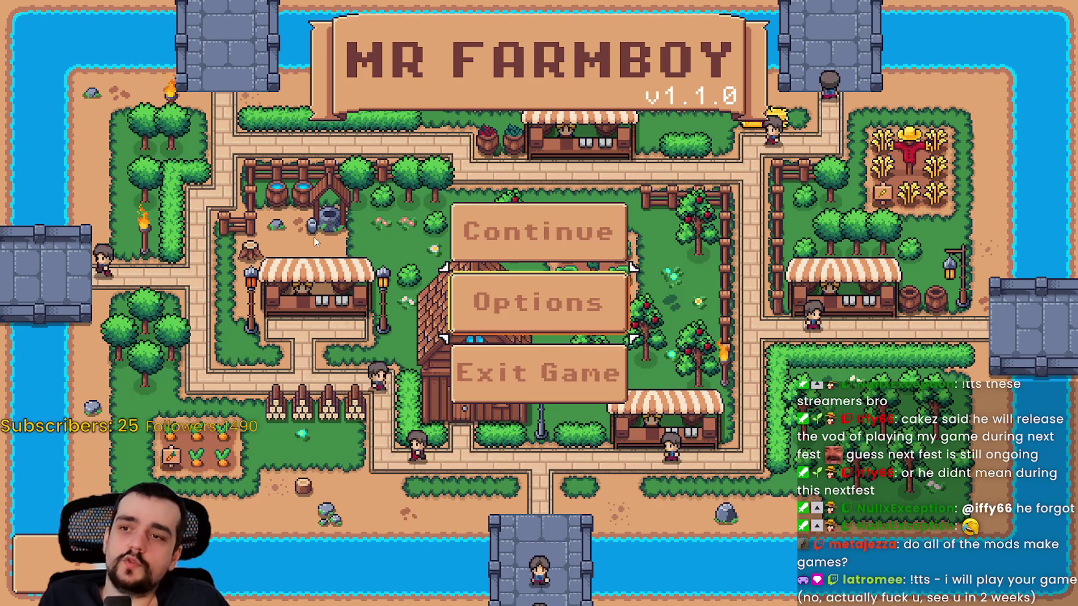
Step: Open and close Credits, cancel out of Options, then choose Exit Game to return to the editor
{"action": "key", "text": "Return"}
{"action": "key", "text": "Escape"}
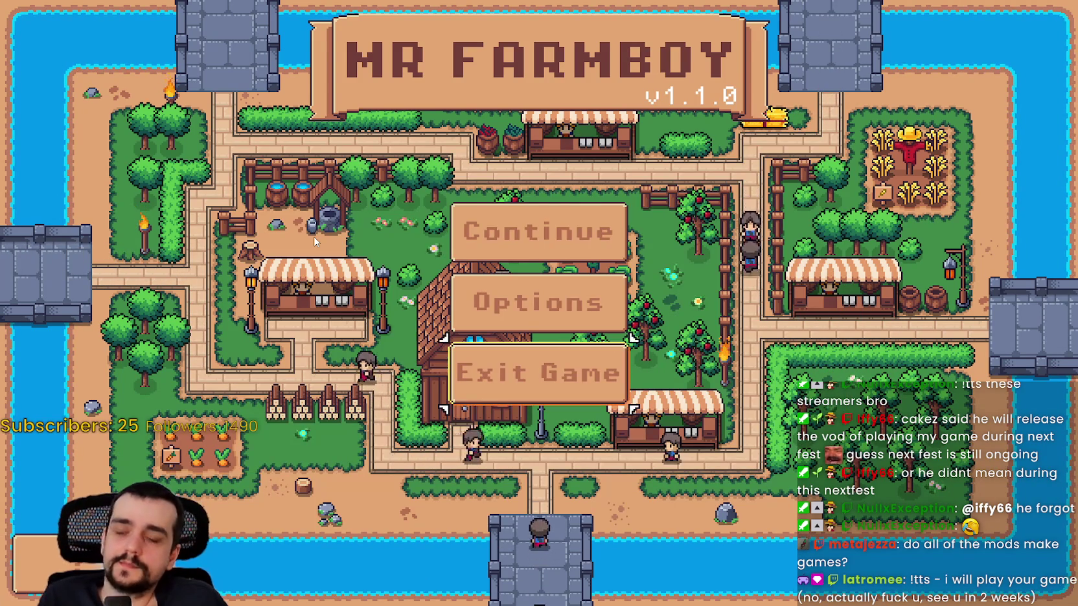
{"action": "key", "text": "Return"}
{"action": "key", "text": "Down"}
{"action": "key", "text": "Down"}
{"action": "key", "text": "Down"}
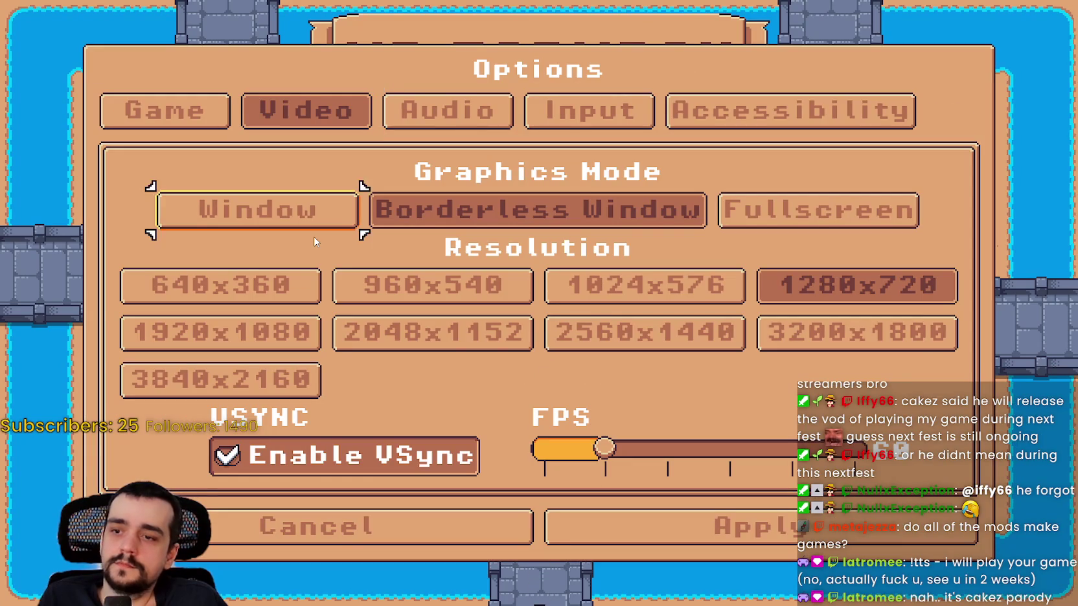
{"action": "key", "text": "Return"}
{"action": "key", "text": "Down"}
{"action": "key", "text": "Return"}
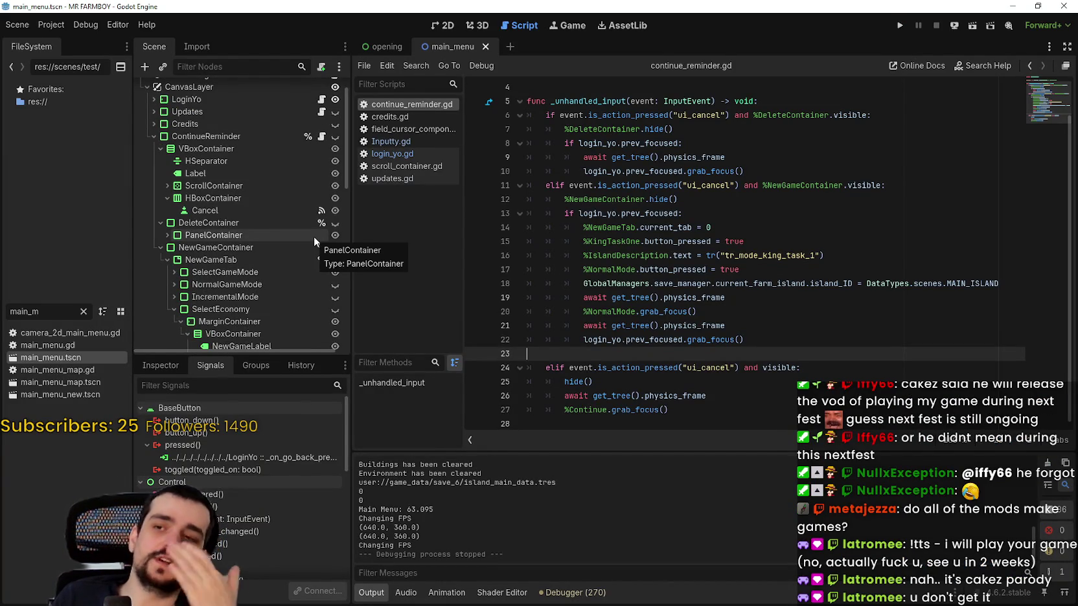
Step: Delete empty line 23 before the final ui_cancel branch in continue_reminder.gd and save
{"action": "key", "text": "BackSpace"}
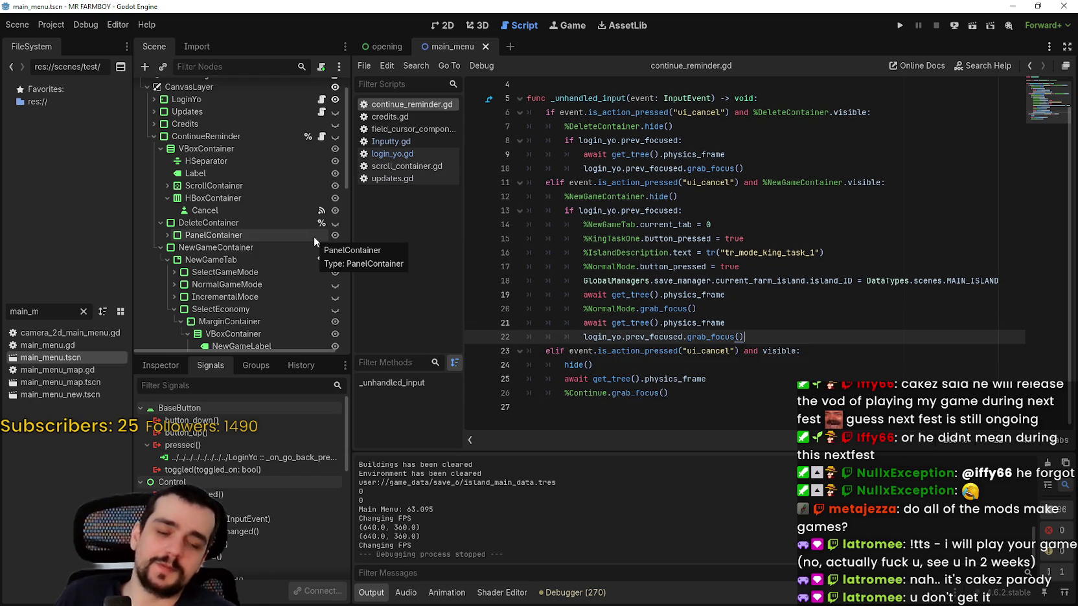
{"action": "key", "text": "ctrl+s"}
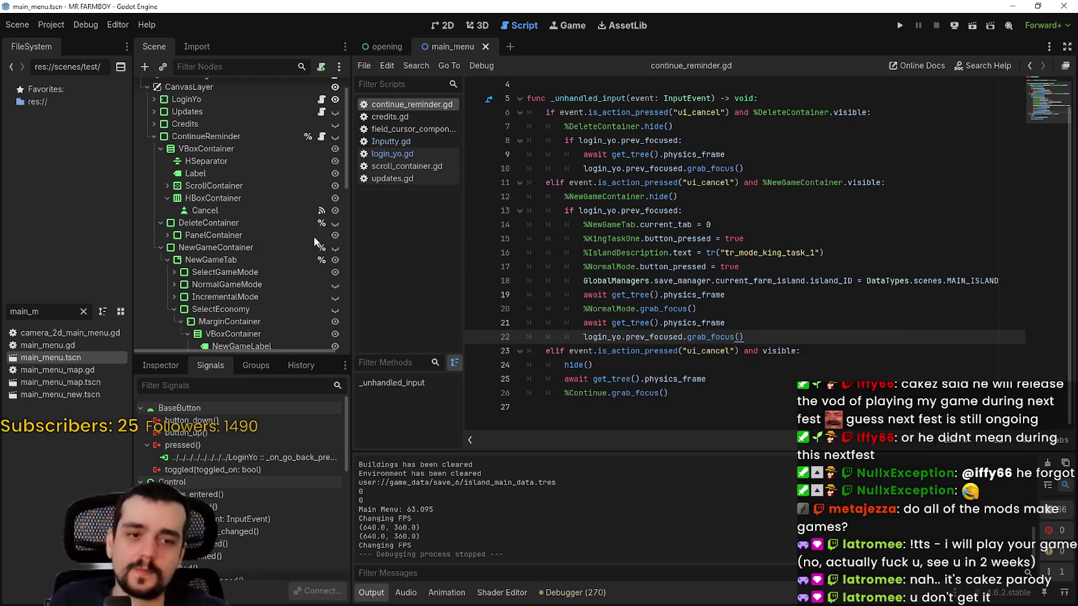
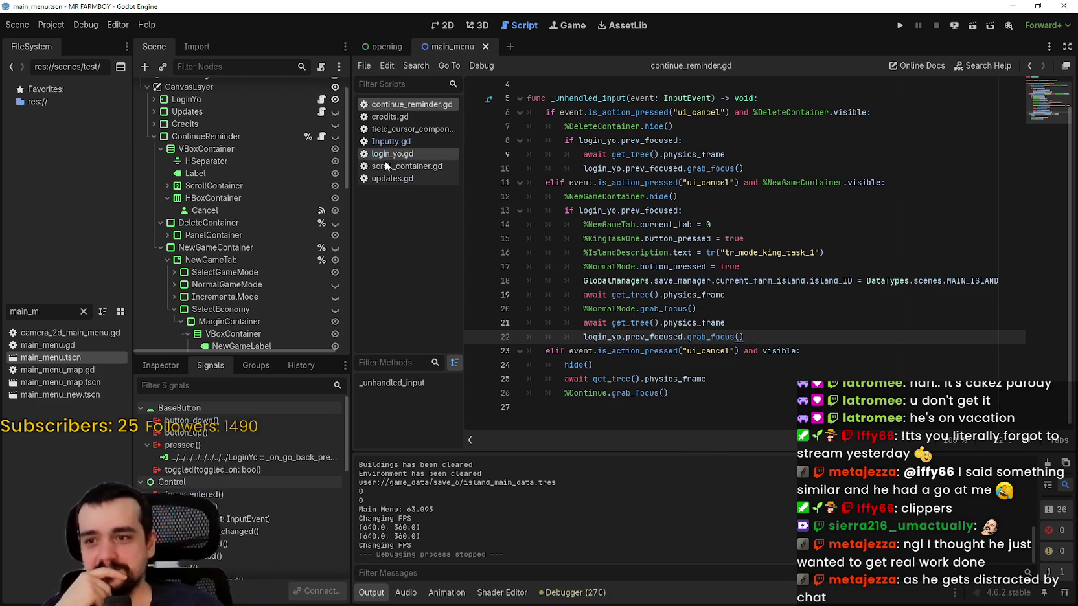
Step: Fold NewGameContainer, DeleteContainer, HBoxContainer, VBoxContainer and ContinueReminder, then select LoginYo
{"action": "left_click", "coordinate": [738, 309]}
{"action": "scroll", "coordinate": [741, 301], "scroll_direction": "up", "scroll_amount": 1}
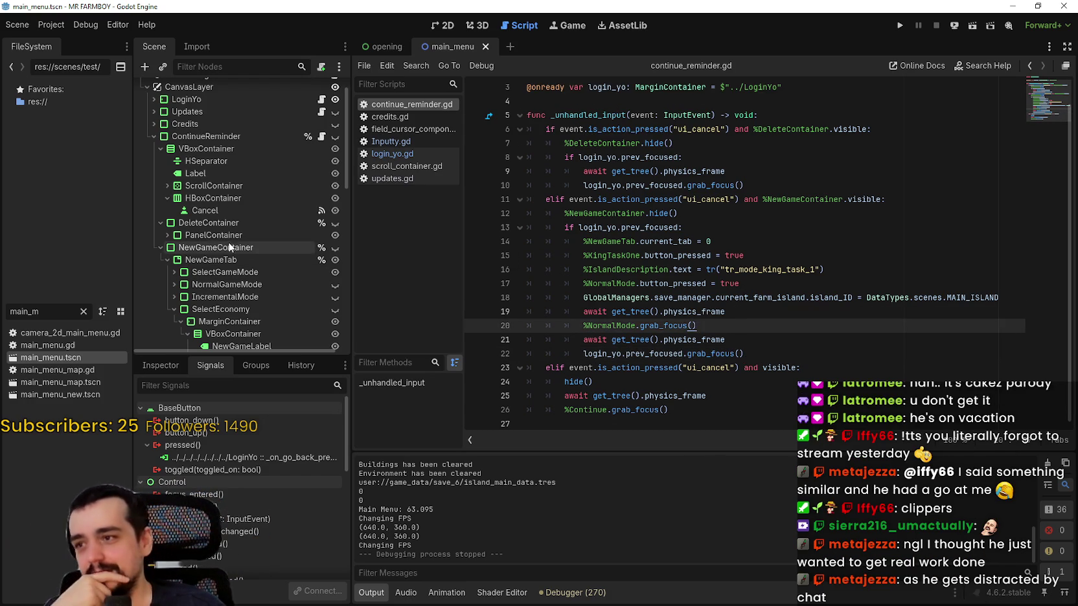
{"action": "left_click", "coordinate": [159, 248]}
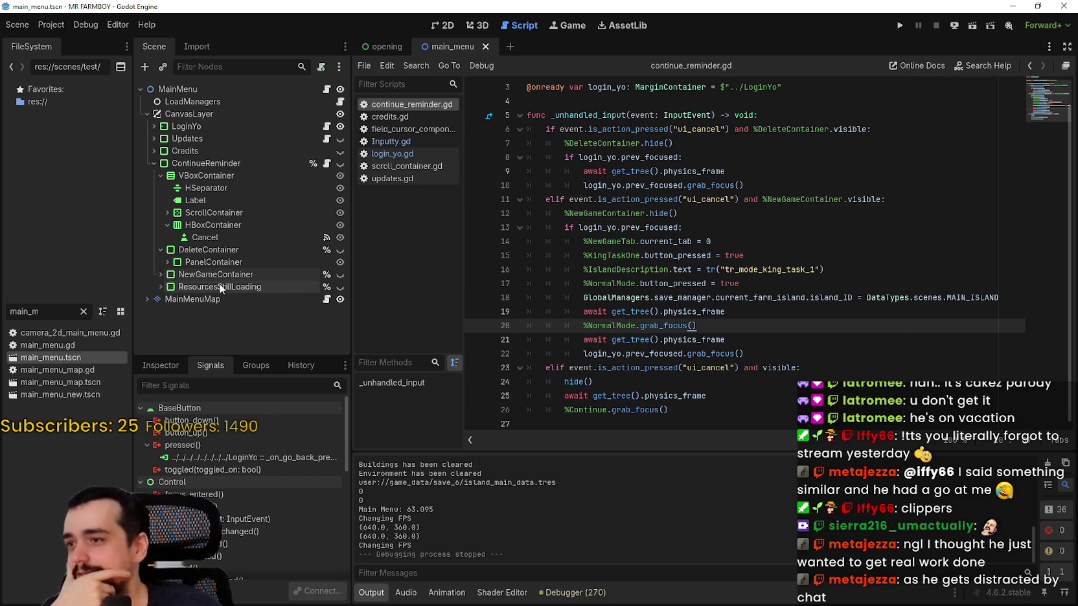
{"action": "left_click", "coordinate": [155, 249]}
{"action": "left_click", "coordinate": [157, 224]}
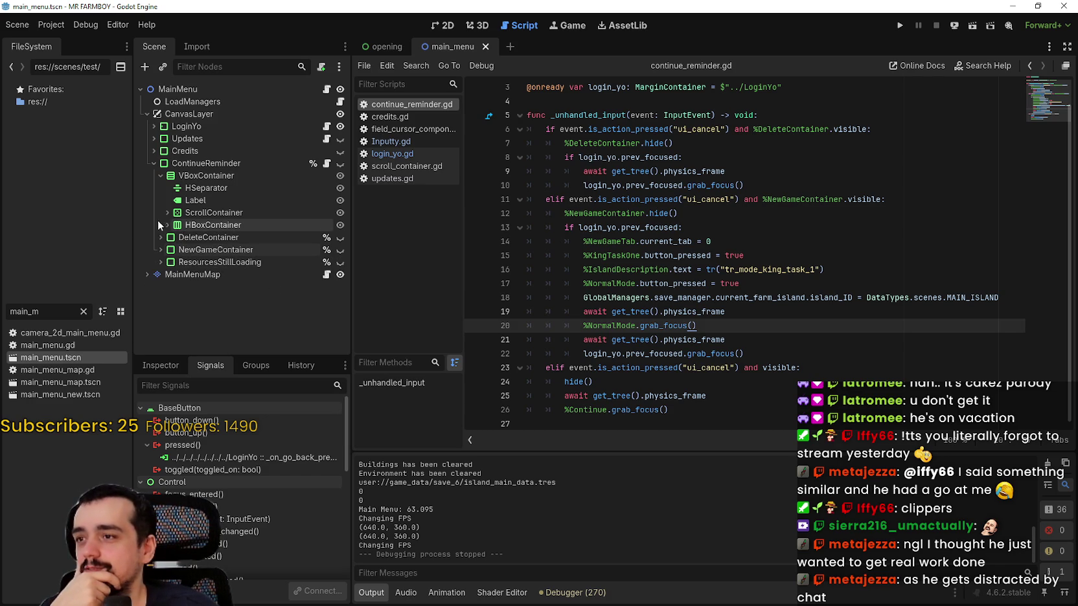
{"action": "left_click", "coordinate": [159, 175]}
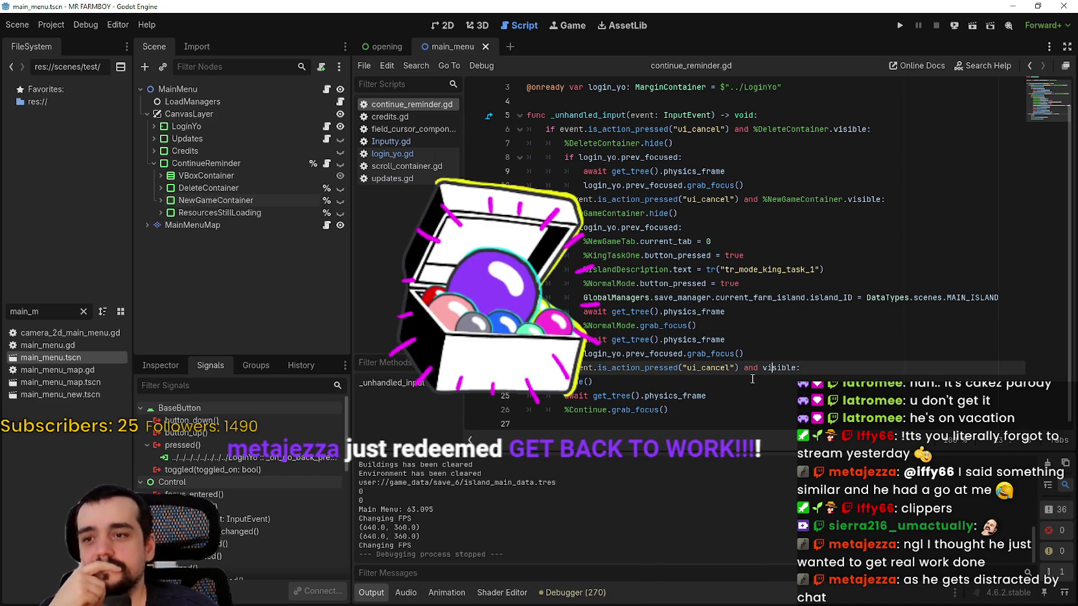
{"action": "left_click", "coordinate": [746, 383]}
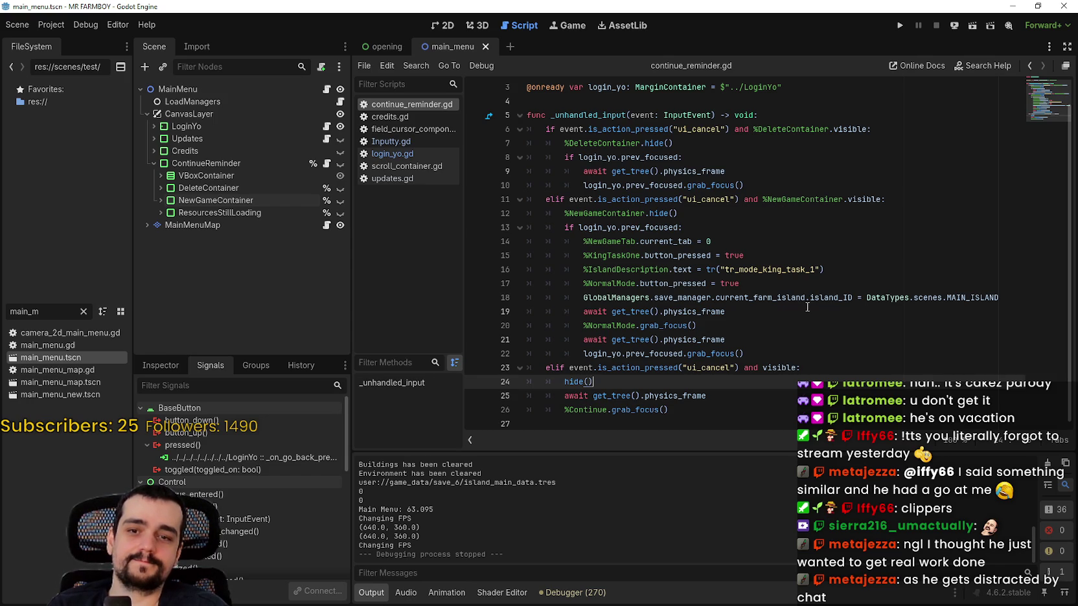
{"action": "left_click", "coordinate": [153, 163]}
{"action": "left_click", "coordinate": [187, 126]}
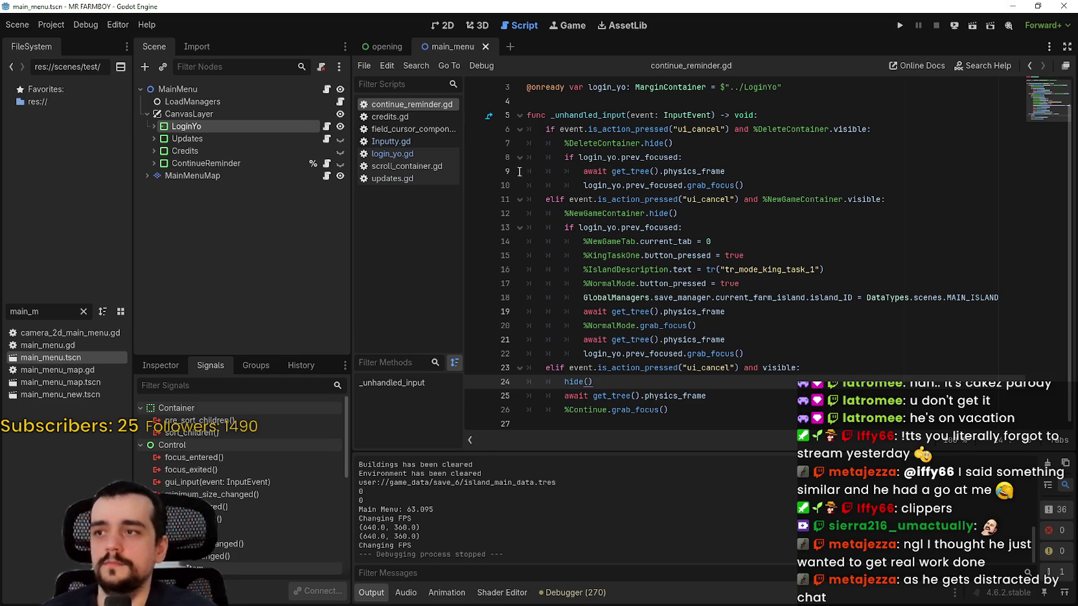
Step: Expand LoginYo and fold its GameButtons, SocialButtons and Panel children
{"action": "left_click", "coordinate": [194, 163]}
{"action": "left_click", "coordinate": [153, 126]}
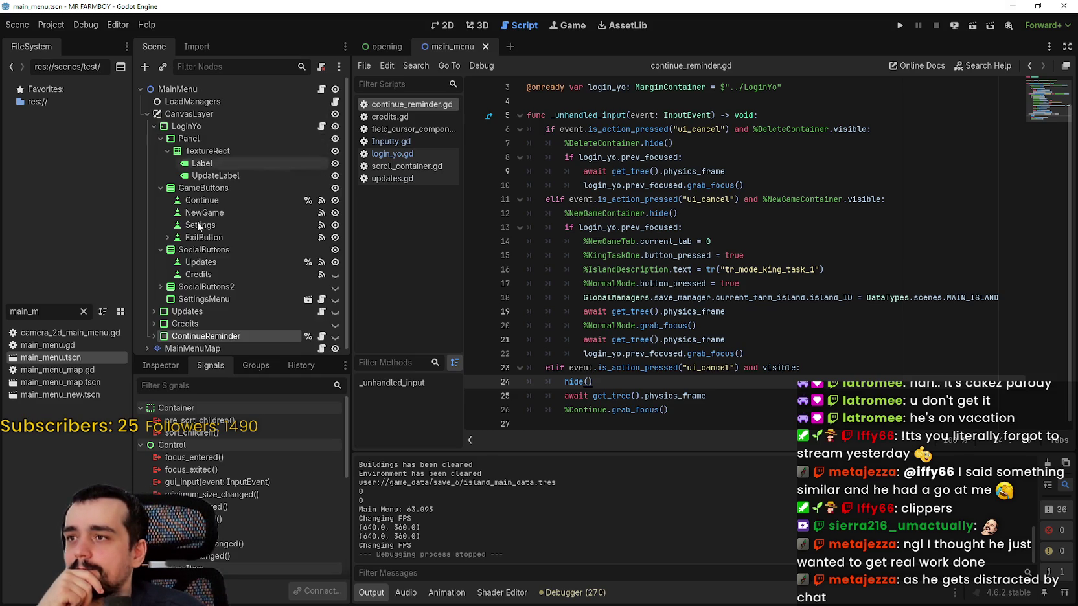
{"action": "left_click", "coordinate": [227, 293]}
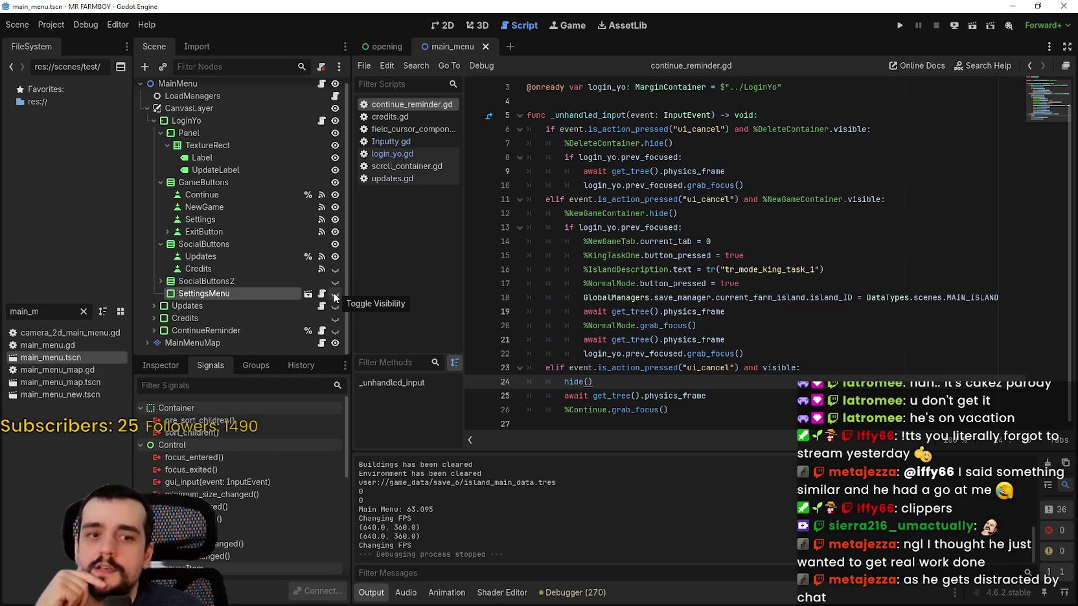
{"action": "left_click", "coordinate": [160, 182]}
{"action": "left_click", "coordinate": [160, 195]}
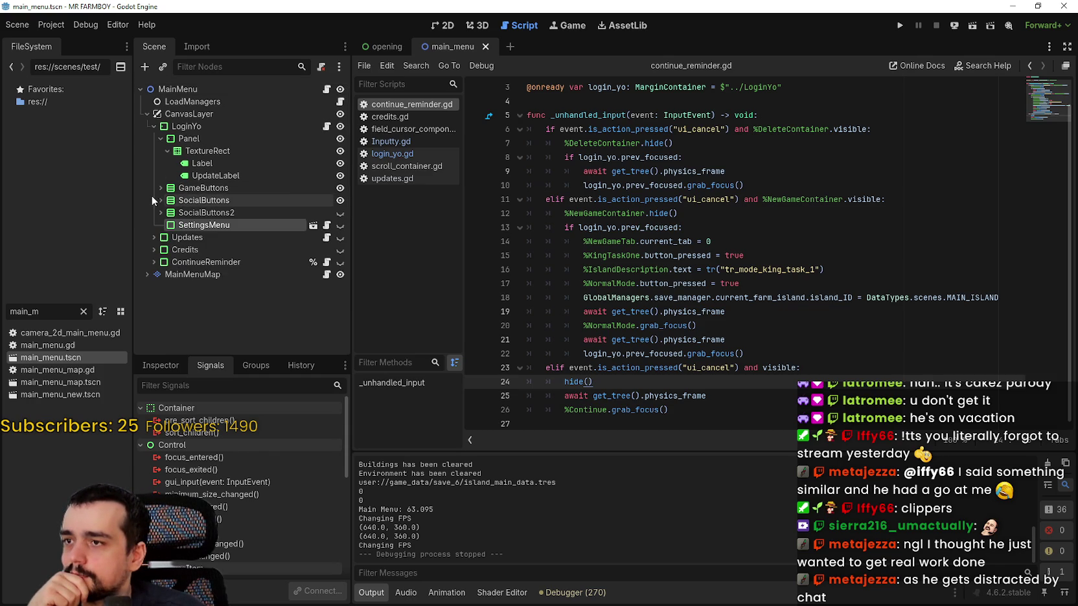
{"action": "left_click", "coordinate": [161, 138]}
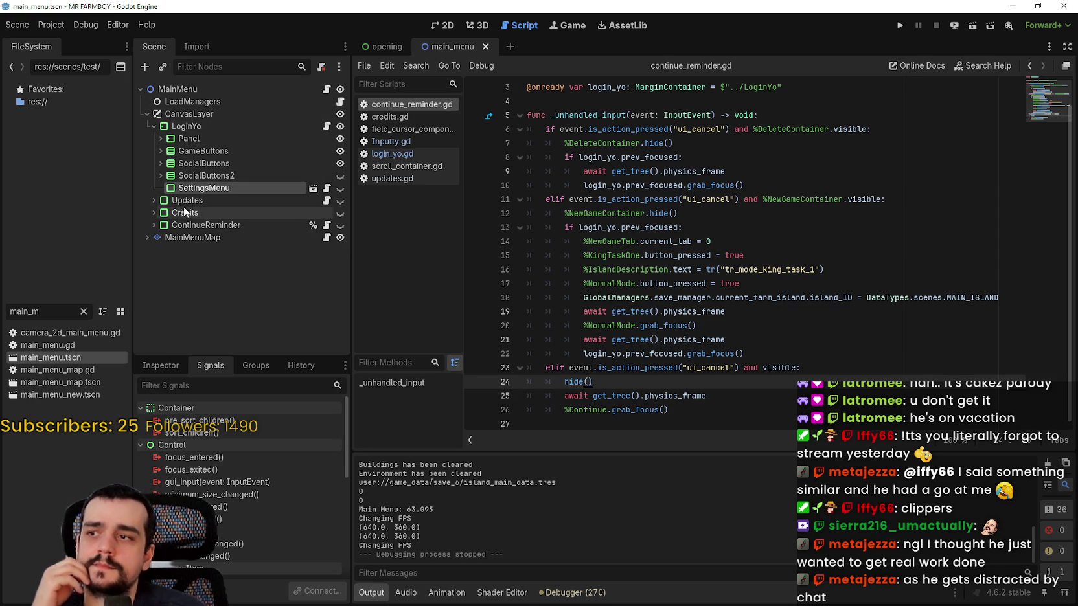
Step: Check the children of SocialButtons, GameButtons and SocialButtons2 by expanding and re-collapsing each
{"action": "left_click", "coordinate": [153, 162]}
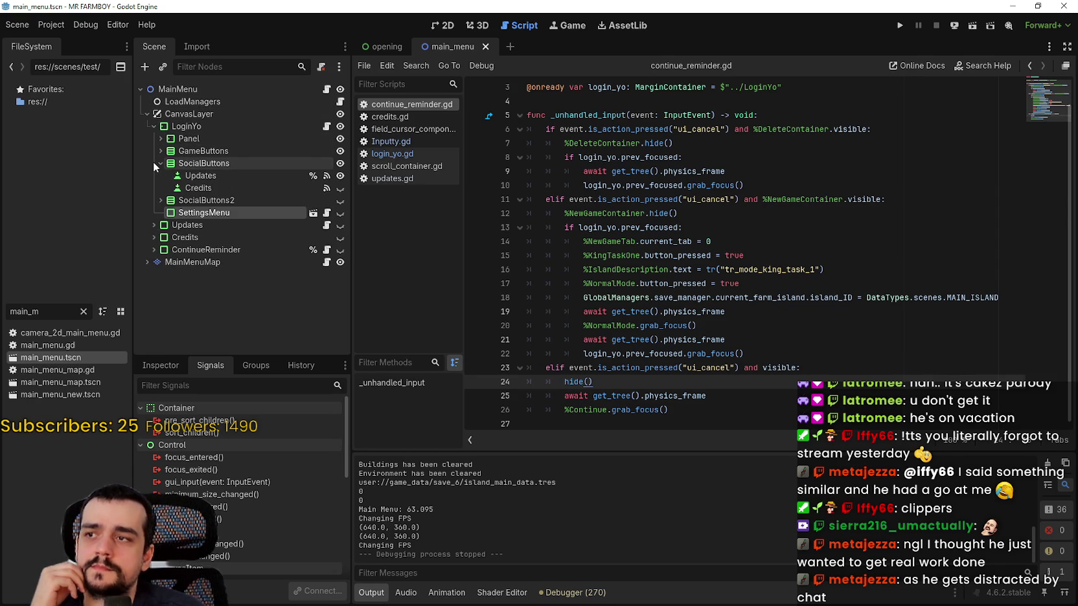
{"action": "left_click", "coordinate": [154, 162]}
{"action": "left_click", "coordinate": [152, 147]}
{"action": "left_click", "coordinate": [151, 146]}
{"action": "left_click", "coordinate": [159, 176]}
{"action": "left_click", "coordinate": [158, 175]}
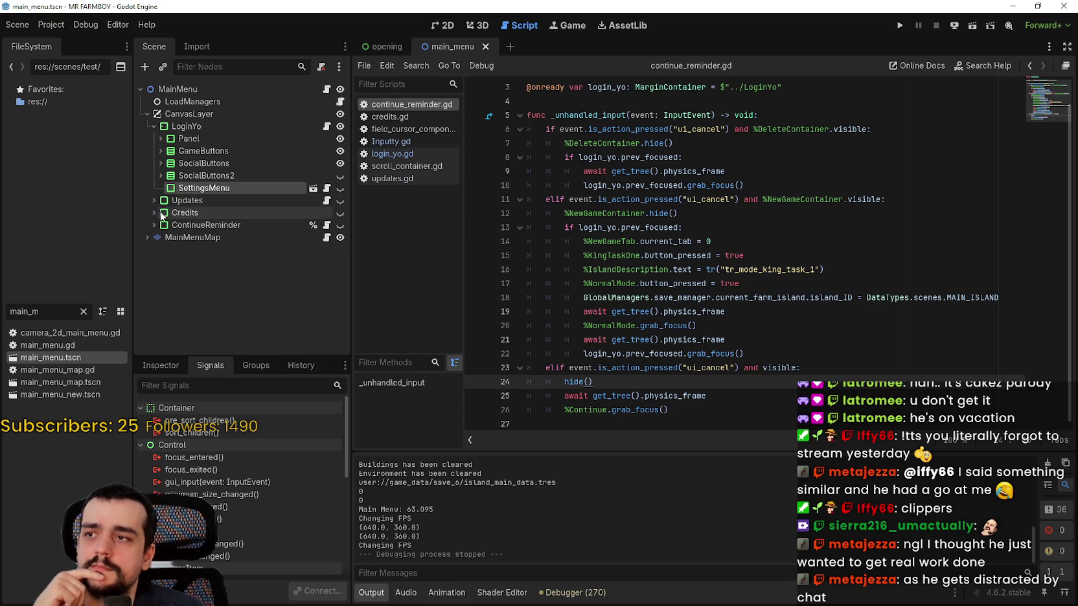
{"action": "left_click", "coordinate": [160, 163]}
{"action": "left_click", "coordinate": [158, 162]}
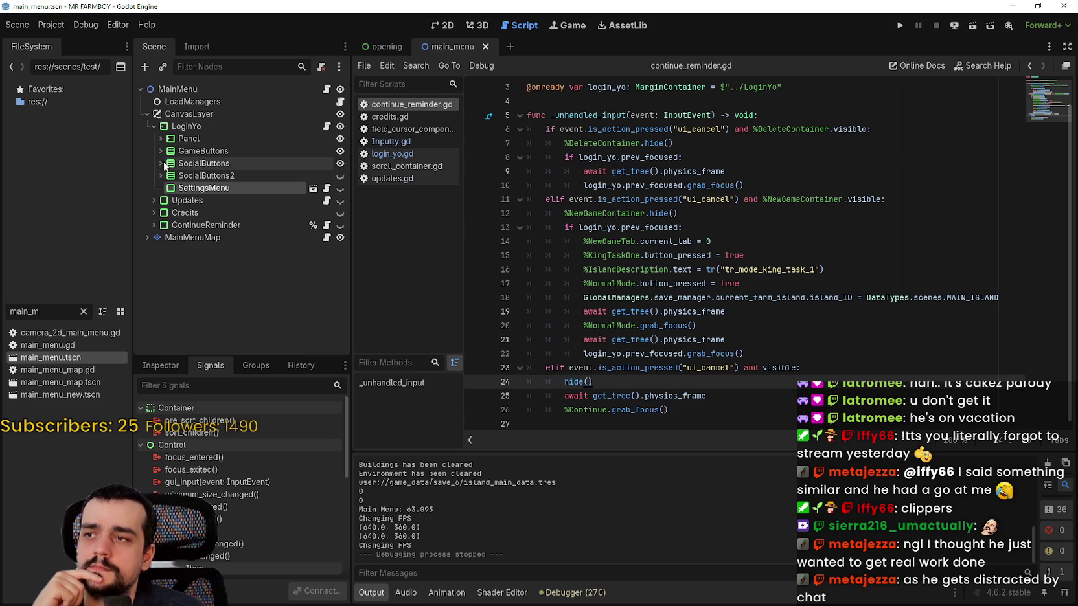
{"action": "left_click", "coordinate": [156, 161]}
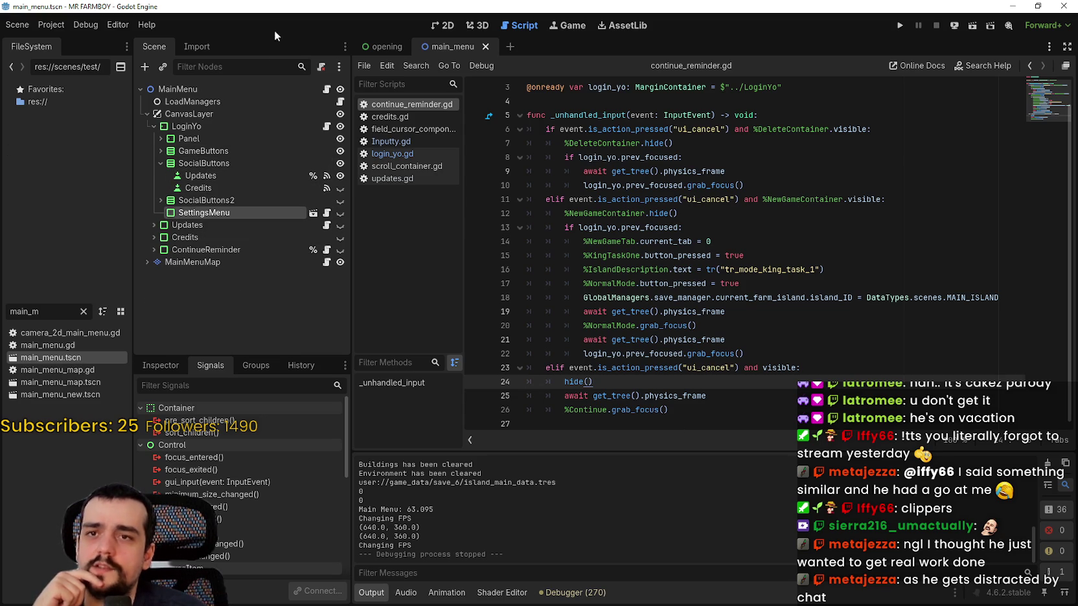
{"action": "left_click", "coordinate": [188, 165]}
{"action": "left_click", "coordinate": [161, 164]}
Step: Expand GameButtons, hide it in the scene, then make it visible again
{"action": "left_click", "coordinate": [176, 150]}
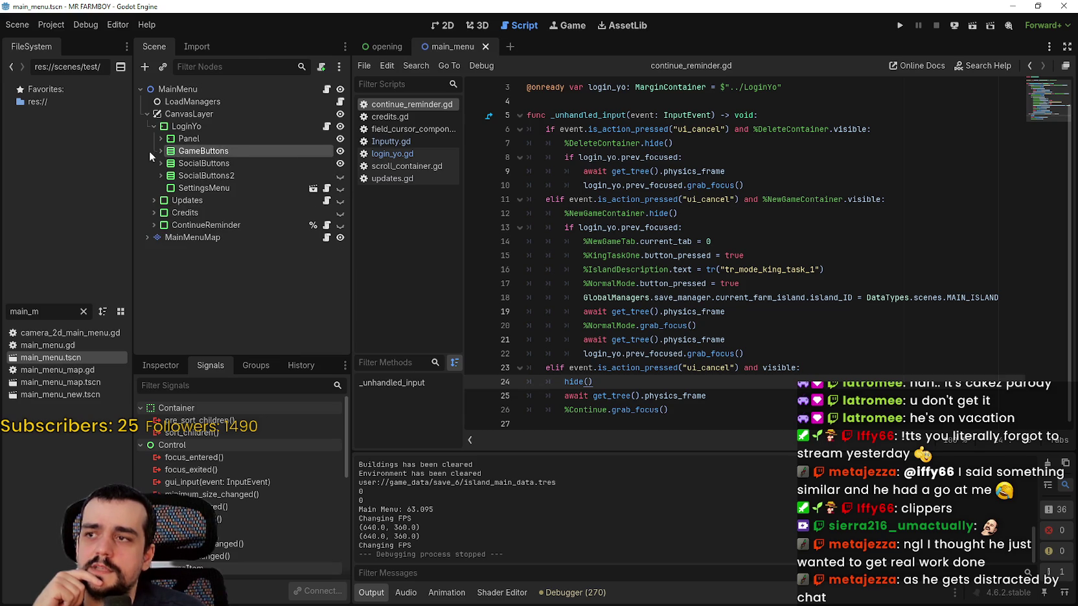
{"action": "left_click", "coordinate": [161, 150]}
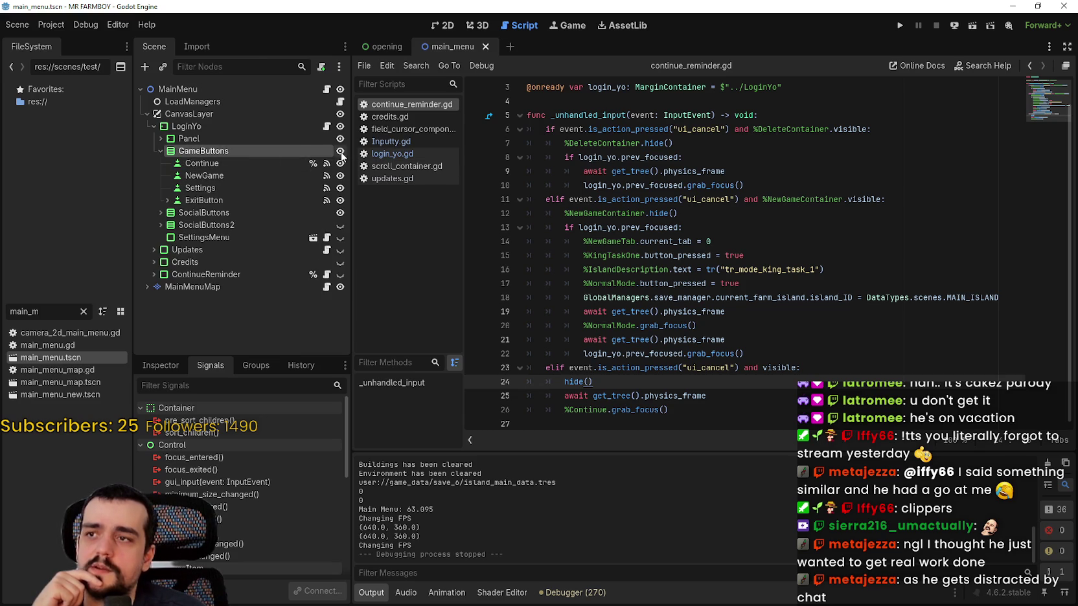
{"action": "left_click", "coordinate": [340, 152]}
{"action": "key", "text": "v"}
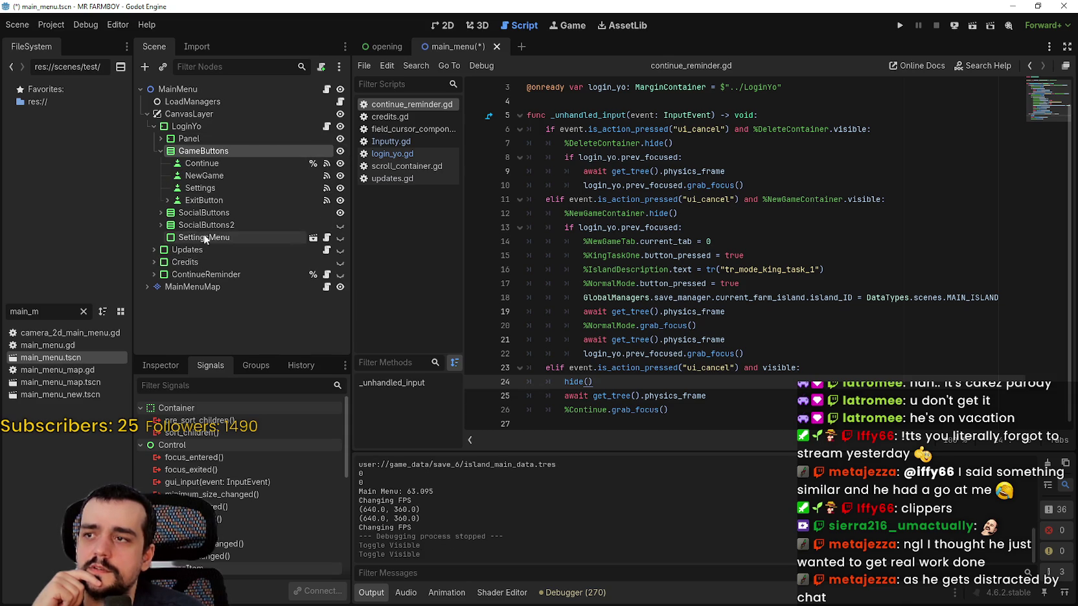
Step: Expand SocialButtons and SocialButtons2 to show Updates, Credits and the social links, selecting SocialButtons2
{"action": "left_click", "coordinate": [161, 212]}
{"action": "left_click", "coordinate": [160, 250]}
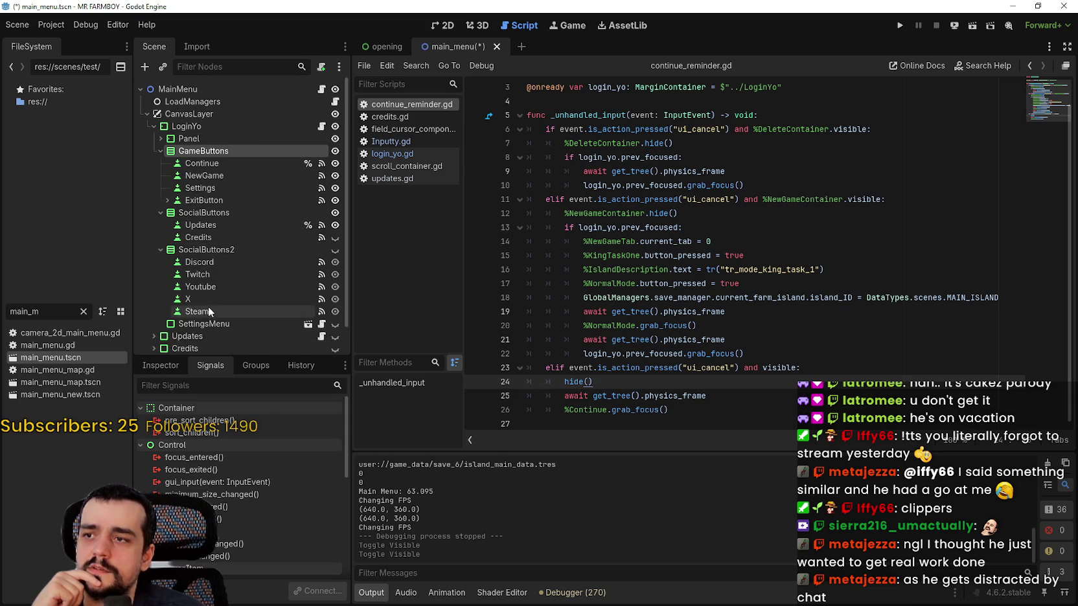
{"action": "scroll", "coordinate": [214, 285], "scroll_direction": "down", "scroll_amount": 1}
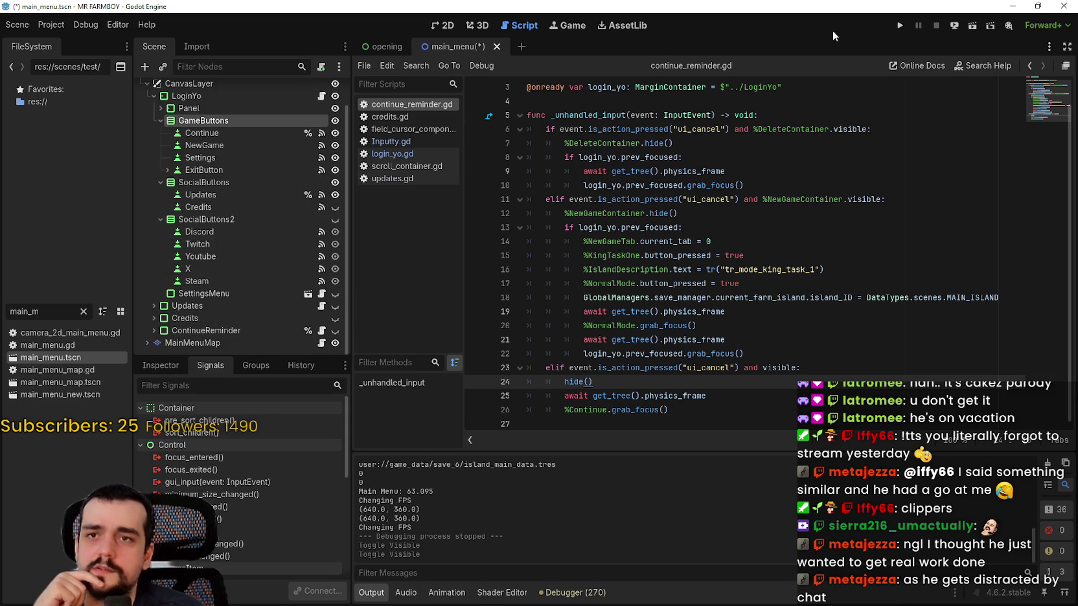
{"action": "left_click", "coordinate": [242, 219]}
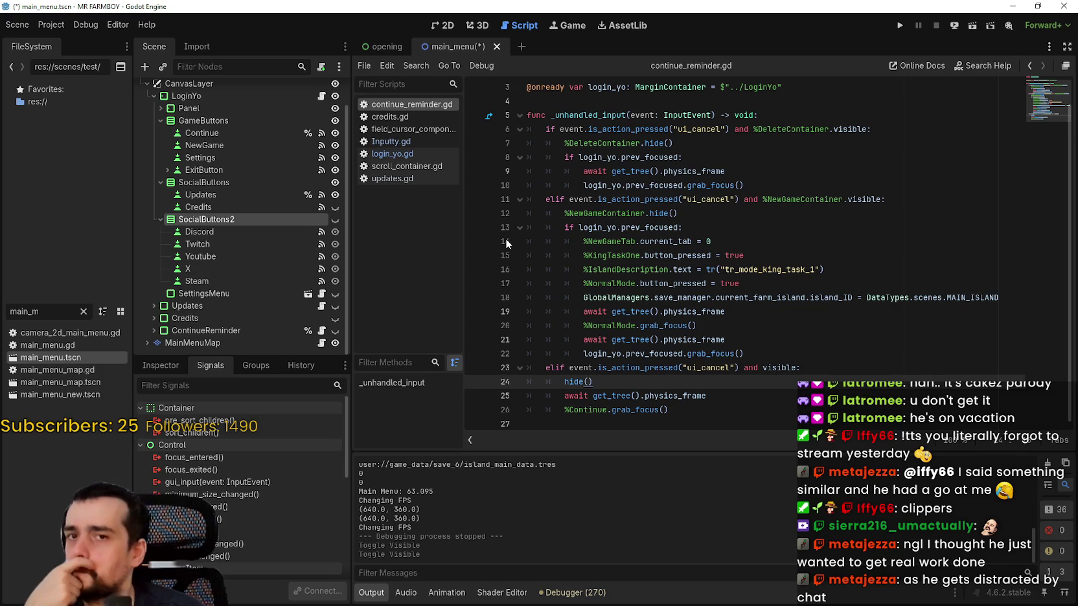
{"action": "left_click", "coordinate": [899, 25]}
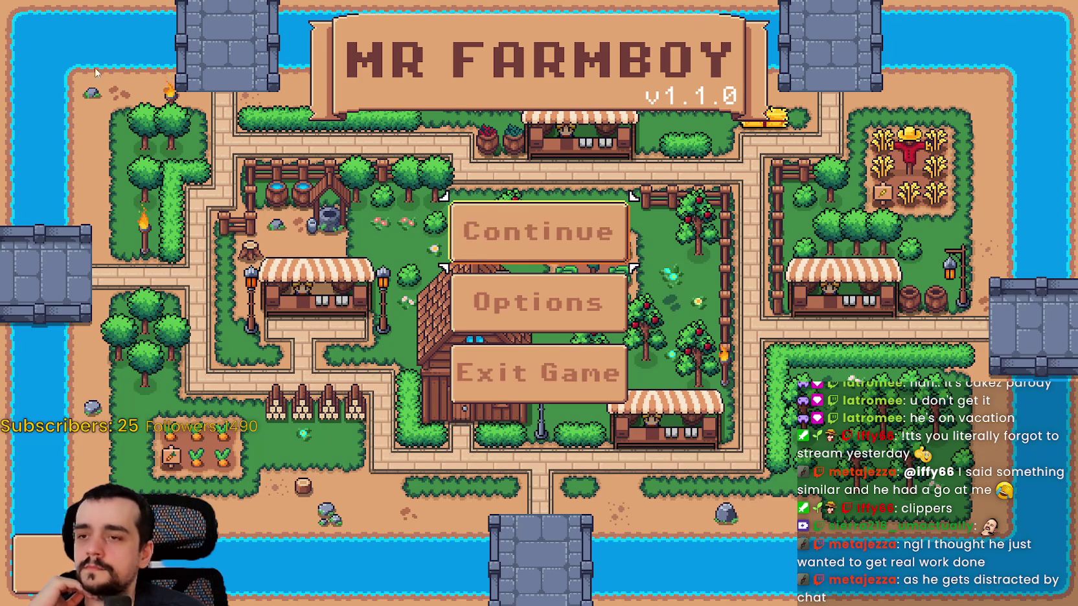
Step: Close the running MR FARMBOY game window to return to the editor
{"action": "left_click", "coordinate": [632, 392]}
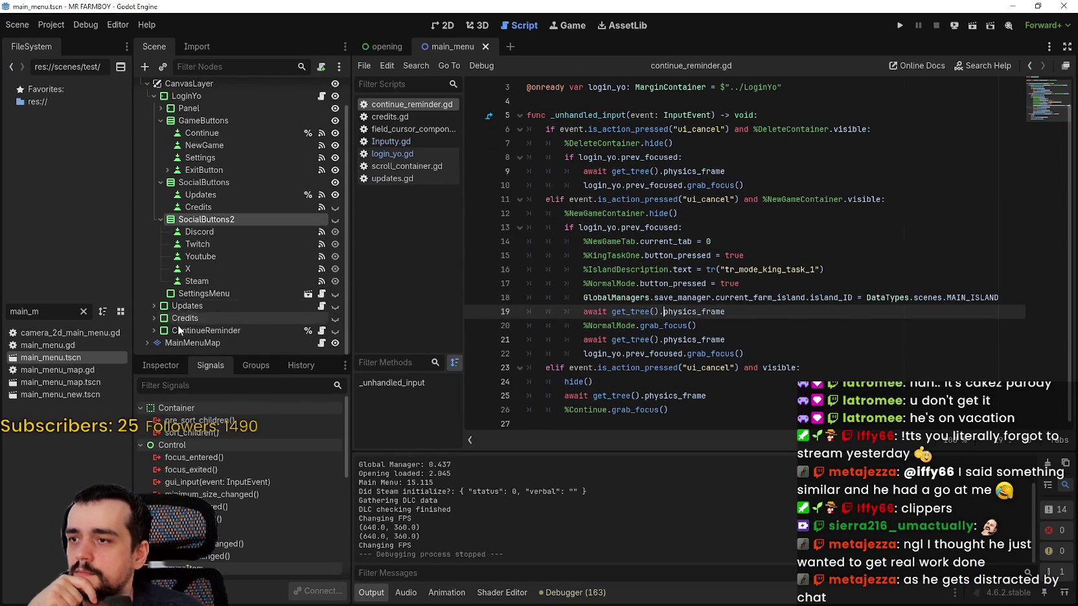
Step: Fold SocialButtons and SocialButtons2, select the _unhandled_input lines 5–10, and open login_yo.gd
{"action": "left_click", "coordinate": [221, 331]}
{"action": "left_click", "coordinate": [153, 178]}
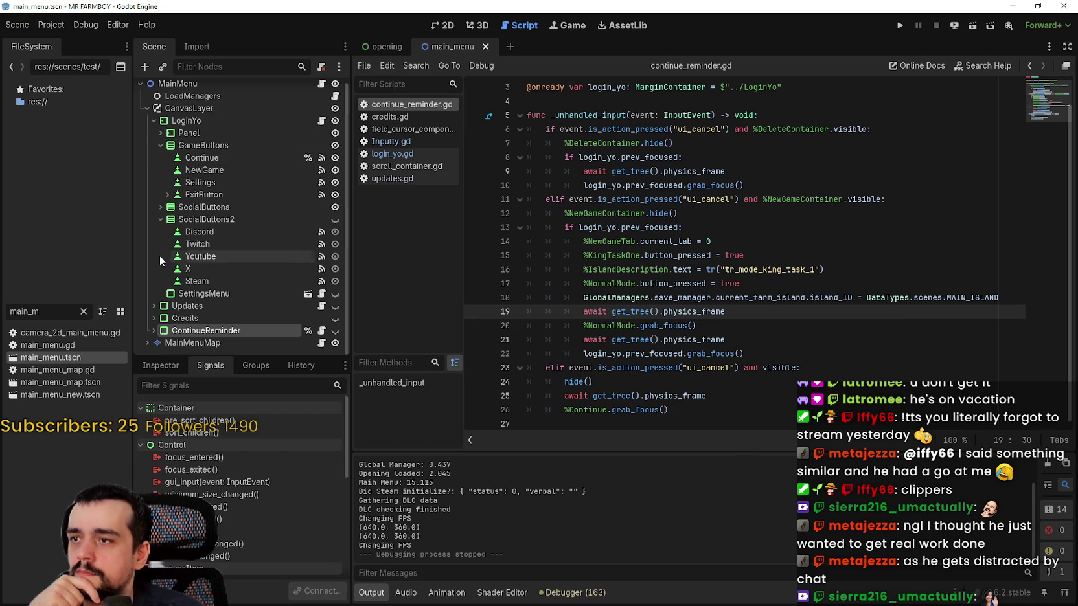
{"action": "left_click", "coordinate": [138, 292]}
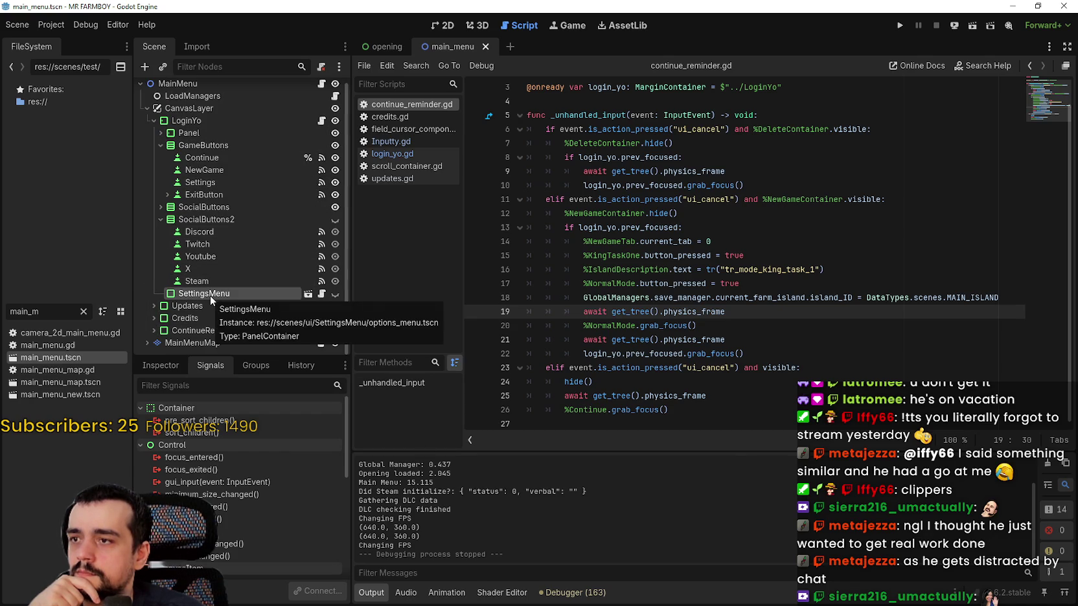
{"action": "left_click", "coordinate": [161, 219]}
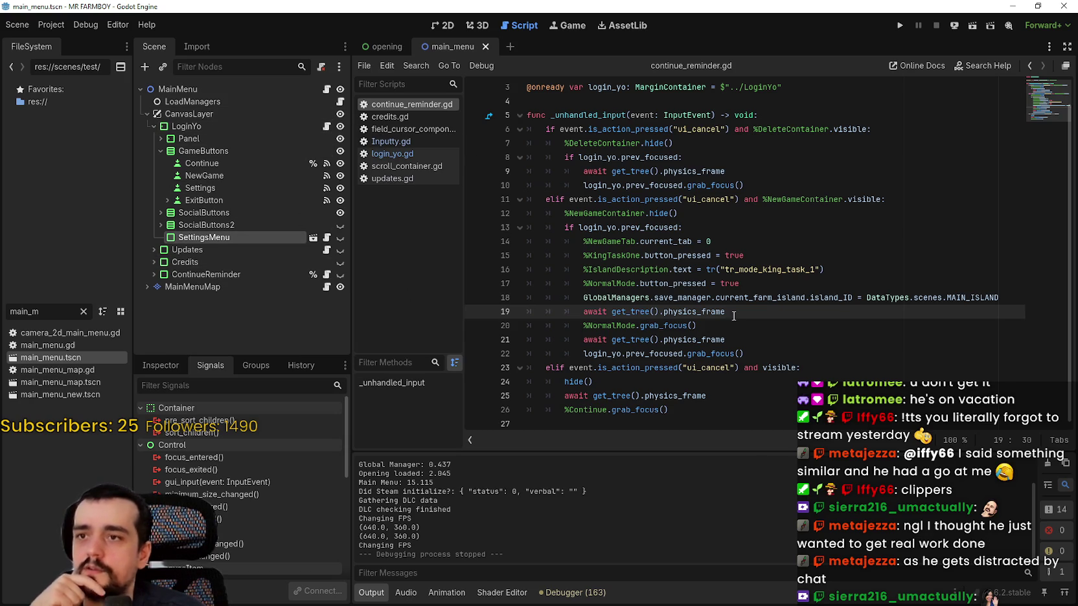
{"action": "left_click_drag", "start_coordinate": [744, 185], "coordinate": [526, 115]}
{"action": "key", "text": "ctrl+c"}
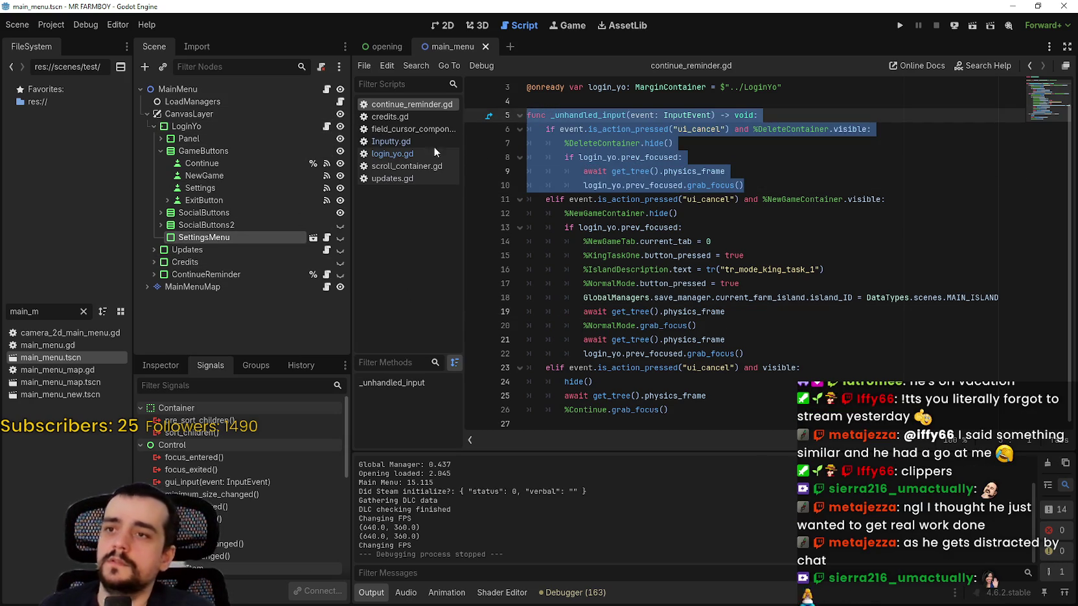
{"action": "left_click", "coordinate": [326, 127]}
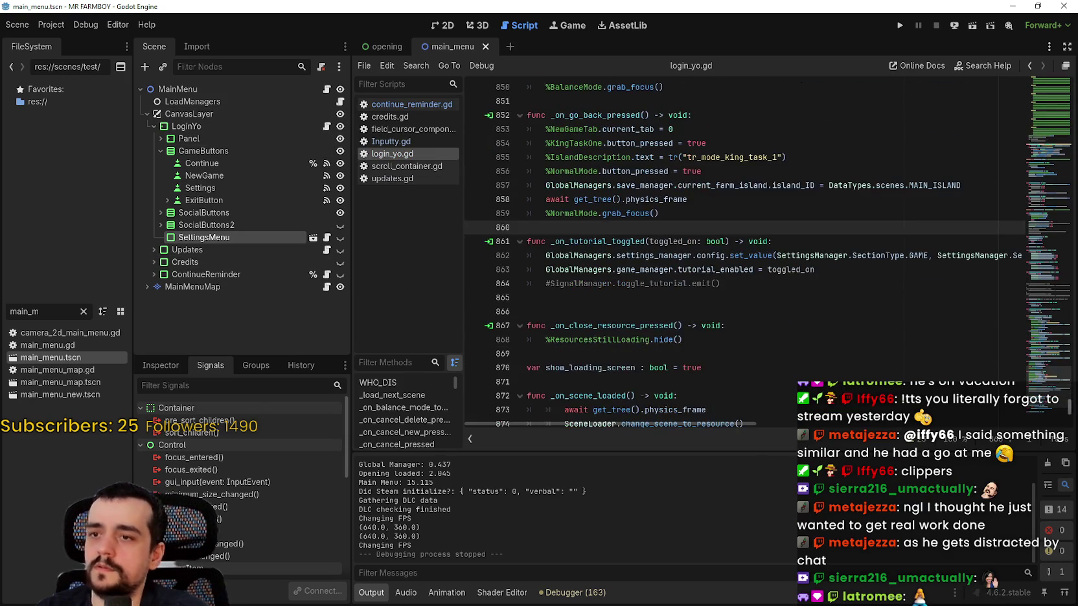
Step: Paste the _unhandled_input code over the commented-out block at the end of login_yo.gd
{"action": "scroll", "coordinate": [712, 324], "scroll_direction": "down", "scroll_amount": 5}
{"action": "left_click", "coordinate": [625, 411]}
{"action": "key", "text": "shift+Up"}
{"action": "key", "text": "shift+Up"}
{"action": "key", "text": "shift+Up"}
{"action": "key", "text": "ctrl+v"}
{"action": "left_click", "coordinate": [778, 382]}
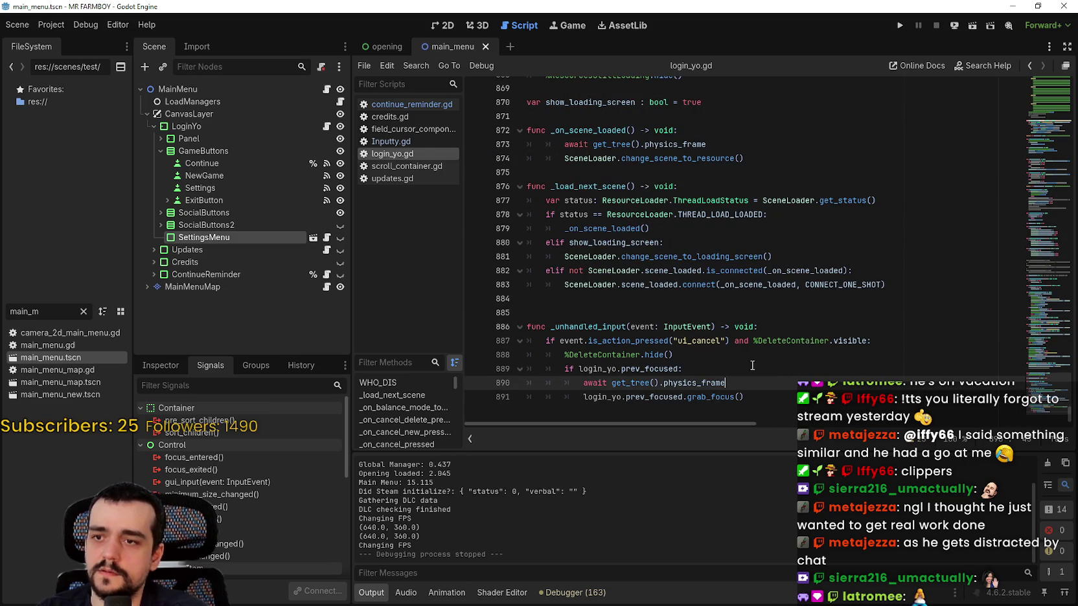
{"action": "left_click", "coordinate": [774, 327]}
{"action": "left_click", "coordinate": [768, 341]}
{"action": "double_click", "coordinate": [768, 341]}
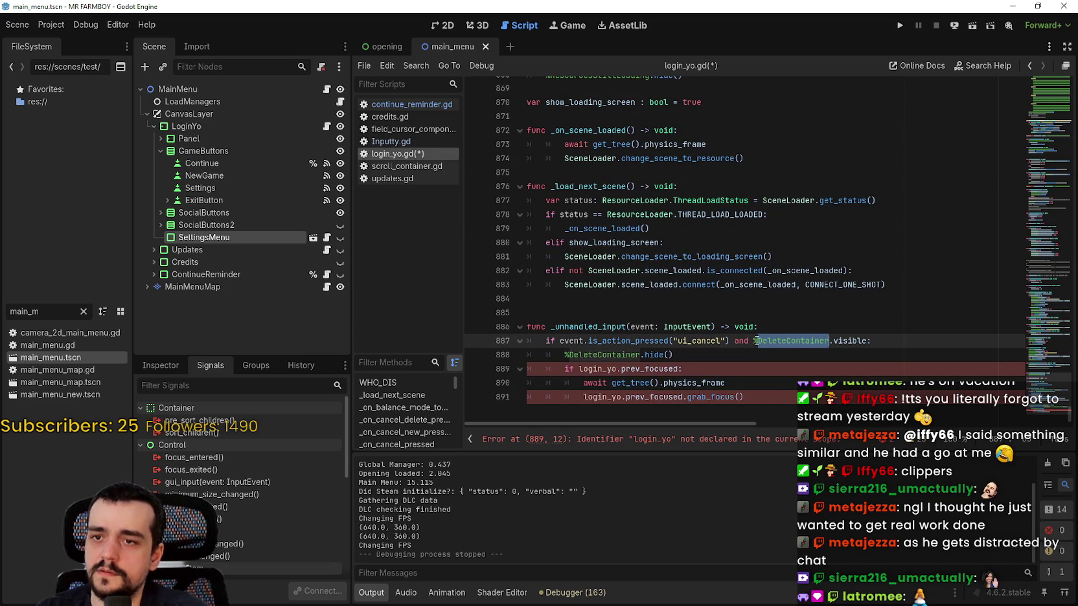
Step: Make SettingsMenu a unique name and use %SettingsMenu in place of DeleteContainer on lines 887–888
{"action": "right_click", "coordinate": [226, 238]}
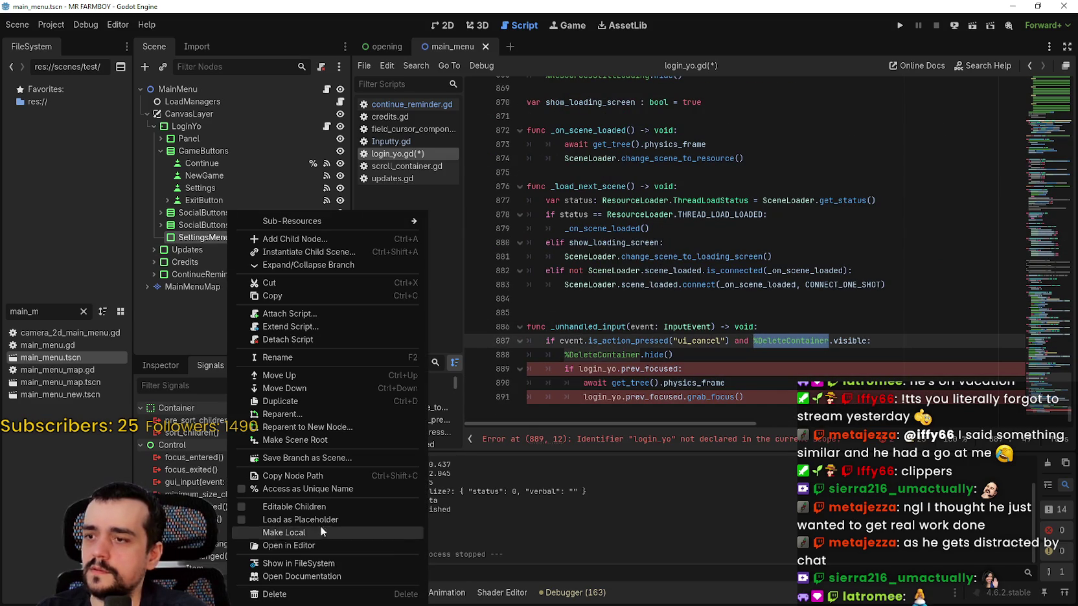
{"action": "left_click", "coordinate": [312, 488]}
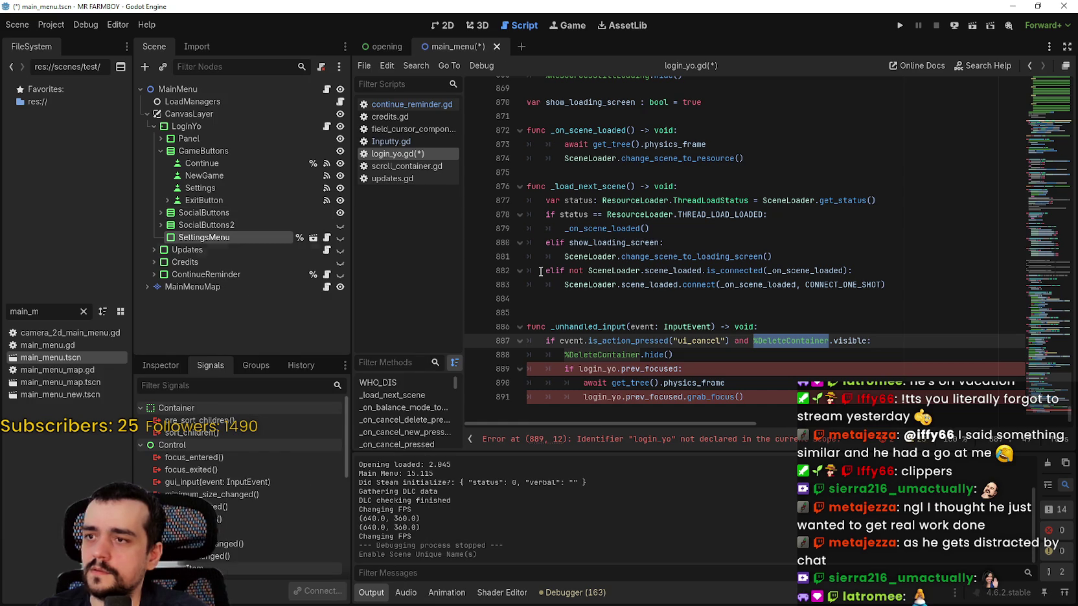
{"action": "left_click_drag", "start_coordinate": [212, 236], "coordinate": [759, 340]}
{"action": "double_click", "coordinate": [573, 355]}
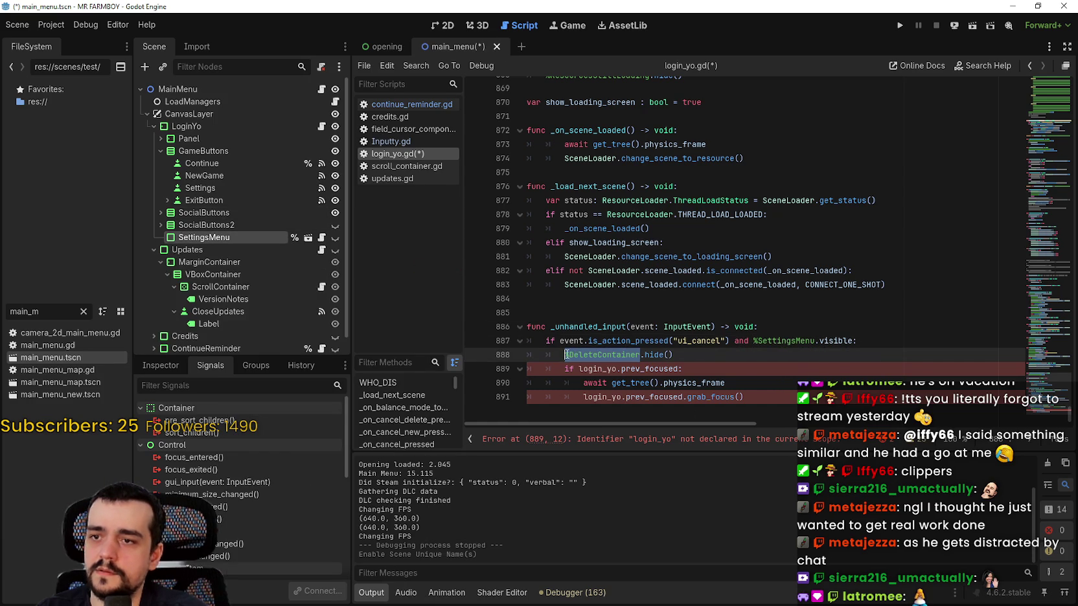
{"action": "type", "text": "%"}
{"action": "double_click", "coordinate": [770, 346]}
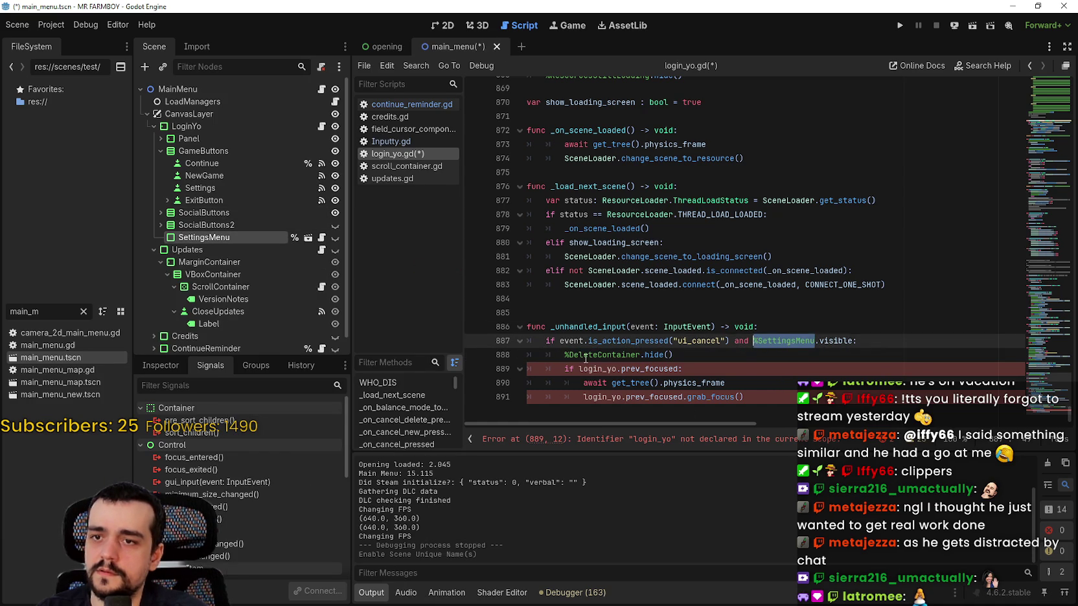
{"action": "double_click", "coordinate": [584, 354]}
{"action": "type", "text": "%SettingsMenu"}
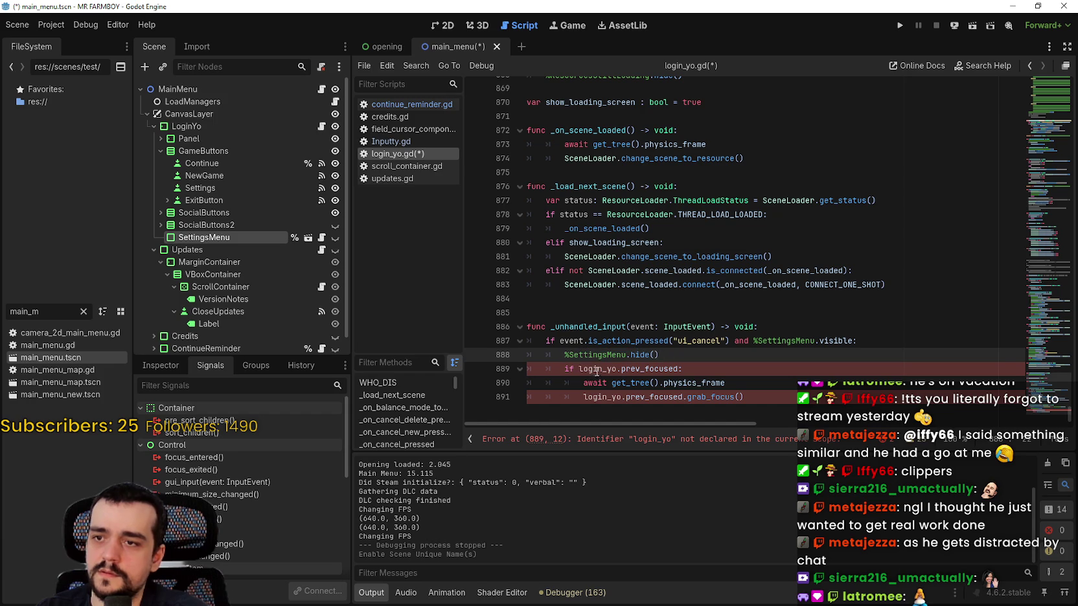
Step: Remove the login_yo prefixes on lines 889 and 891, then save the script
{"action": "left_click", "coordinate": [582, 369]}
{"action": "double_click", "coordinate": [597, 369]}
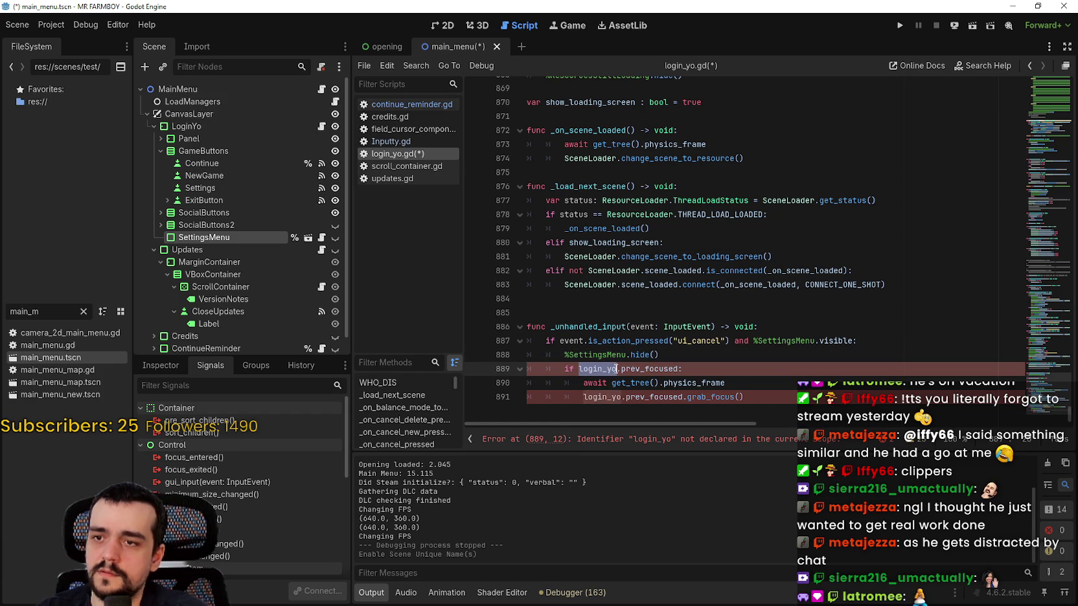
{"action": "key", "text": "Delete"}
{"action": "key", "text": "Delete"}
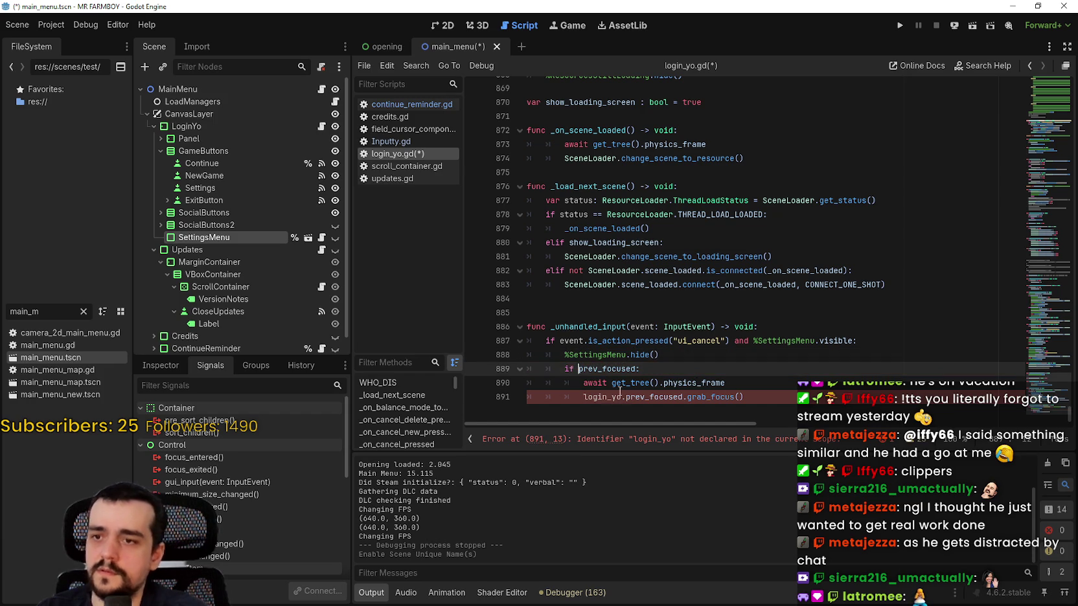
{"action": "double_click", "coordinate": [609, 397]}
{"action": "key", "text": "ctrl+shift+Right"}
{"action": "key", "text": "ctrl+shift+Right"}
{"action": "left_click_drag", "start_coordinate": [583, 396], "coordinate": [623, 396]}
{"action": "key", "text": "Delete"}
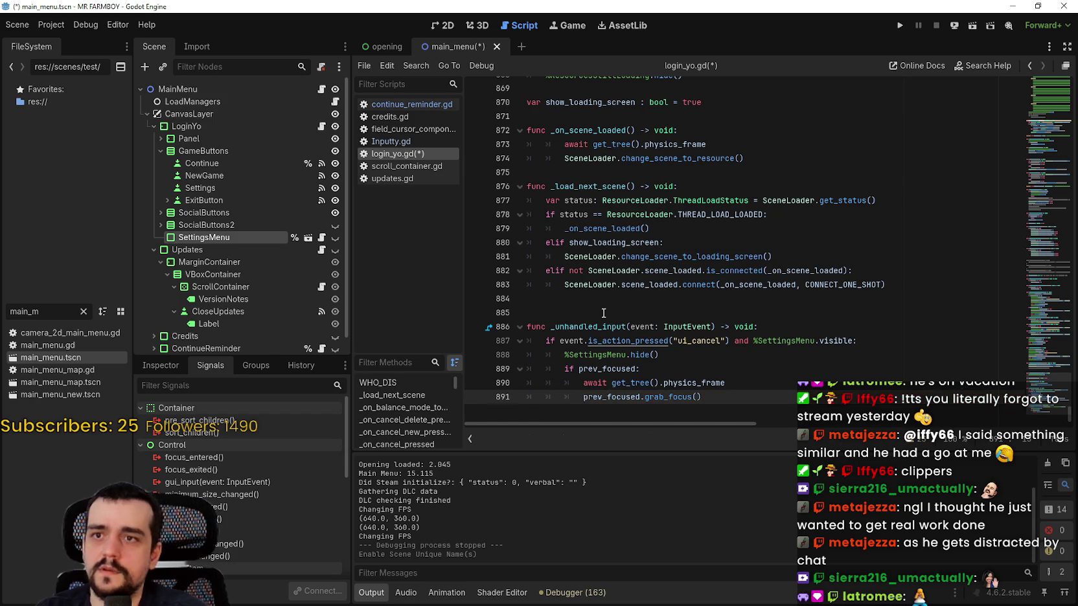
{"action": "key", "text": "ctrl+s"}
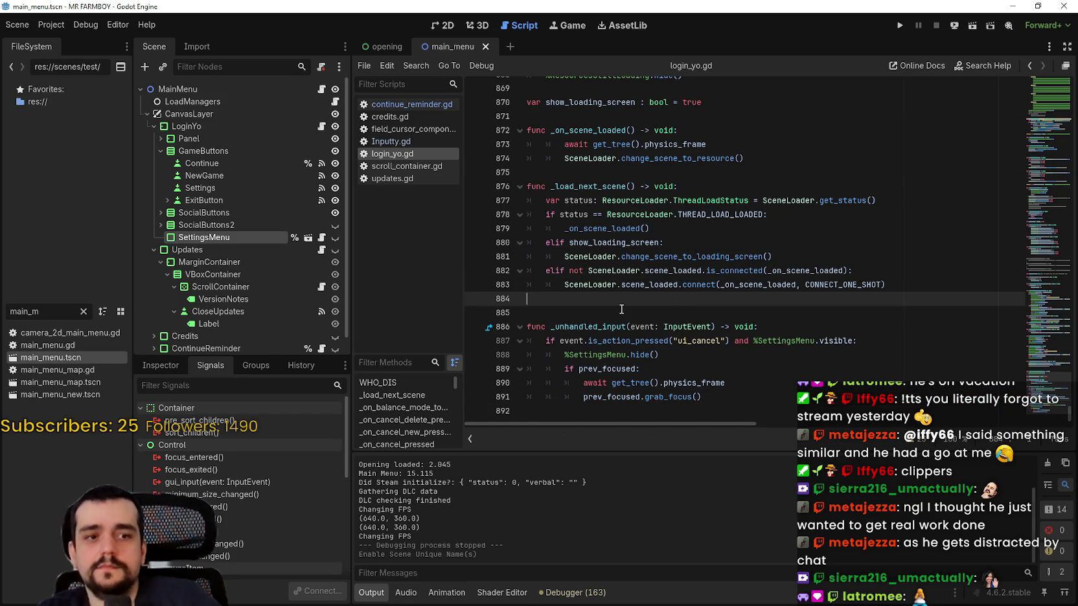
Step: Test-run the game, then guard the line 358 isController_On assignment with 'if GlobalManagers.stats_manager:'
{"action": "left_click", "coordinate": [900, 25]}
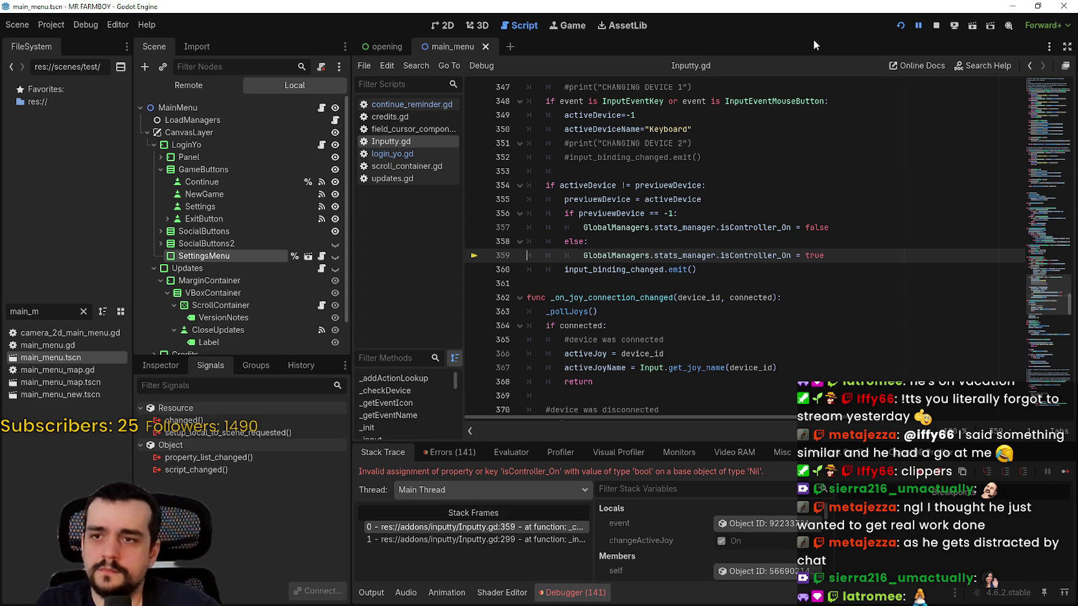
{"action": "key", "text": "F8"}
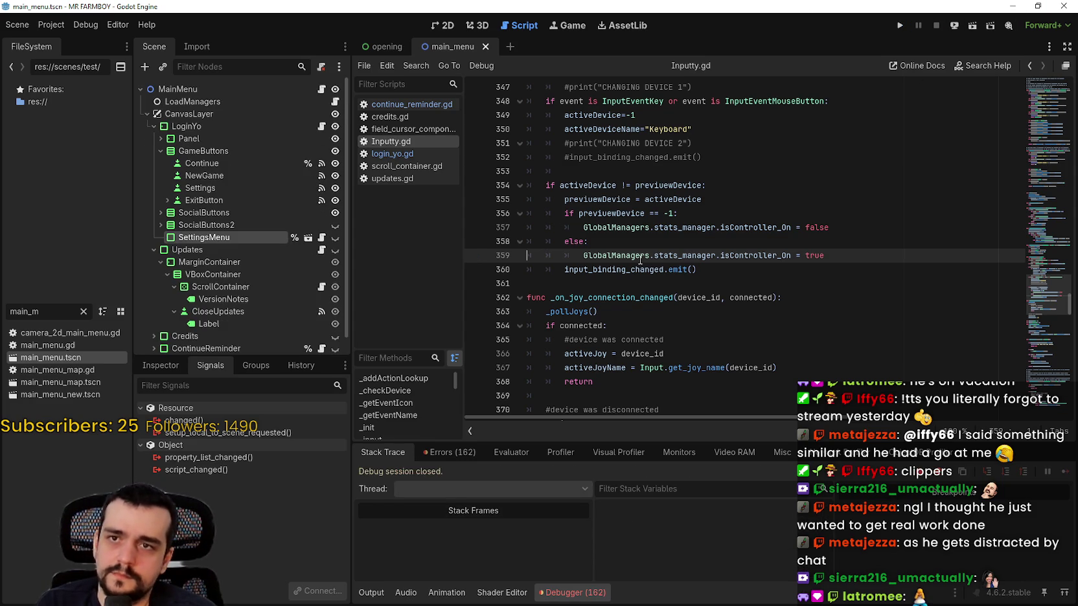
{"action": "left_click", "coordinate": [702, 213]}
{"action": "key", "text": "Return"}
{"action": "type", "text": "if"}
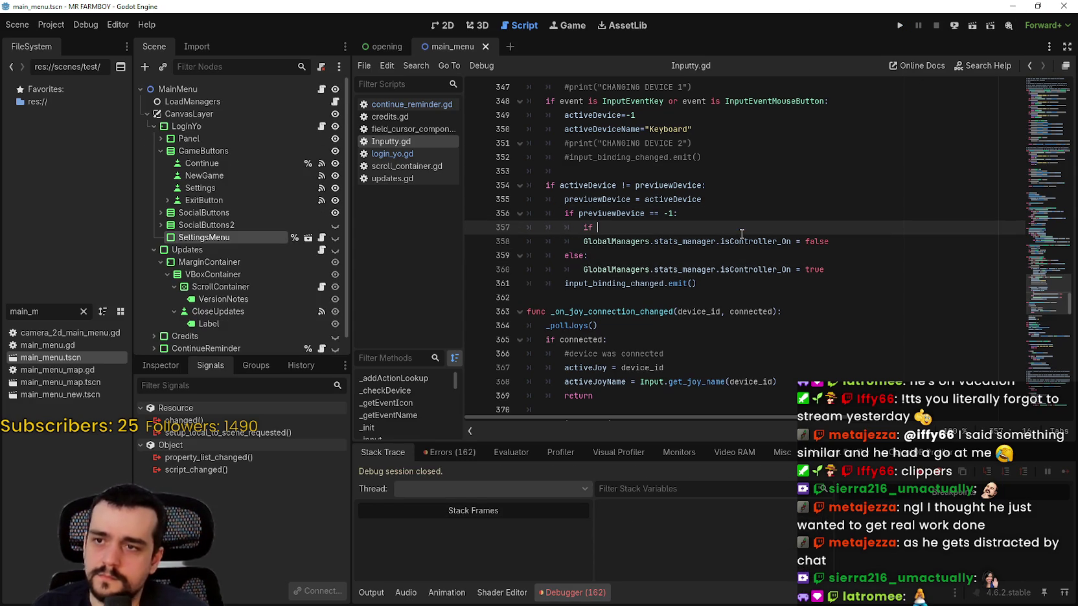
{"action": "double_click", "coordinate": [702, 241]}
{"action": "left_click_drag", "start_coordinate": [702, 241], "coordinate": [583, 240]}
{"action": "key", "text": "ctrl+c"}
{"action": "key", "text": "Up"}
{"action": "key", "text": "ctrl+v"}
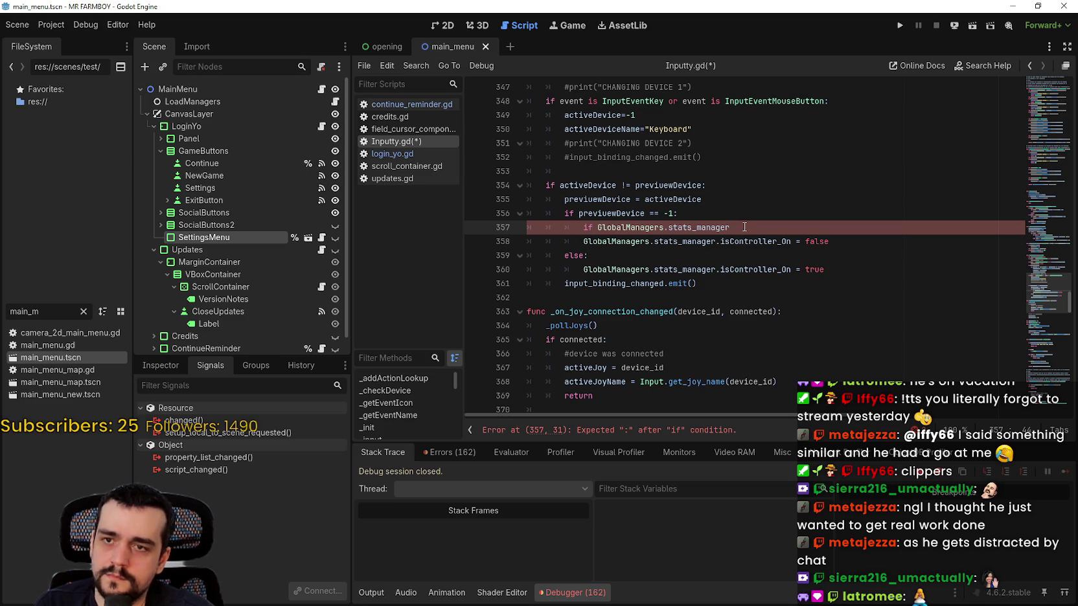
{"action": "left_click", "coordinate": [581, 241]}
{"action": "key", "text": "Tab"}
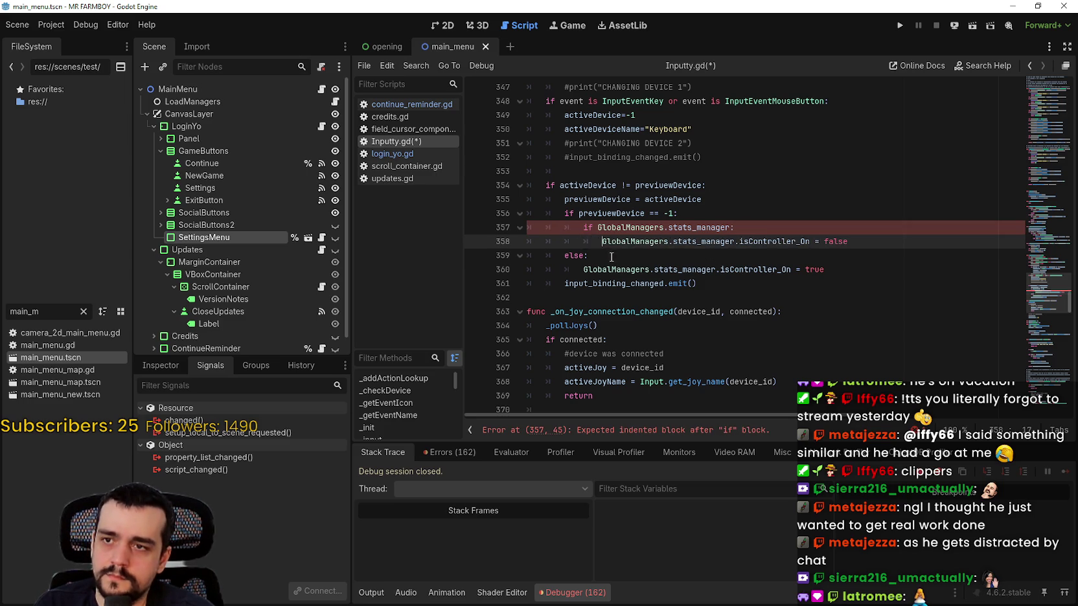
Step: Add the same stats_manager check inside the else branch, indent its assignment, and save Inputty.gd
{"action": "left_click", "coordinate": [641, 259]}
{"action": "double_click", "coordinate": [646, 267]}
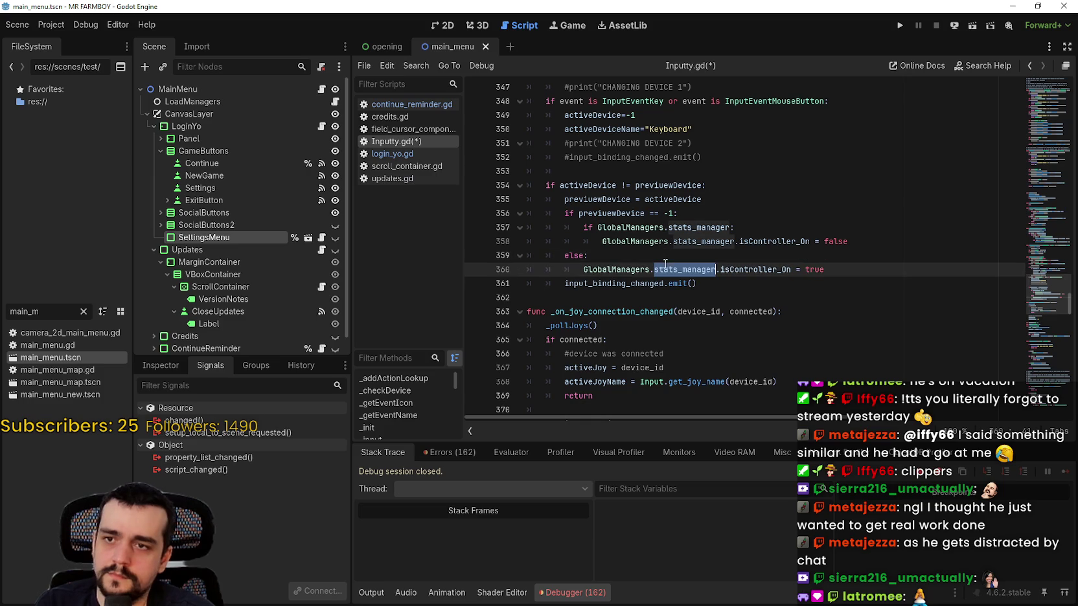
{"action": "left_click", "coordinate": [625, 256]}
{"action": "key", "text": "Return"}
{"action": "key", "text": "ctrl+v"}
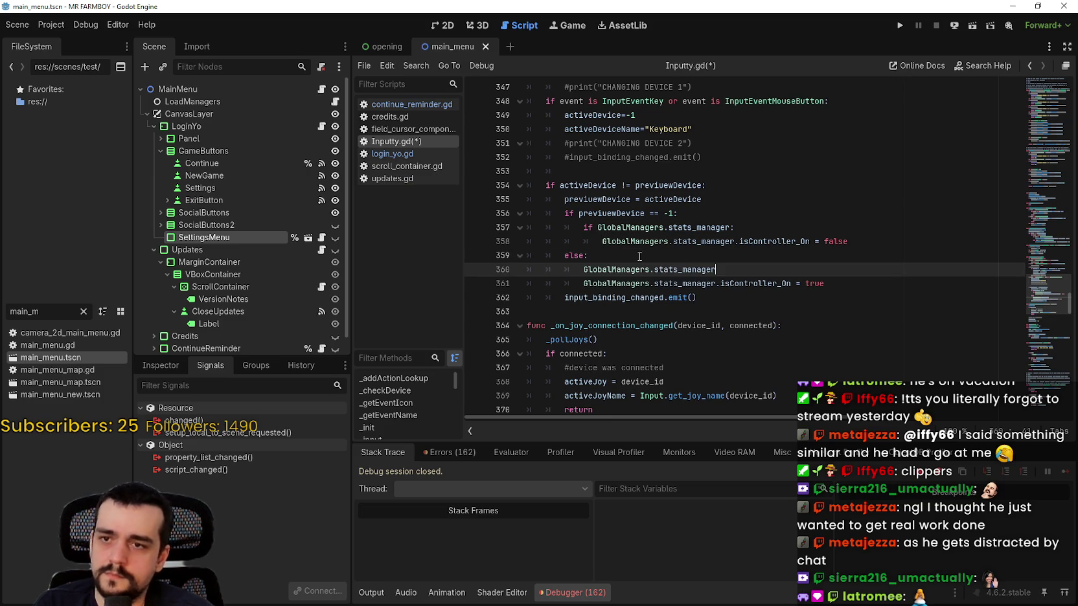
{"action": "key", "text": "ctrl+z"}
{"action": "key", "text": "ctrl+v"}
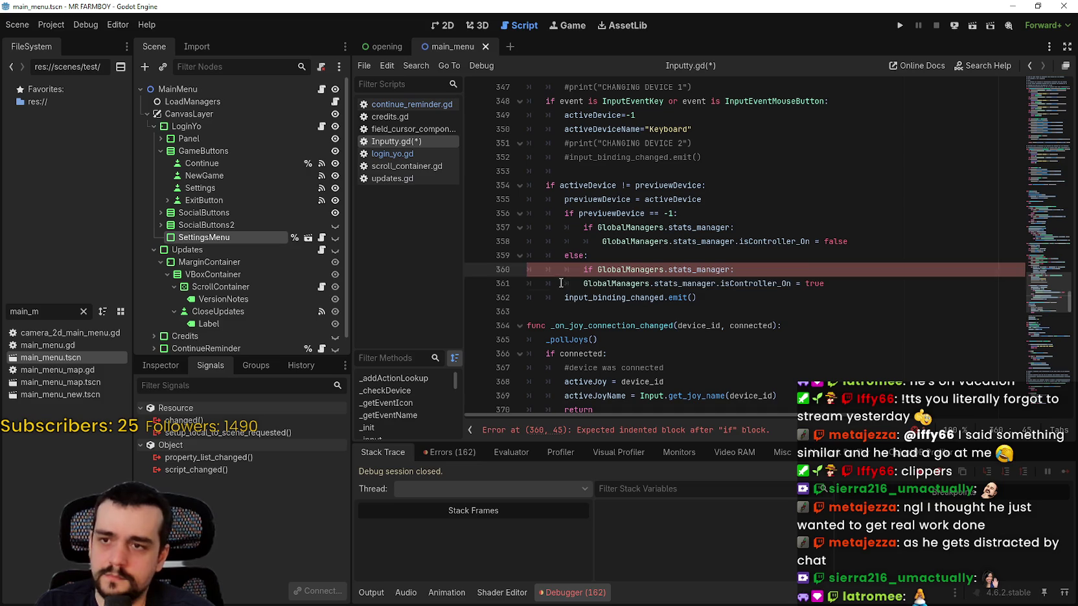
{"action": "key", "text": "Down"}
{"action": "key", "text": "ctrl+s"}
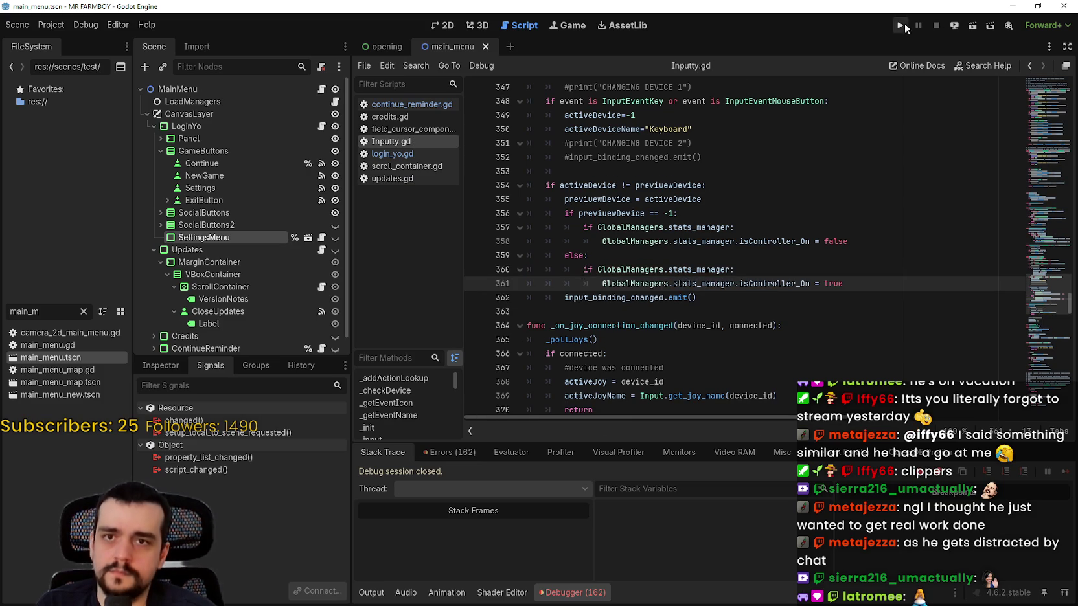
Step: Run the project to test the stats_manager null-check fixes
{"action": "left_click", "coordinate": [900, 25]}
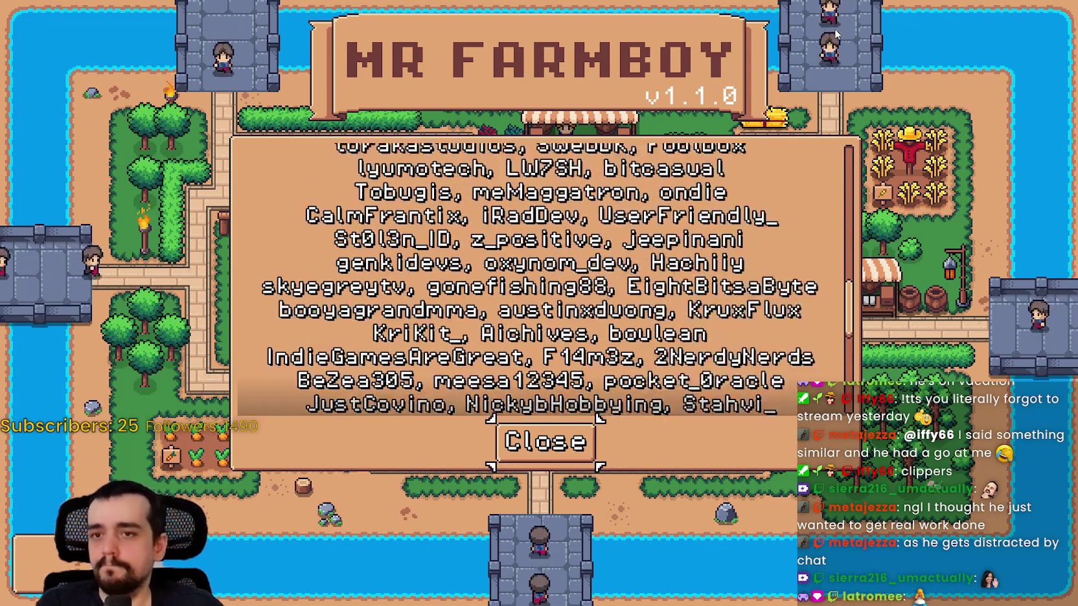
Step: Close the credits, open the Select Save Game list and move through the save slots
{"action": "key", "text": "Return"}
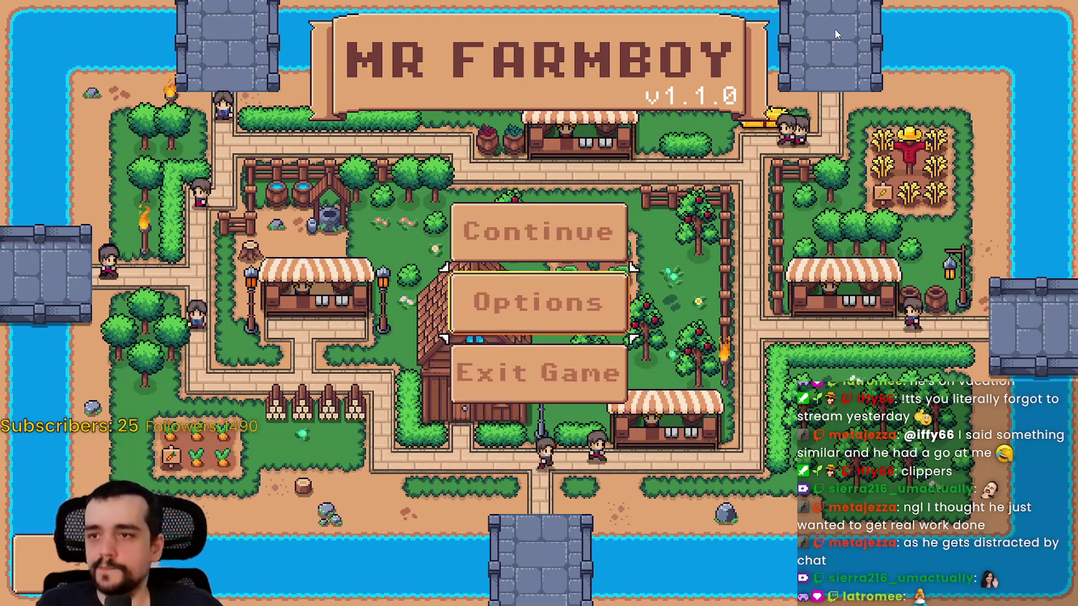
{"action": "key", "text": "Return"}
{"action": "key", "text": "Down"}
{"action": "key", "text": "Down"}
{"action": "key", "text": "Down"}
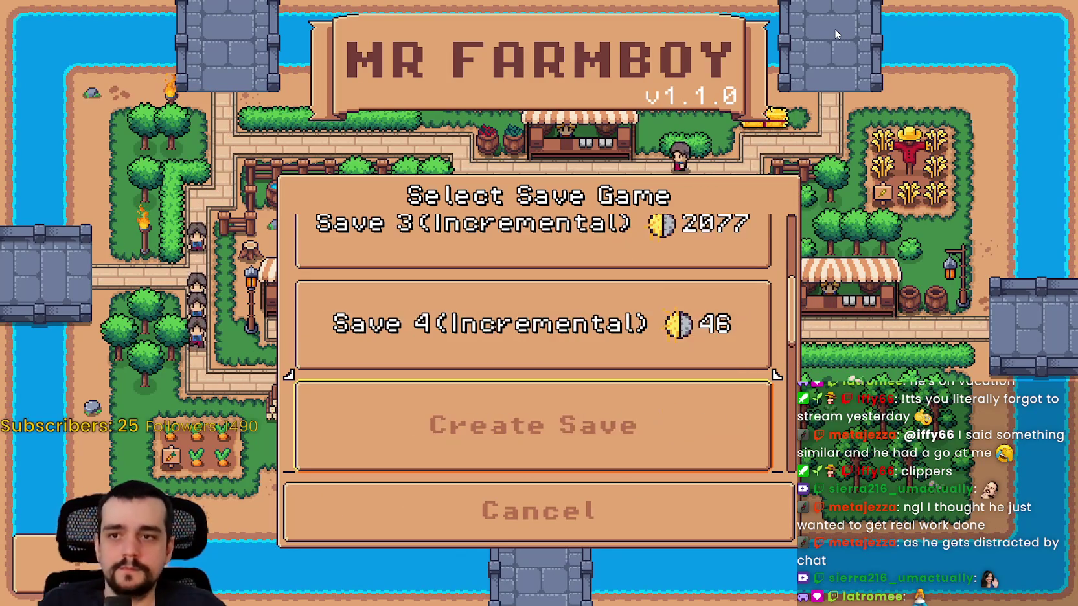
{"action": "key", "text": "Down"}
{"action": "key", "text": "Down"}
{"action": "key", "text": "Down"}
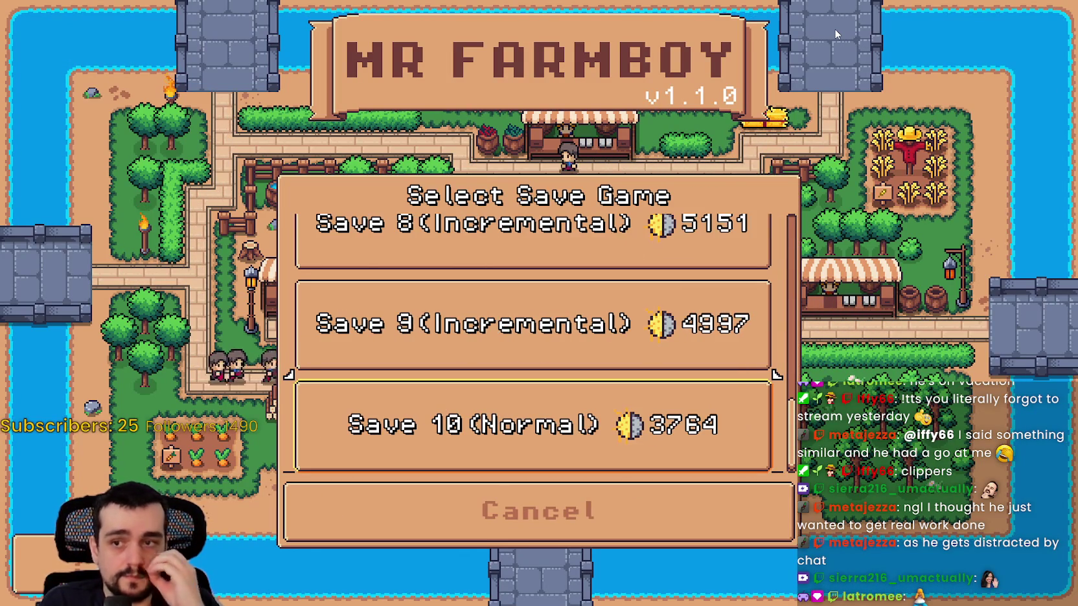
{"action": "key", "text": "Up"}
{"action": "key", "text": "Up"}
{"action": "key", "text": "Up"}
{"action": "key", "text": "Down"}
{"action": "key", "text": "Down"}
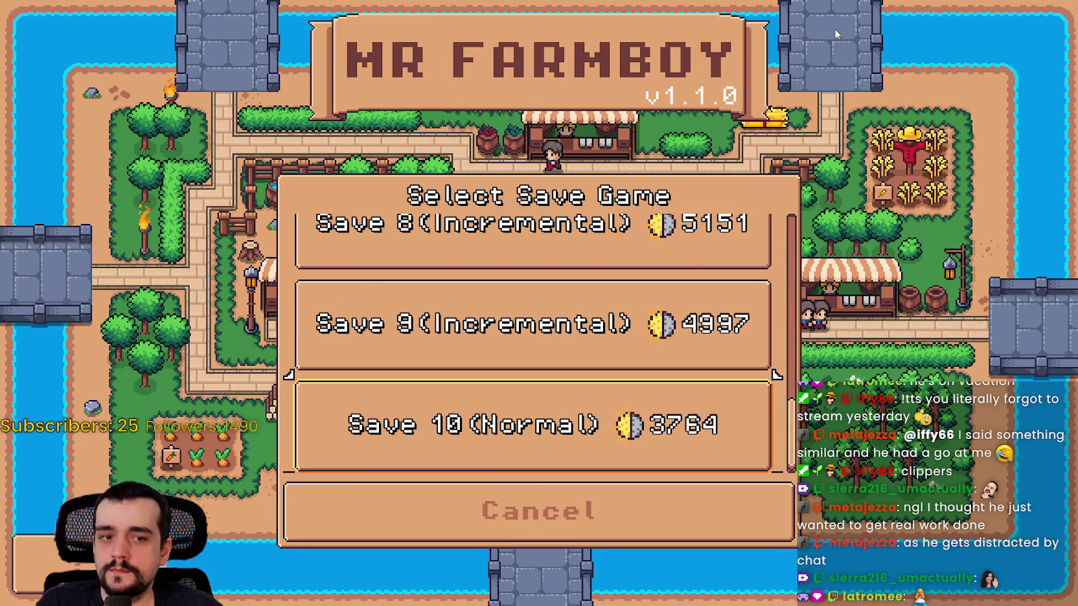
{"action": "key", "text": "Up"}
{"action": "key", "text": "Up"}
{"action": "key", "text": "Up"}
{"action": "key", "text": "Up"}
{"action": "key", "text": "Up"}
{"action": "key", "text": "Up"}
{"action": "key", "text": "Down"}
{"action": "key", "text": "Down"}
{"action": "key", "text": "Down"}
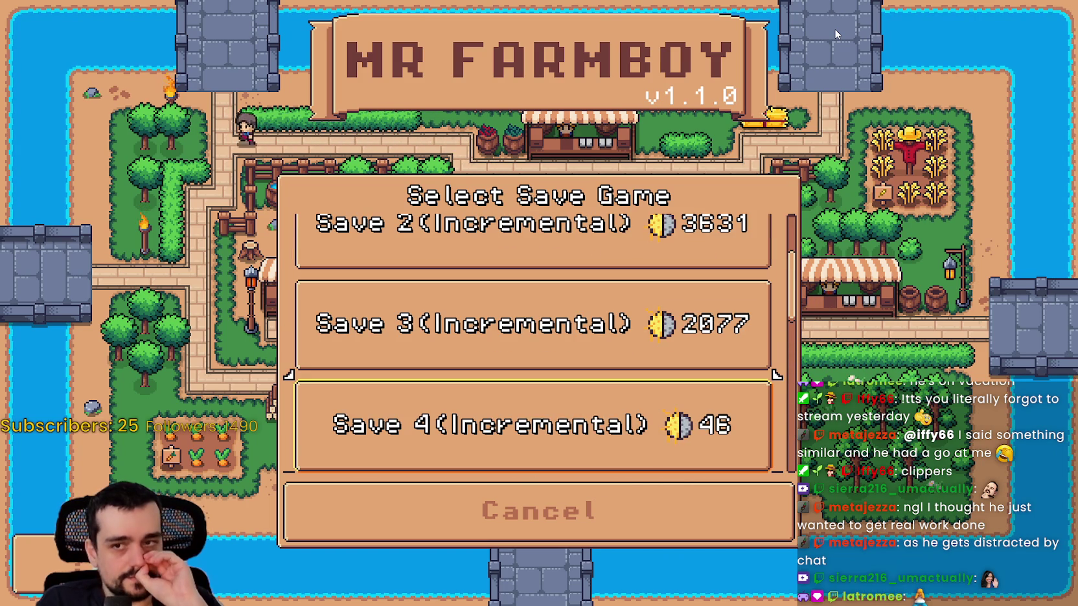
{"action": "key", "text": "Down"}
{"action": "key", "text": "Down"}
{"action": "key", "text": "Down"}
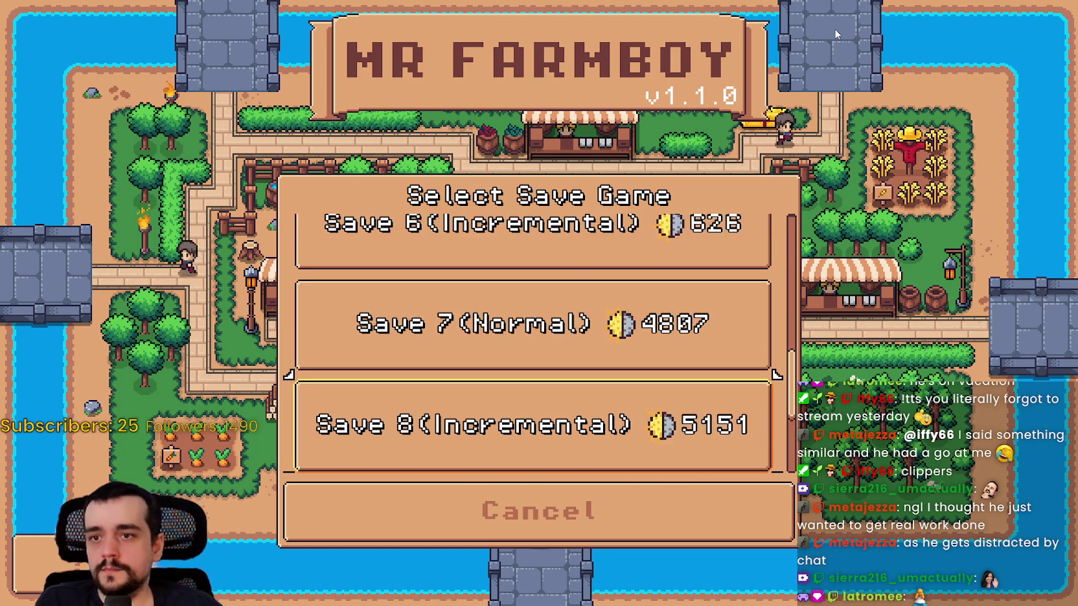
{"action": "key", "text": "Down"}
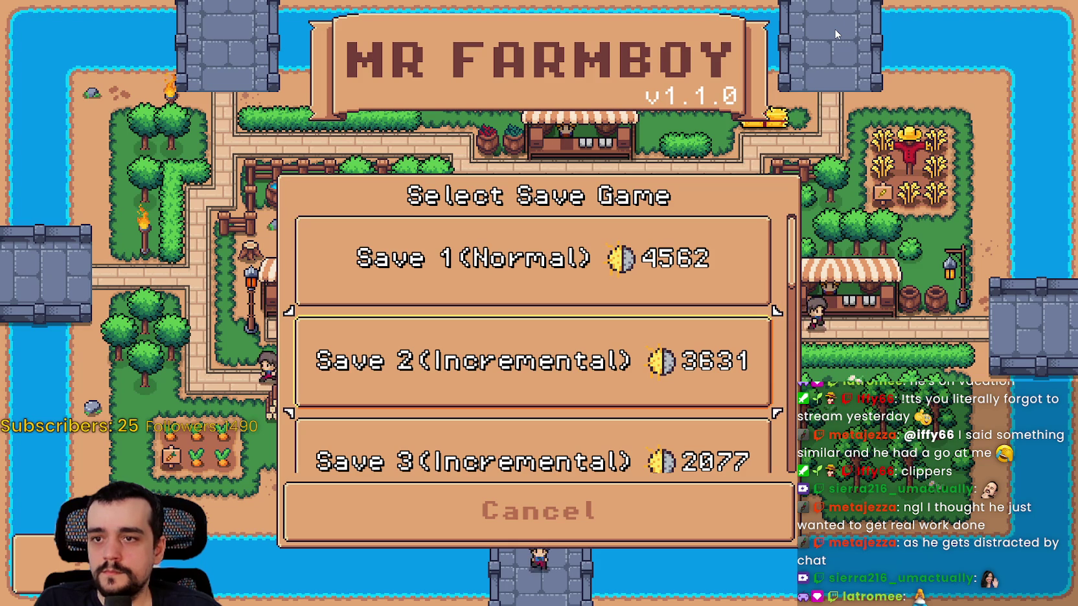
Step: Keep browsing Saves 1–10, then cancel the save list with Escape and open Options
{"action": "key", "text": "Down"}
{"action": "key", "text": "Down"}
{"action": "key", "text": "Down"}
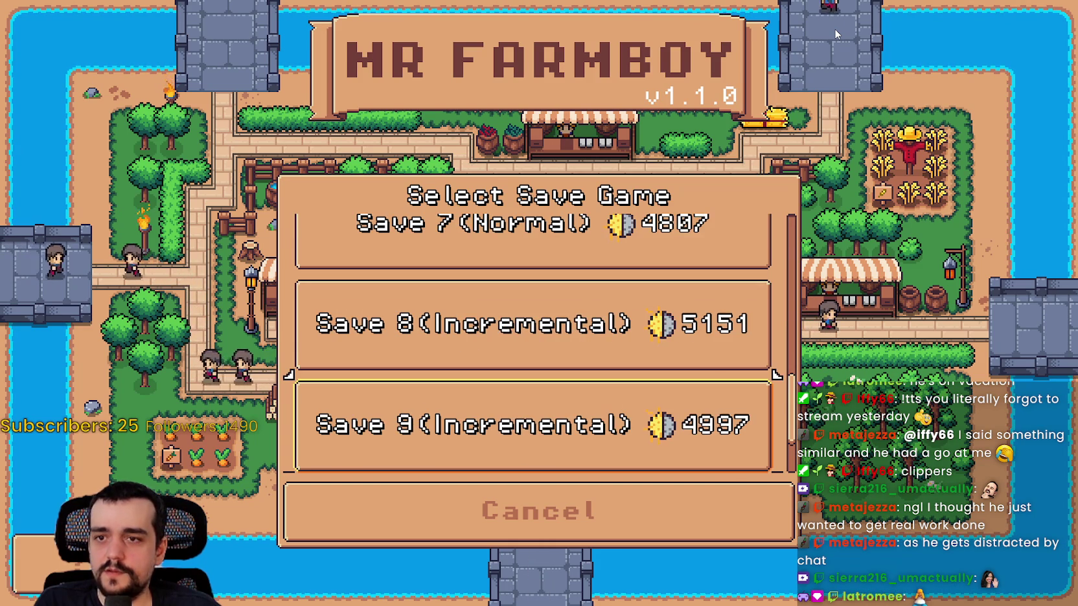
{"action": "key", "text": "Up"}
{"action": "key", "text": "Up"}
{"action": "key", "text": "Up"}
{"action": "key", "text": "Up"}
{"action": "key", "text": "Up"}
{"action": "key", "text": "Up"}
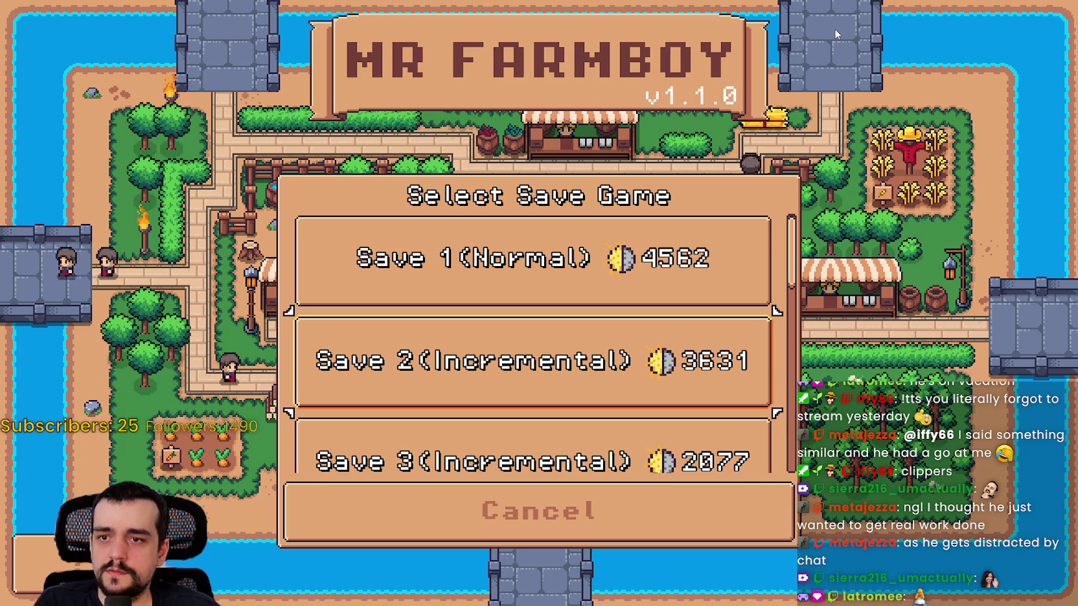
{"action": "key", "text": "Up"}
{"action": "key", "text": "Down"}
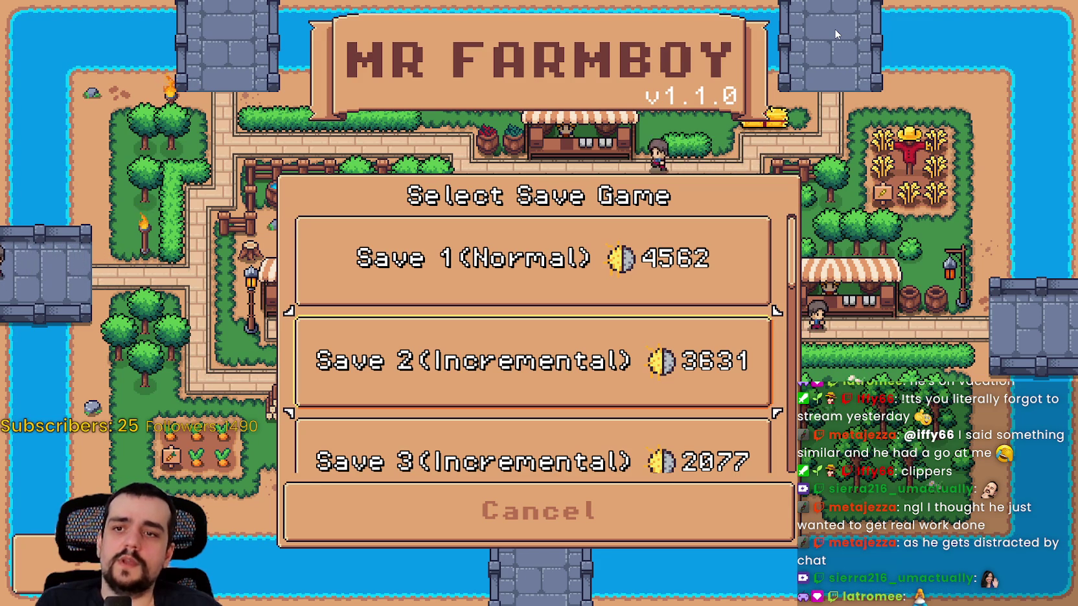
{"action": "key", "text": "Down"}
{"action": "key", "text": "Down"}
{"action": "key", "text": "Down"}
{"action": "key", "text": "Down"}
{"action": "key", "text": "Down"}
{"action": "key", "text": "Down"}
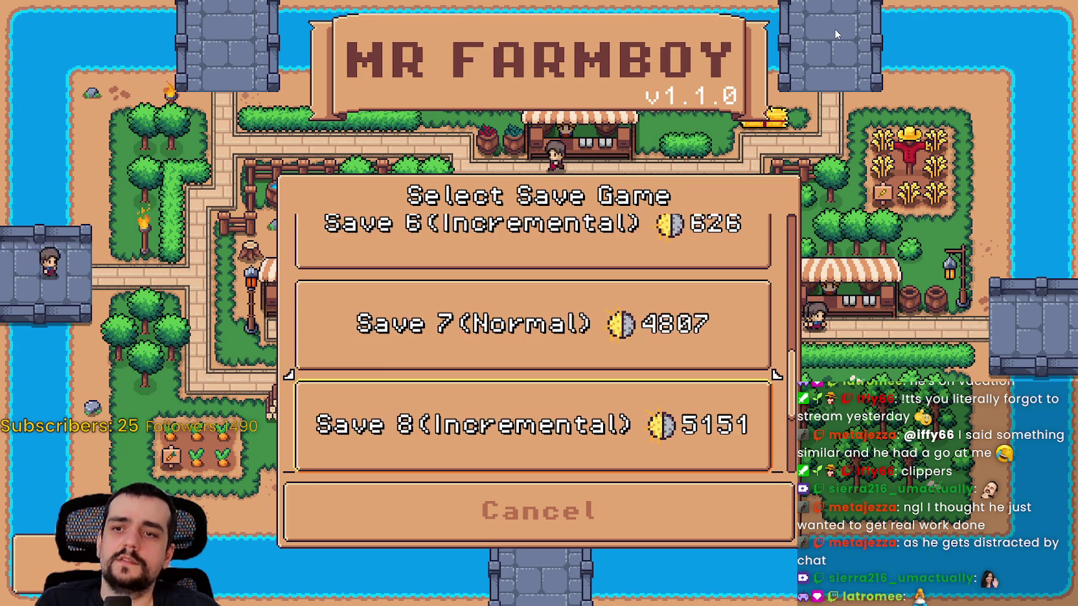
{"action": "key", "text": "Up"}
{"action": "key", "text": "Up"}
{"action": "key", "text": "Up"}
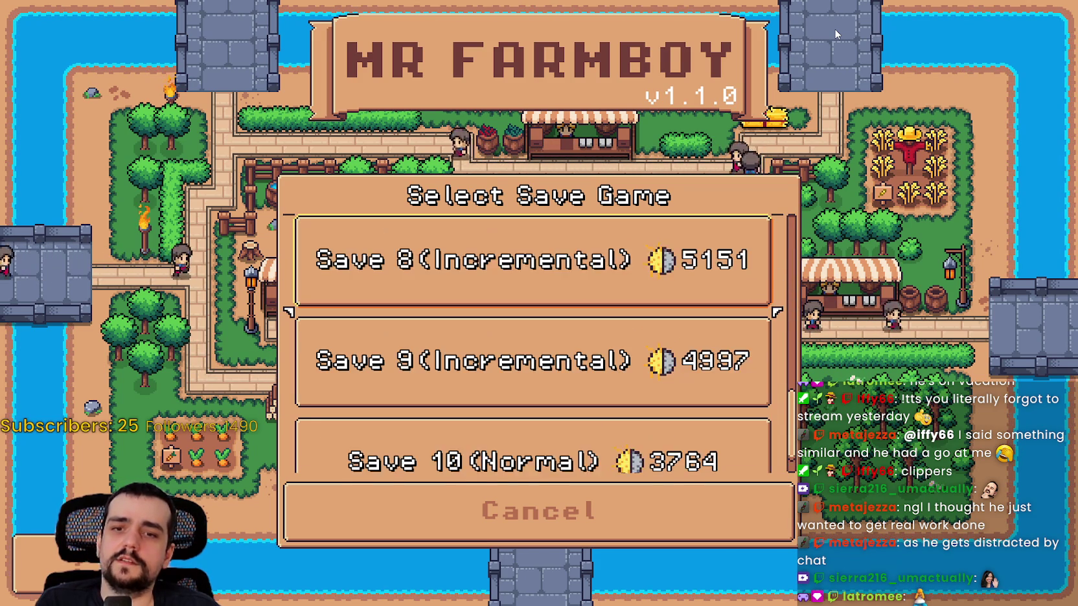
{"action": "key", "text": "Up"}
{"action": "key", "text": "Up"}
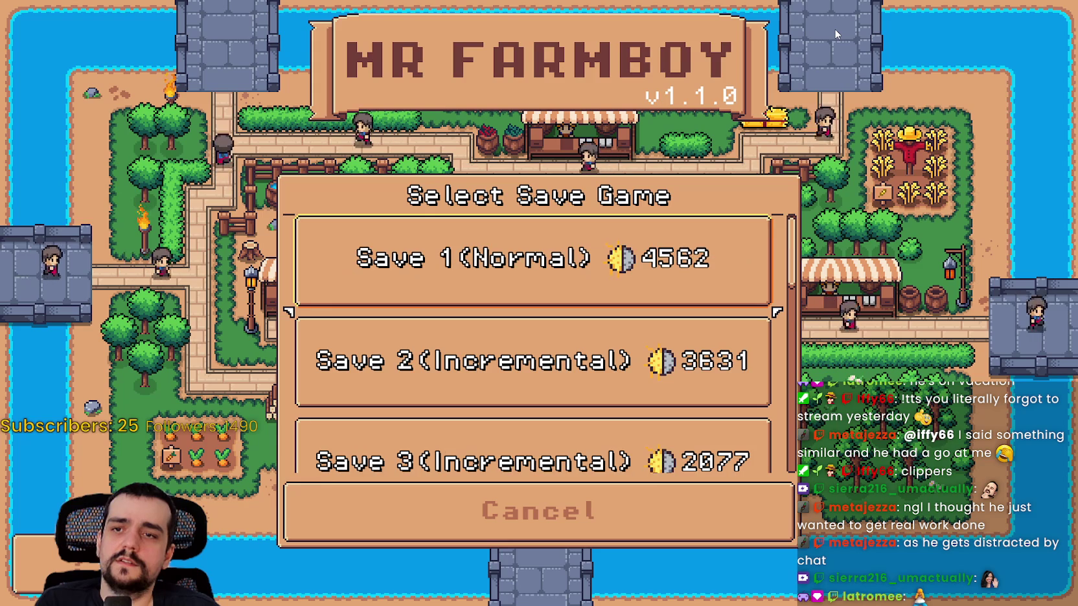
{"action": "key", "text": "Down"}
{"action": "key", "text": "Down"}
{"action": "key", "text": "Down"}
{"action": "key", "text": "Down"}
{"action": "key", "text": "Down"}
{"action": "key", "text": "Down"}
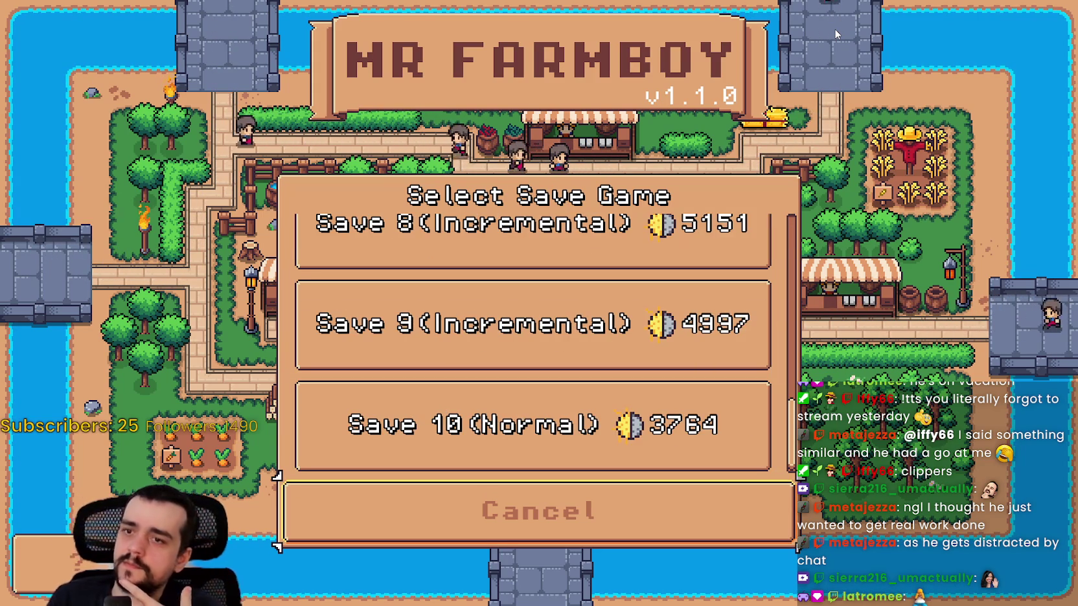
{"action": "key", "text": "Up"}
{"action": "key", "text": "Up"}
{"action": "key", "text": "Up"}
{"action": "key", "text": "Up"}
{"action": "key", "text": "Up"}
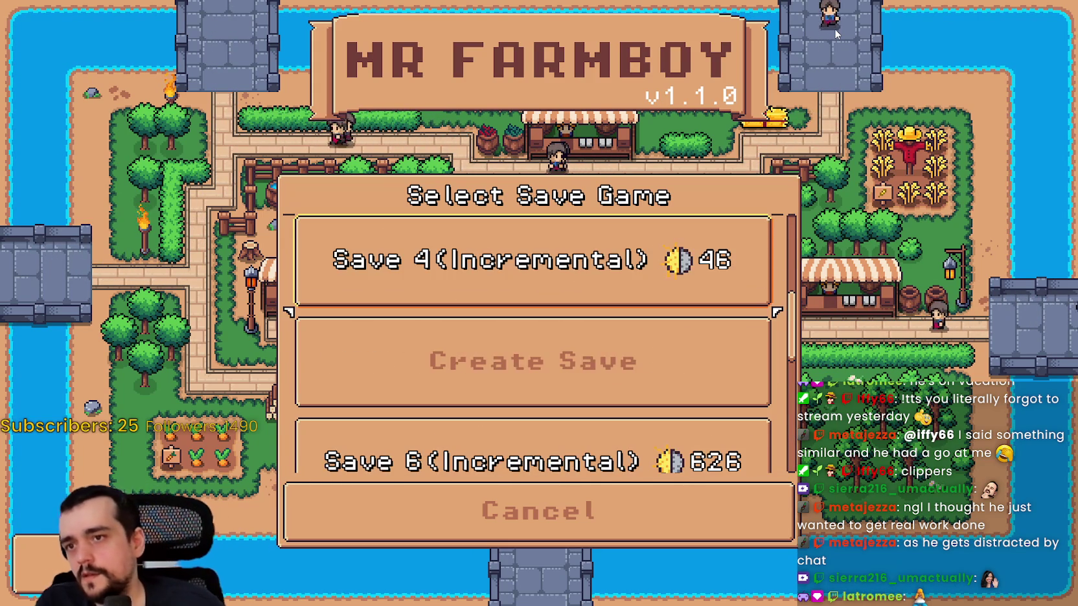
{"action": "key", "text": "Escape"}
{"action": "key", "text": "Return"}
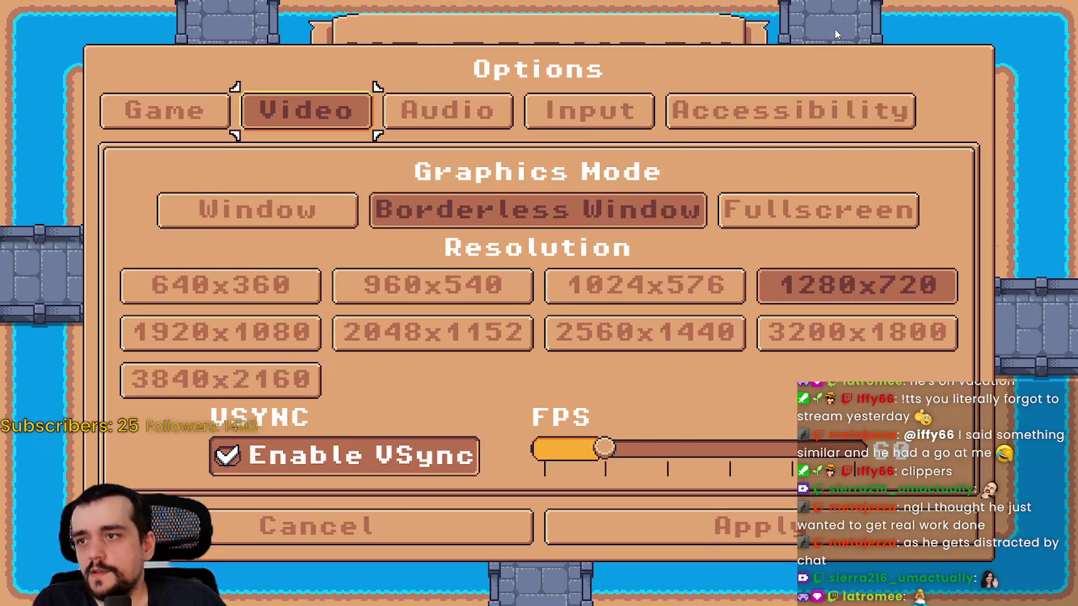
Step: Escape out of Options, return to the editor and stop the running game
{"action": "key", "text": "Escape"}
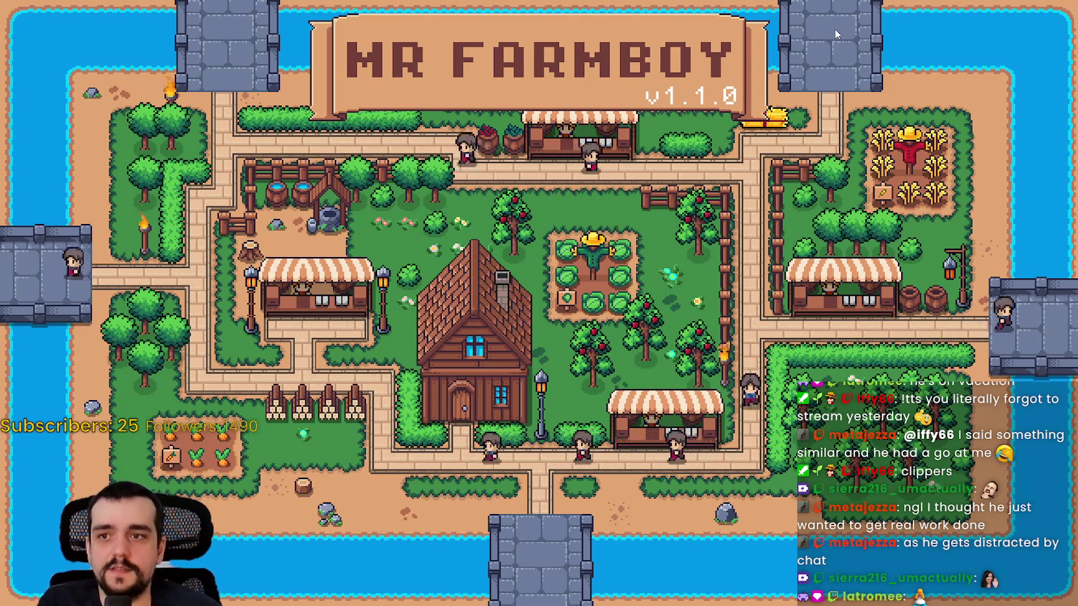
{"action": "key", "text": "alt+Tab"}
{"action": "left_click", "coordinate": [936, 25]}
{"action": "scroll", "coordinate": [721, 314], "scroll_direction": "down", "scroll_amount": 4}
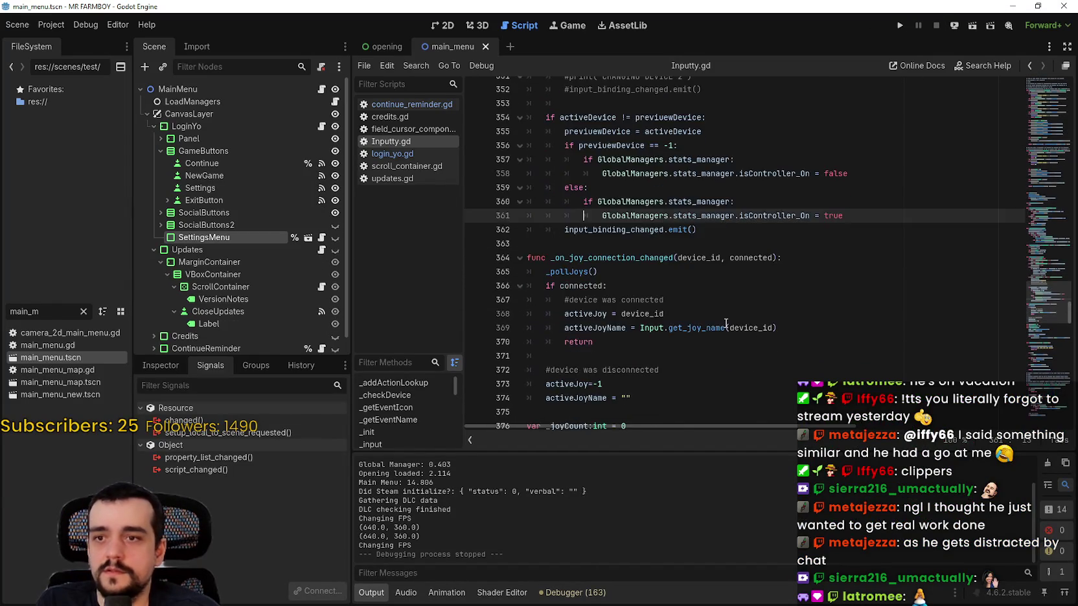
Step: Open login_yo.gd, select SettingsMenu on line 888, and open the options_menu scene for editing
{"action": "left_click", "coordinate": [321, 125]}
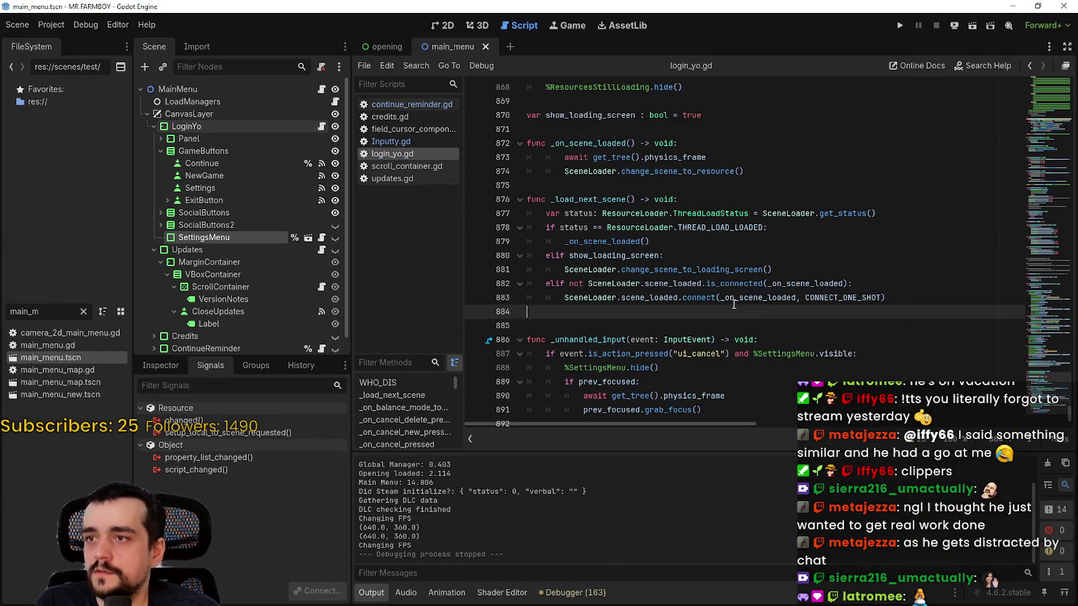
{"action": "double_click", "coordinate": [578, 355]}
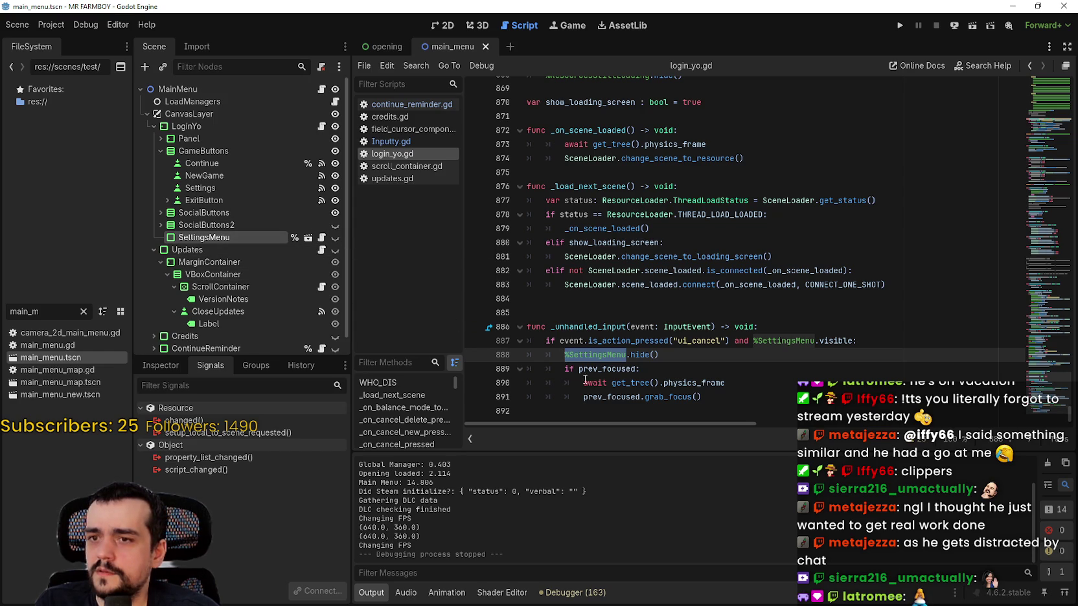
{"action": "left_click", "coordinate": [308, 238]}
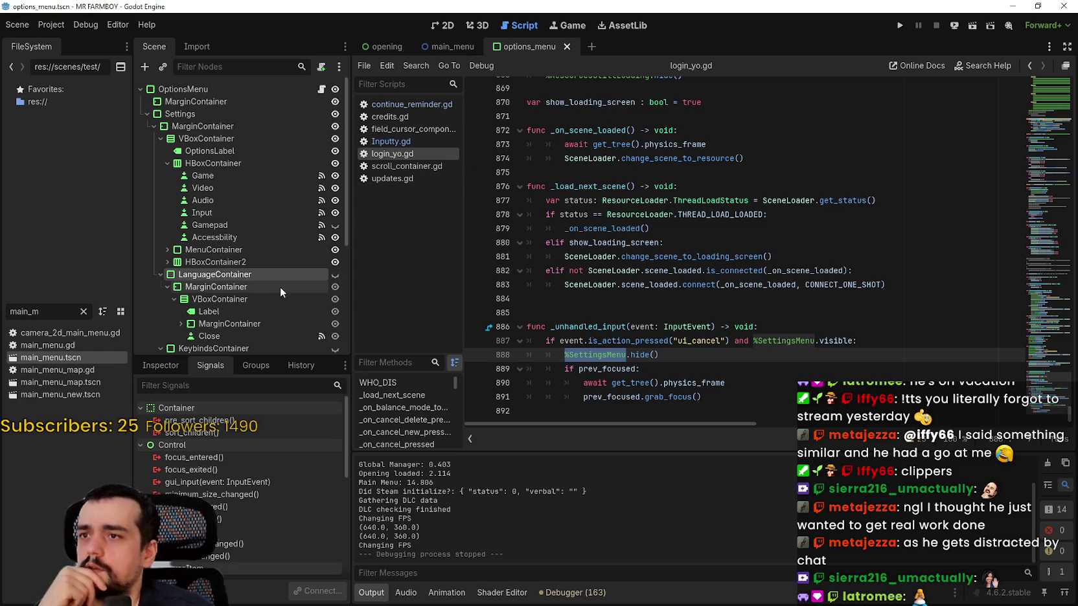
Step: In the SettingsMenu tree, expand HBoxContainer2 and open Cancel's _on_cancel_pressed handler code
{"action": "scroll", "coordinate": [301, 249], "scroll_direction": "down", "scroll_amount": 2}
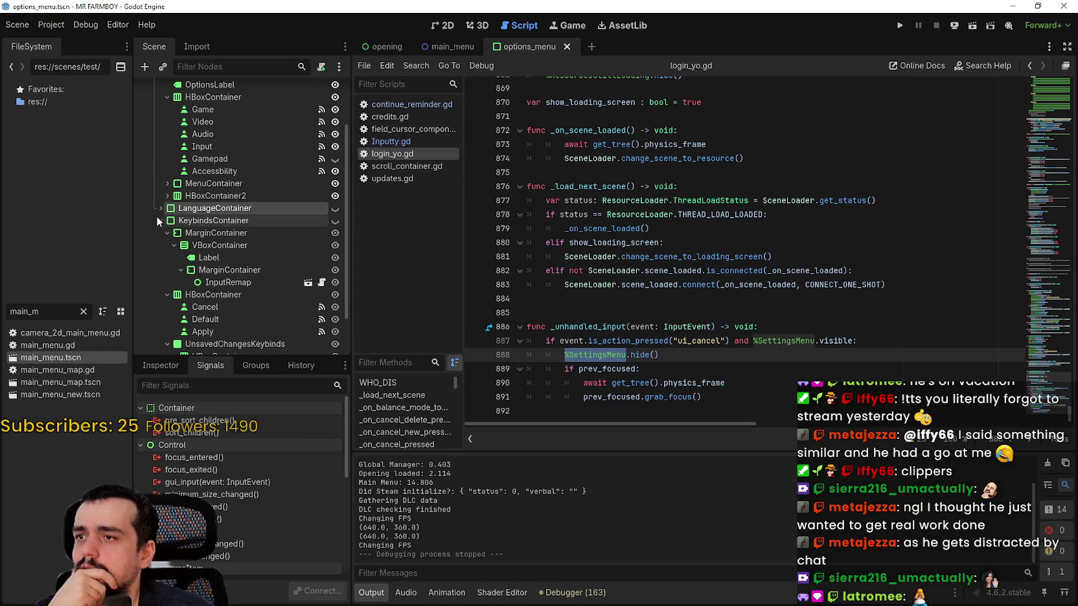
{"action": "left_click", "coordinate": [160, 221]}
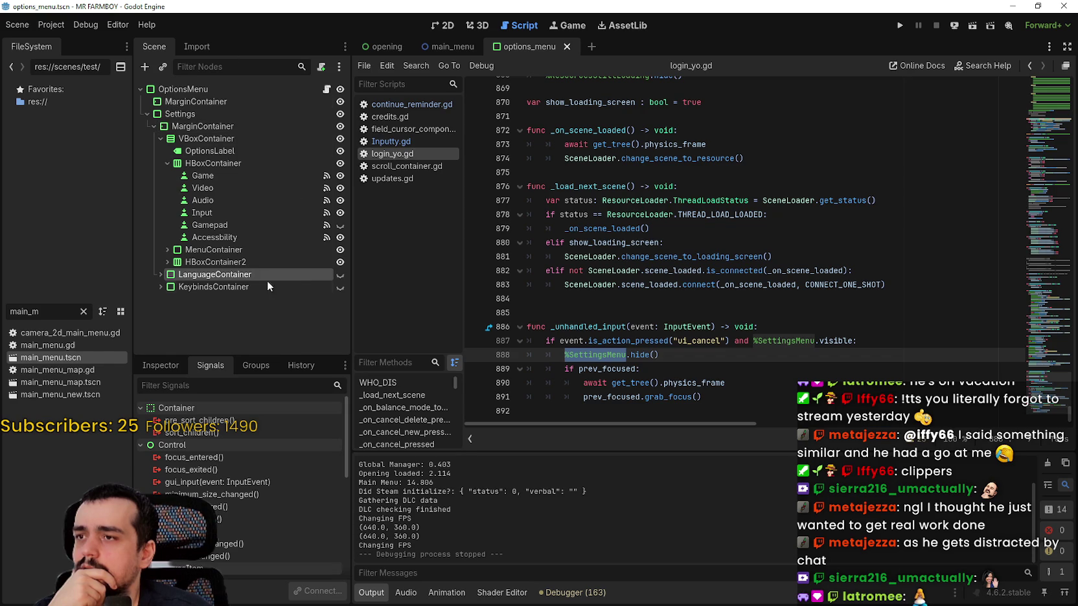
{"action": "left_click", "coordinate": [166, 164]}
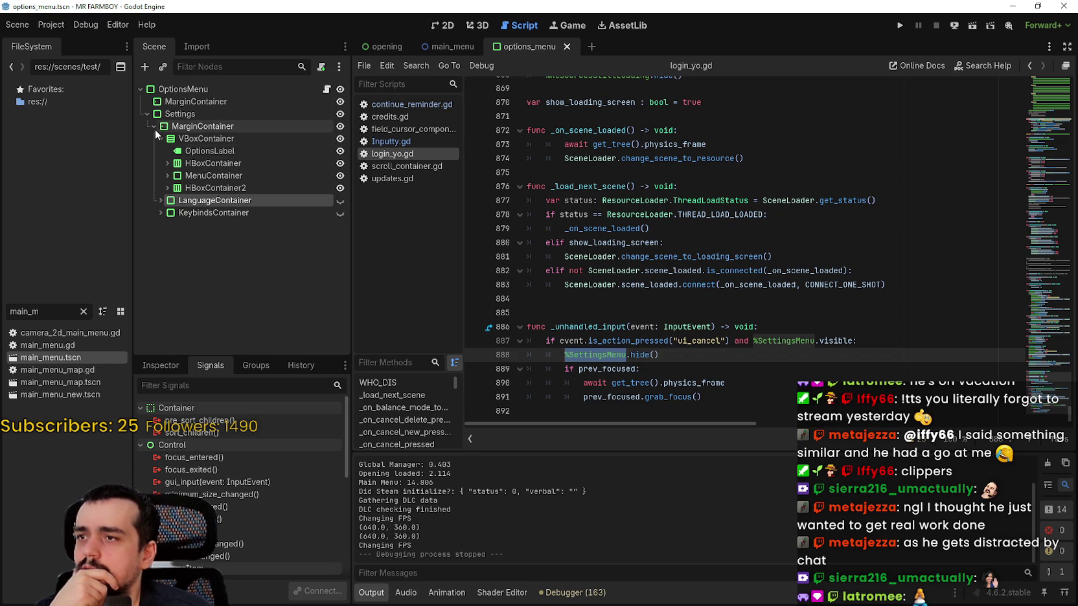
{"action": "left_click", "coordinate": [159, 137]}
{"action": "left_click", "coordinate": [156, 161]}
{"action": "left_click", "coordinate": [158, 163]}
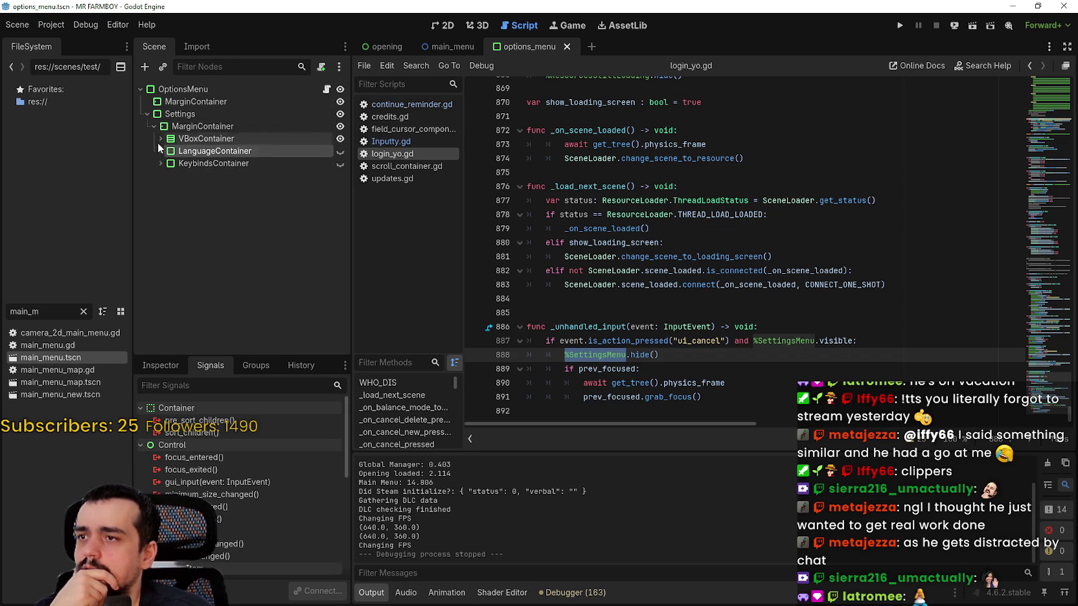
{"action": "left_click", "coordinate": [160, 138]}
{"action": "left_click", "coordinate": [162, 188]}
{"action": "left_click", "coordinate": [194, 200]}
{"action": "left_click", "coordinate": [218, 458]}
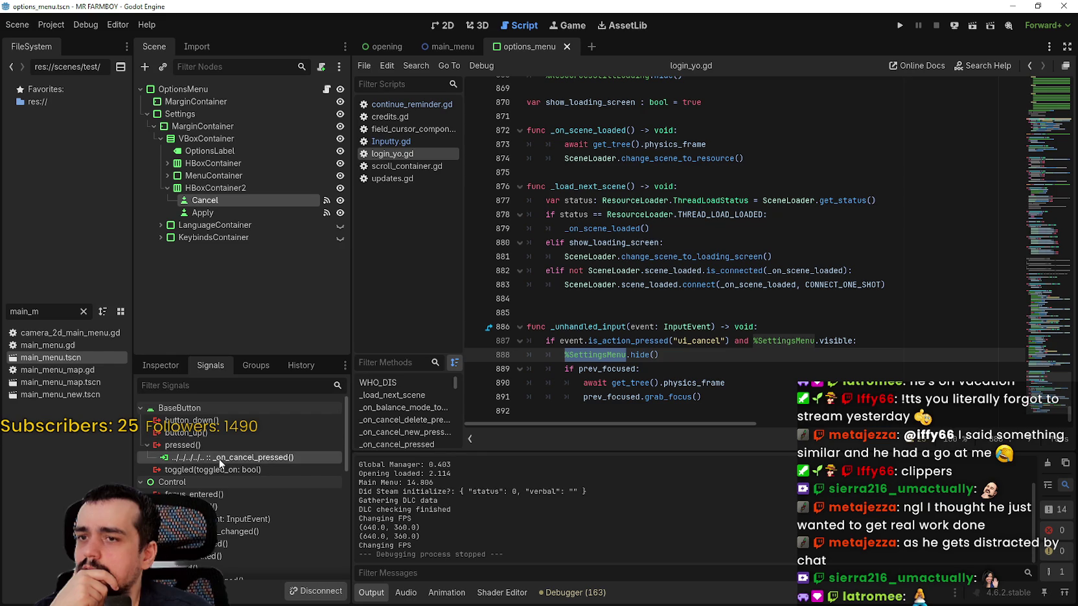
{"action": "double_click", "coordinate": [233, 457]}
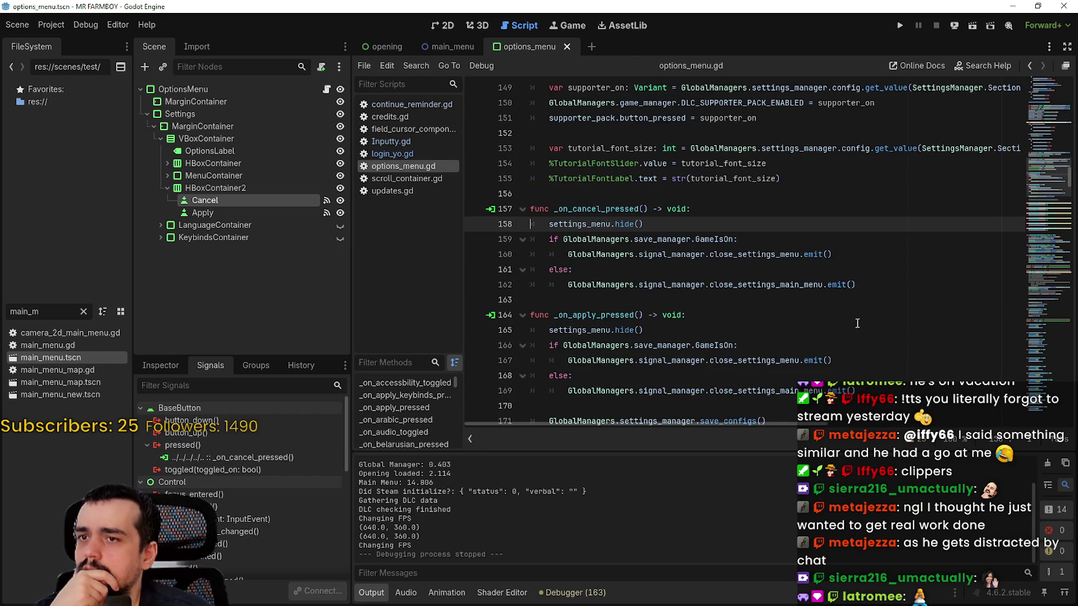
Step: Review the settings_menu.hide() call, then return to main_menu's login_yo.gd script
{"action": "left_click_drag", "start_coordinate": [599, 224], "coordinate": [647, 219]}
{"action": "scroll", "coordinate": [648, 259], "scroll_direction": "up", "scroll_amount": 20}
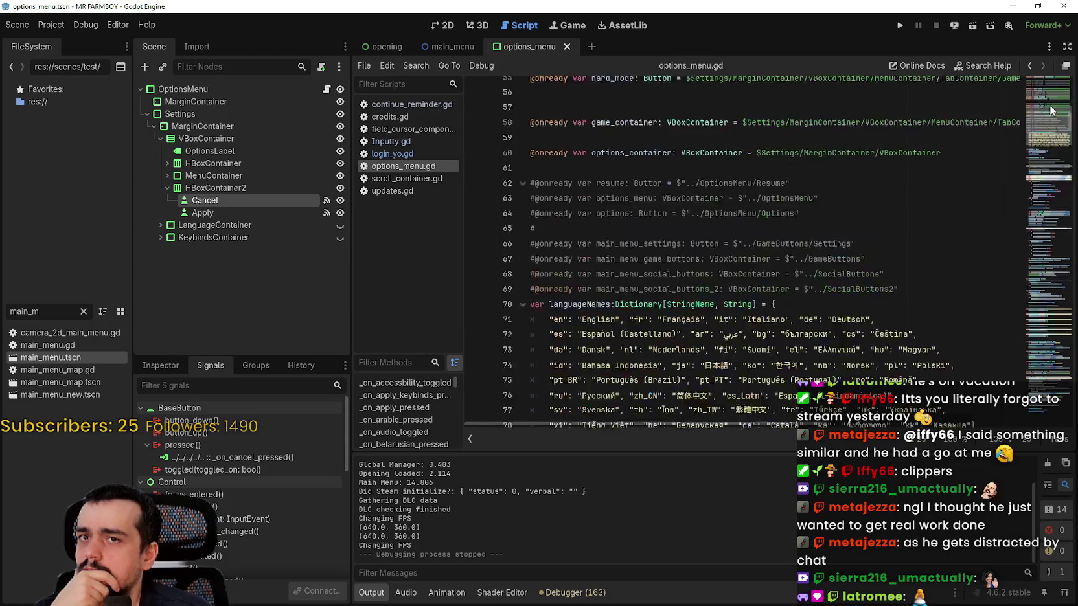
{"action": "scroll", "coordinate": [648, 259], "scroll_direction": "down", "scroll_amount": 15}
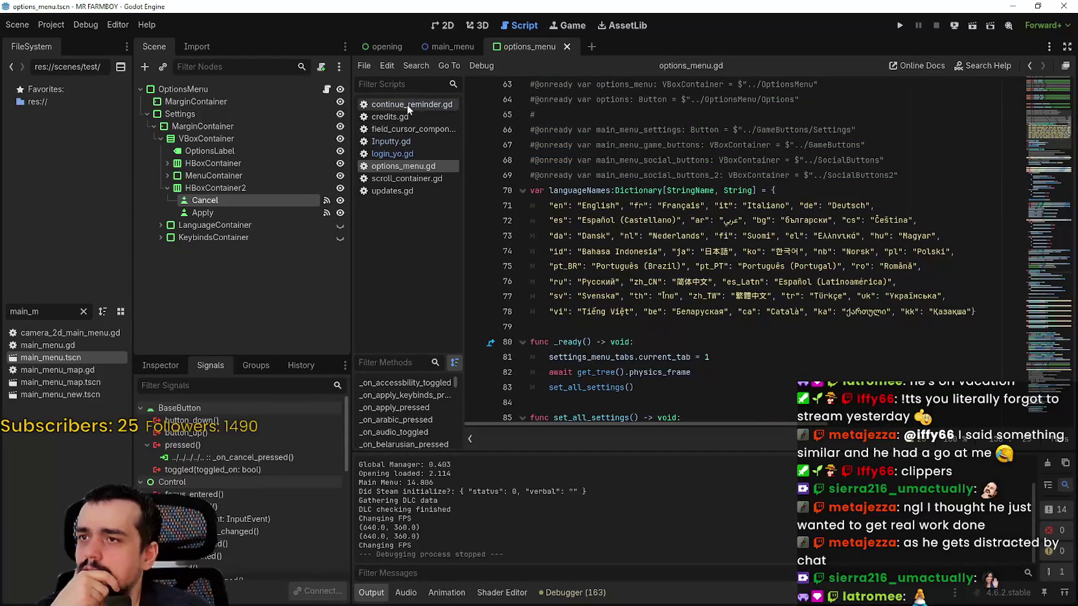
{"action": "left_click", "coordinate": [461, 47]}
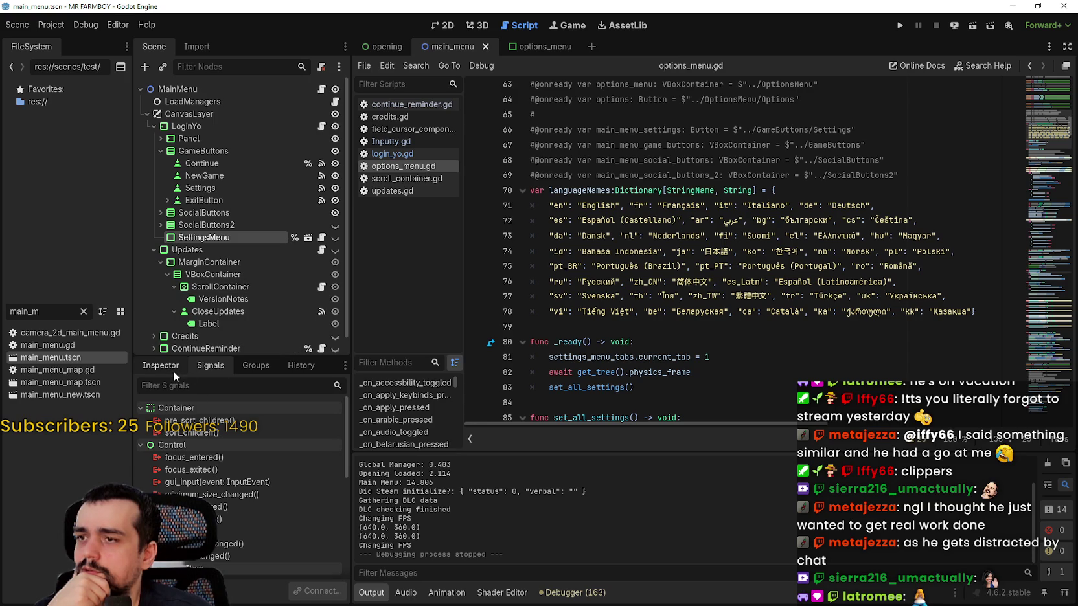
{"action": "left_click", "coordinate": [321, 126]}
Step: Inspect the close_settings_main_menu call in options_menu.gd's _on_cancel_pressed handler
{"action": "left_click", "coordinate": [909, 155]}
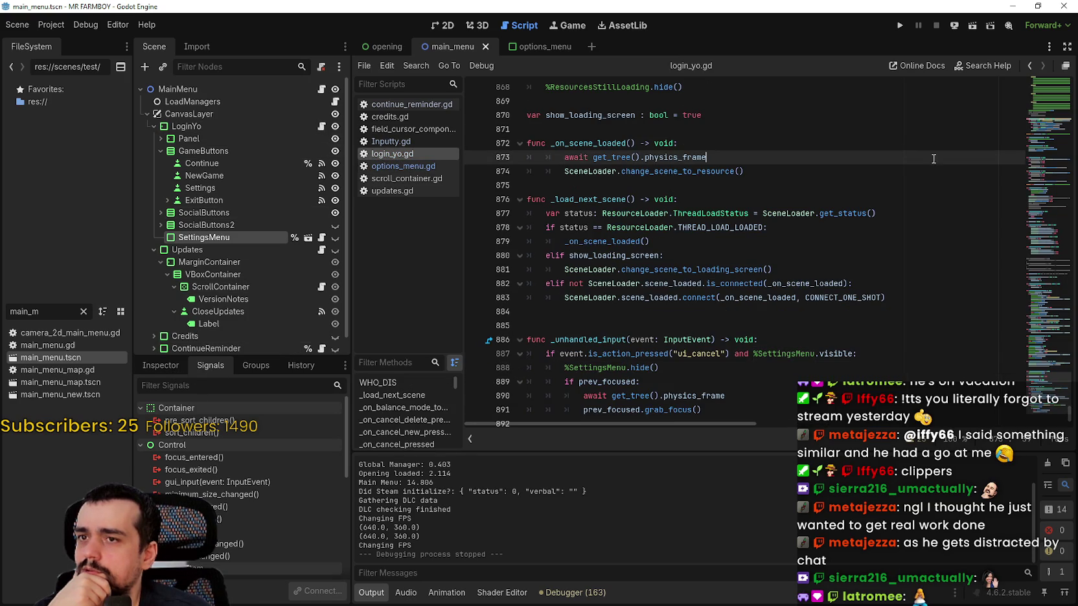
{"action": "scroll", "coordinate": [780, 144], "scroll_direction": "up", "scroll_amount": 2}
{"action": "left_click", "coordinate": [783, 184]}
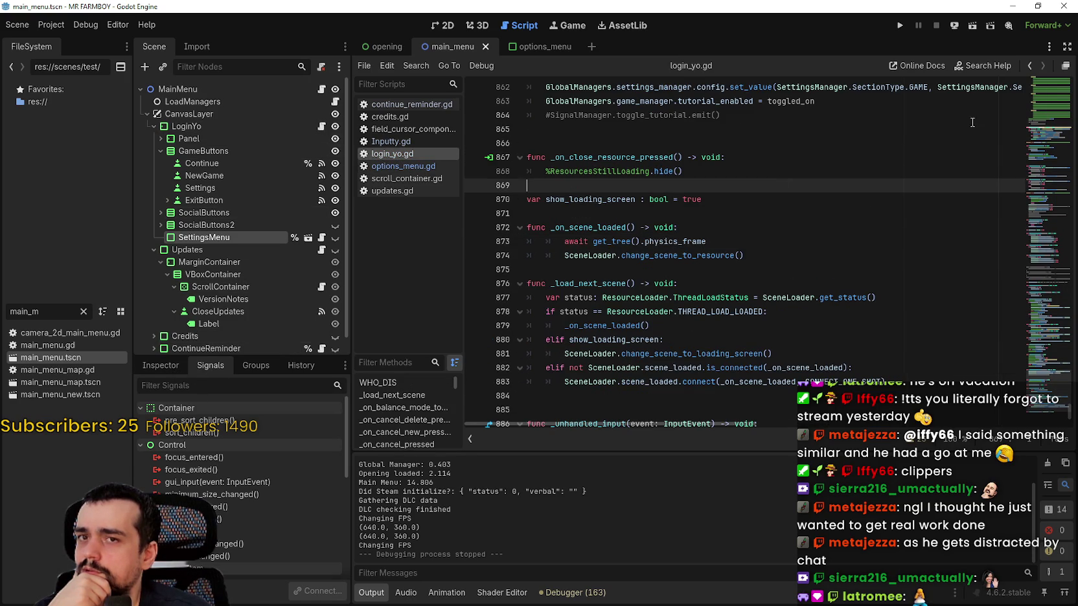
{"action": "mouse_move", "coordinate": [1051, 182]}
{"action": "left_mouse_down"}
{"action": "mouse_move", "coordinate": [1051, 355]}
{"action": "mouse_move", "coordinate": [1044, 324]}
{"action": "mouse_move", "coordinate": [1049, 334]}
{"action": "mouse_move", "coordinate": [1051, 317]}
{"action": "mouse_move", "coordinate": [1062, 411]}
{"action": "left_mouse_up"}
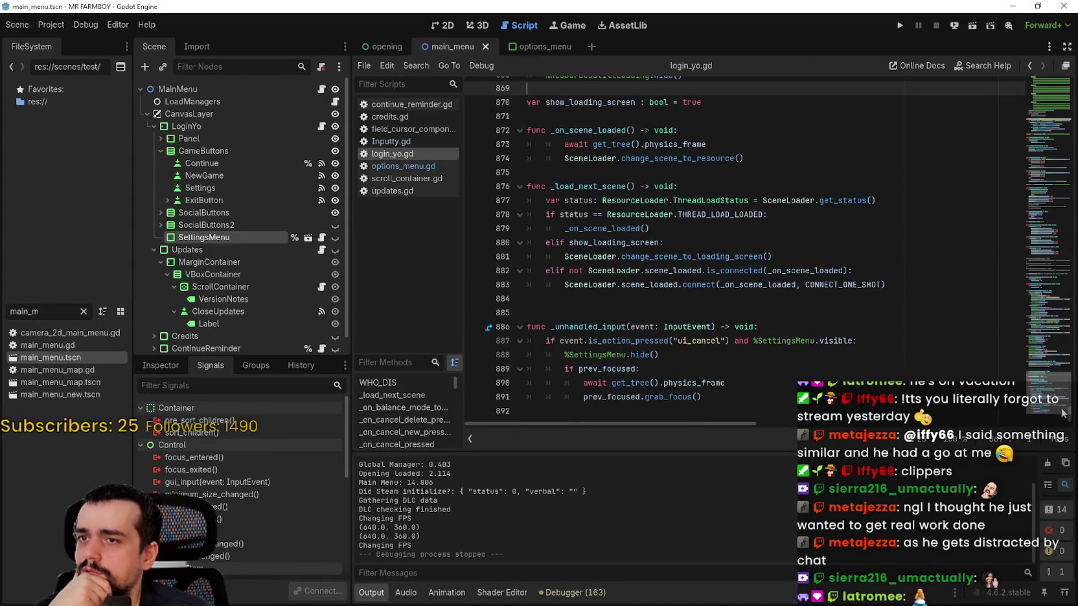
{"action": "left_click", "coordinate": [322, 240]}
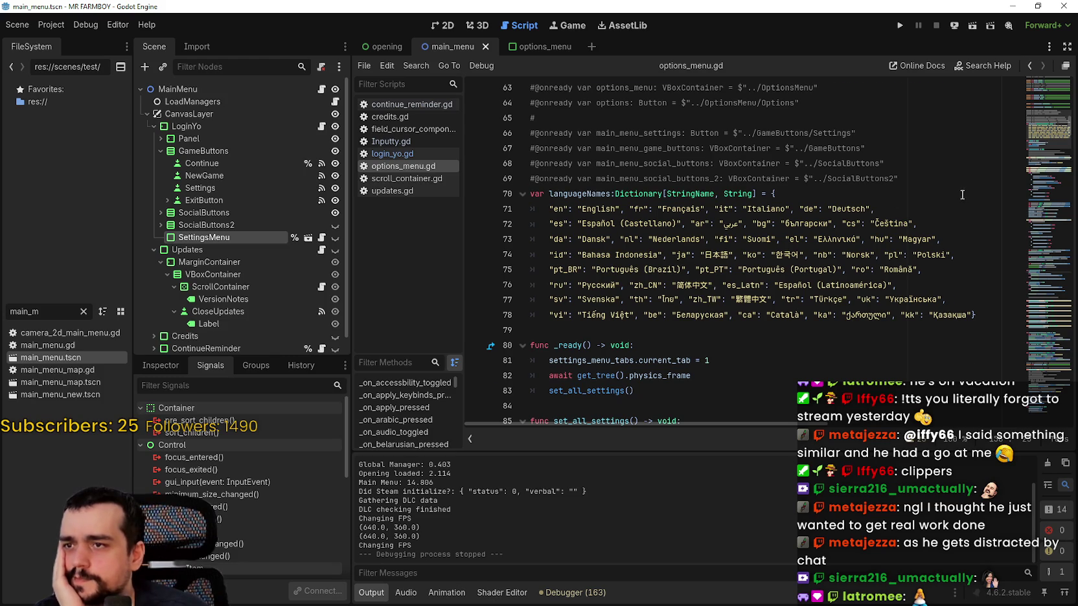
{"action": "mouse_move", "coordinate": [1048, 133]}
{"action": "left_mouse_down"}
{"action": "mouse_move", "coordinate": [1048, 123]}
{"action": "mouse_move", "coordinate": [1054, 183]}
{"action": "left_mouse_up"}
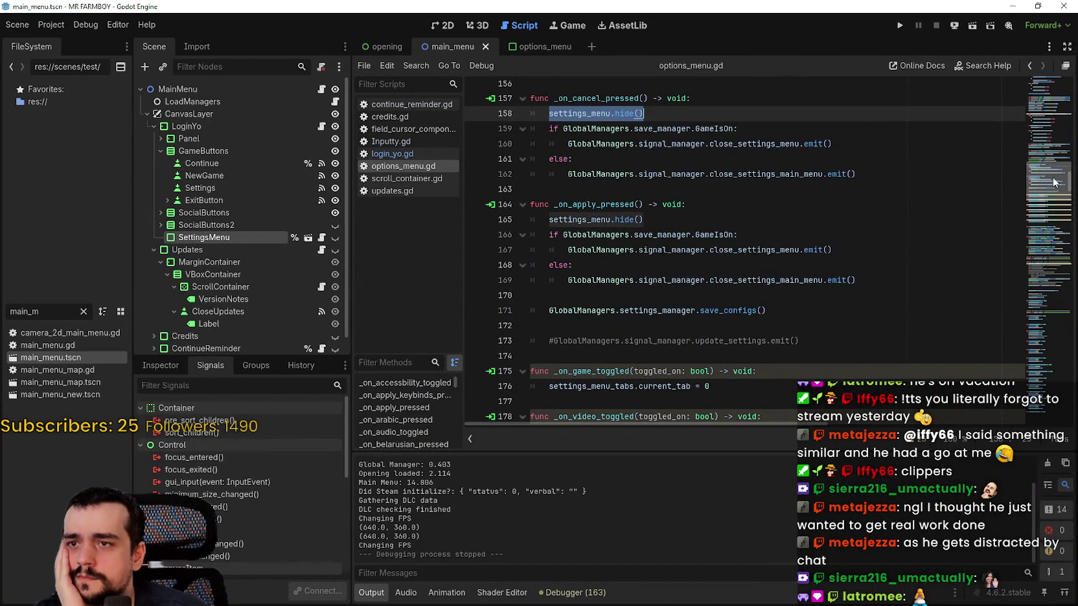
{"action": "left_click_drag", "start_coordinate": [765, 173], "coordinate": [624, 172]}
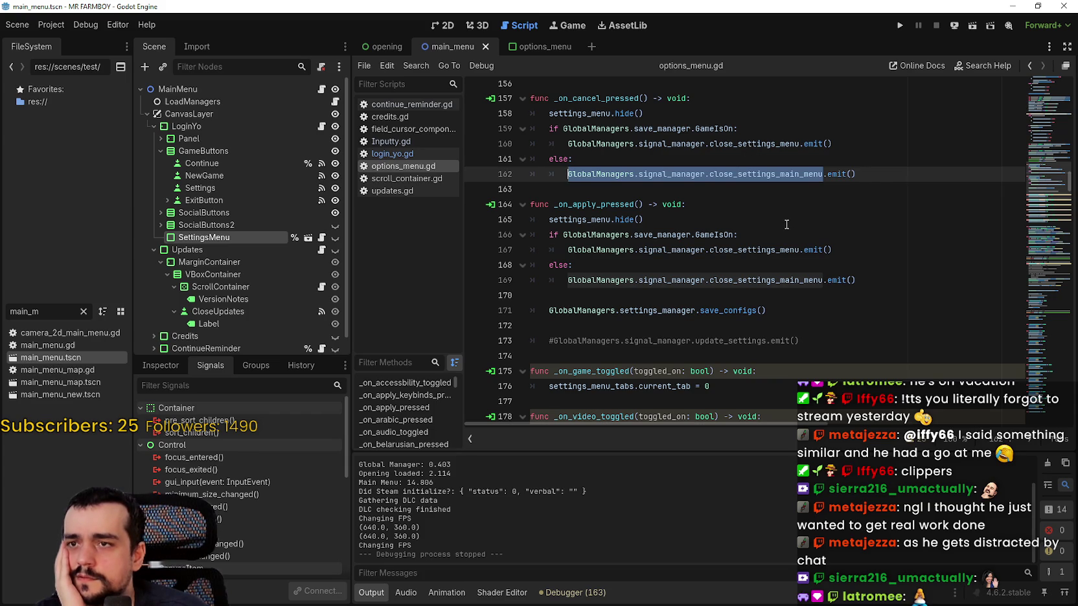
{"action": "double_click", "coordinate": [758, 173]}
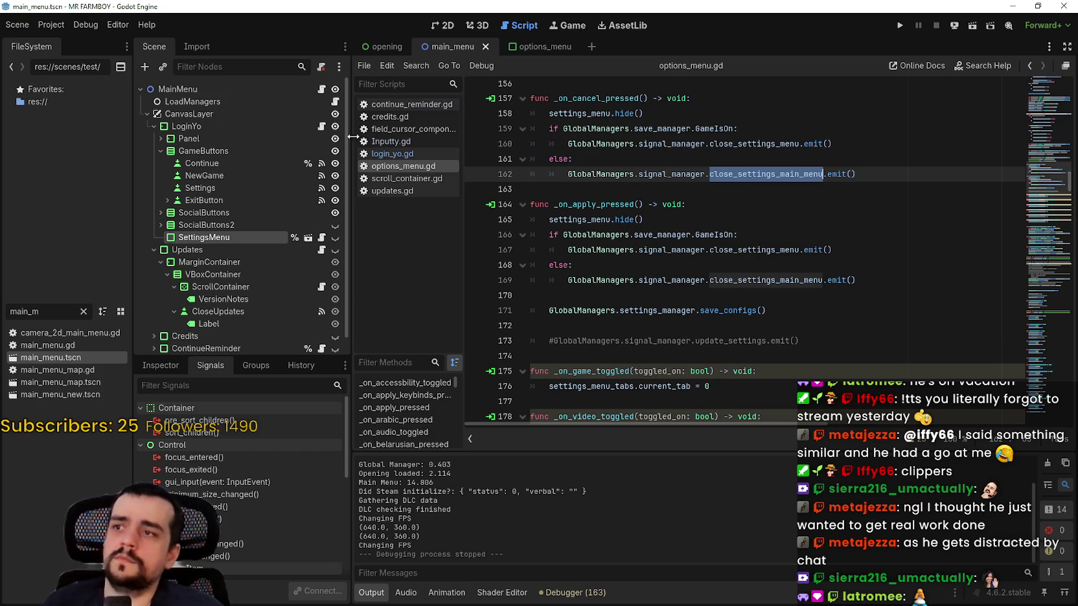
Step: Switch back to login_yo.gd and move up to its earlier code
{"action": "left_click", "coordinate": [321, 126]}
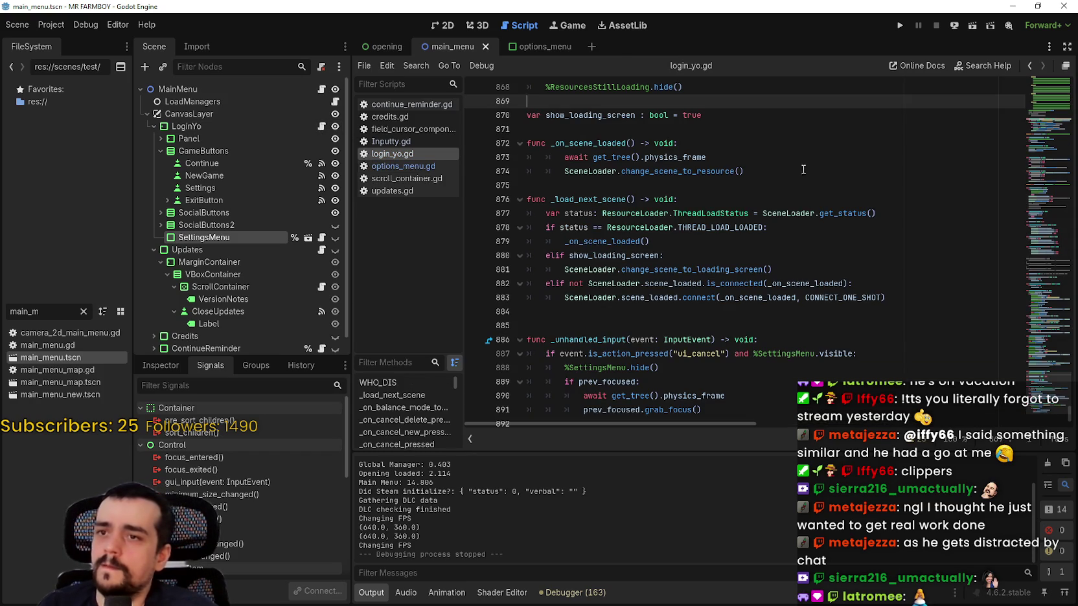
{"action": "scroll", "coordinate": [866, 162], "scroll_direction": "up", "scroll_amount": 10}
{"action": "left_click", "coordinate": [1070, 173]}
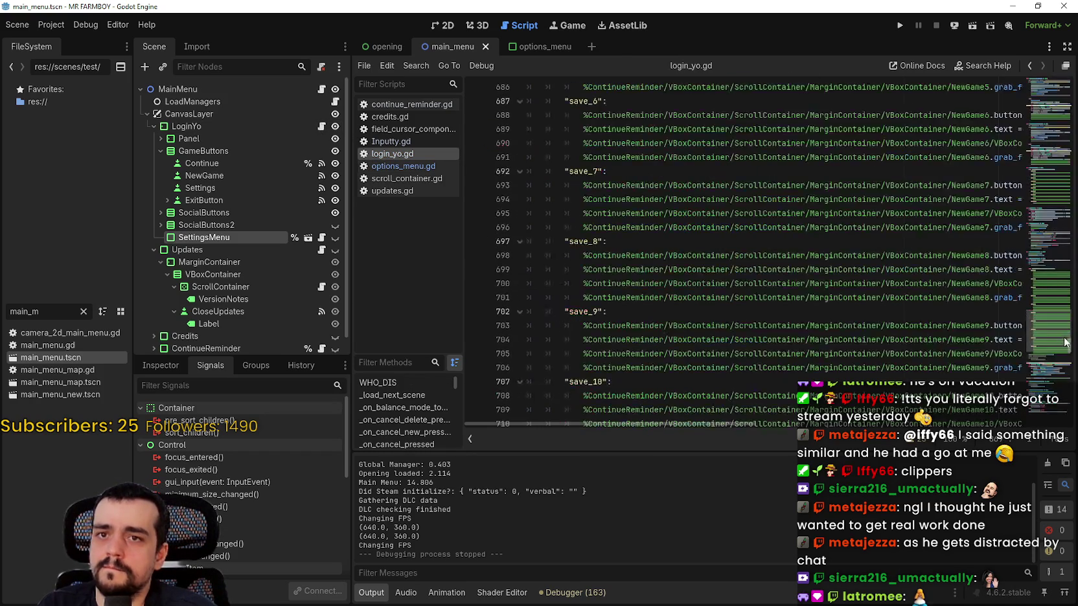
Step: Comment out $SocialButtons2.show() on line 78 of close_settings_menu and save
{"action": "scroll", "coordinate": [697, 251], "scroll_direction": "up", "scroll_amount": 15}
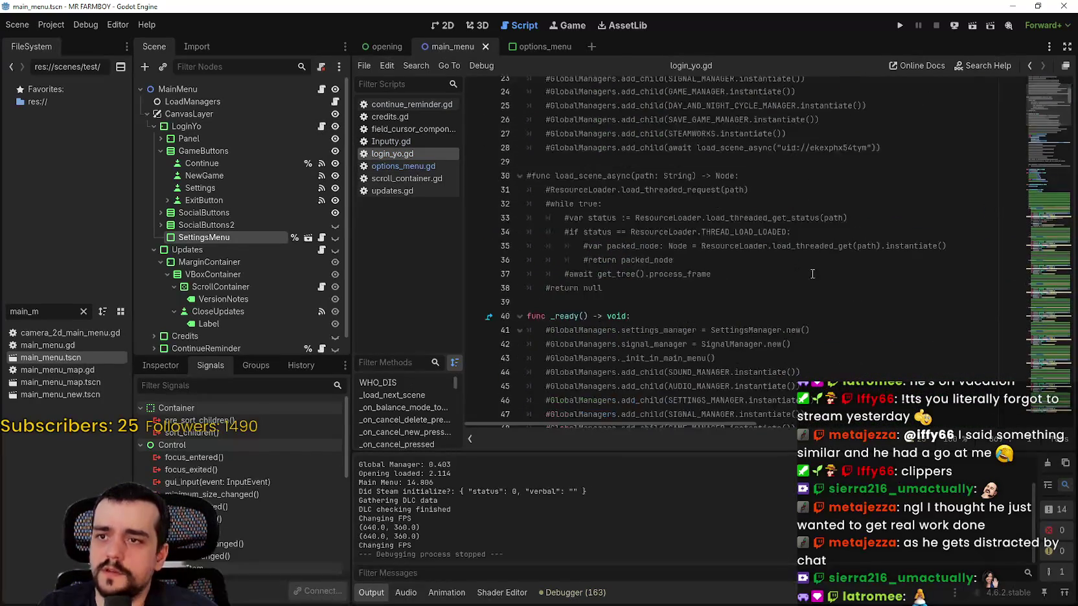
{"action": "scroll", "coordinate": [697, 251], "scroll_direction": "down", "scroll_amount": 2}
{"action": "left_click", "coordinate": [904, 289]}
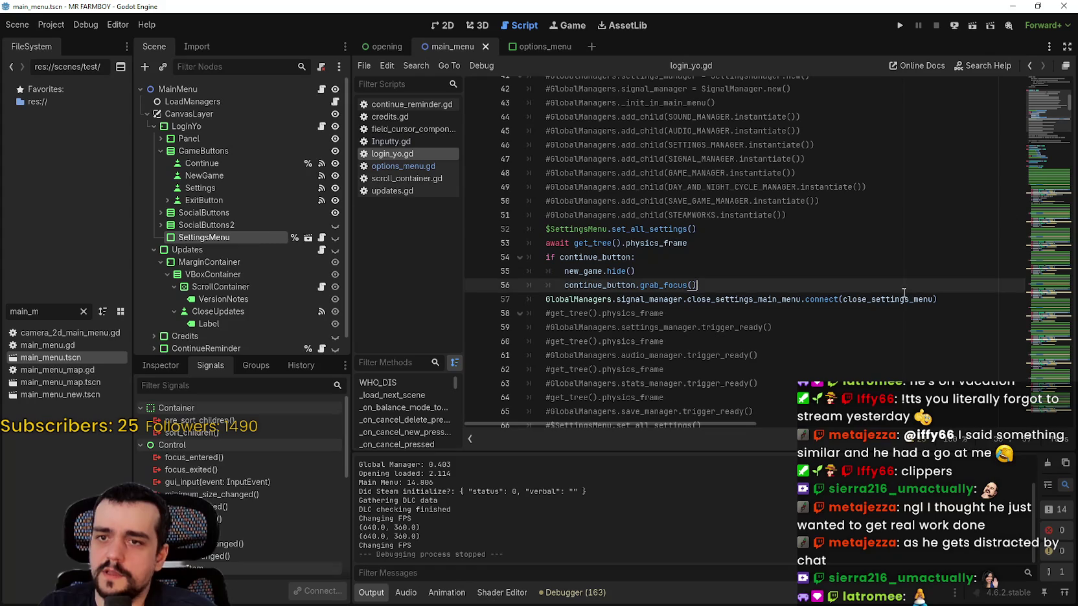
{"action": "left_click", "coordinate": [900, 299], "text": "ctrl"}
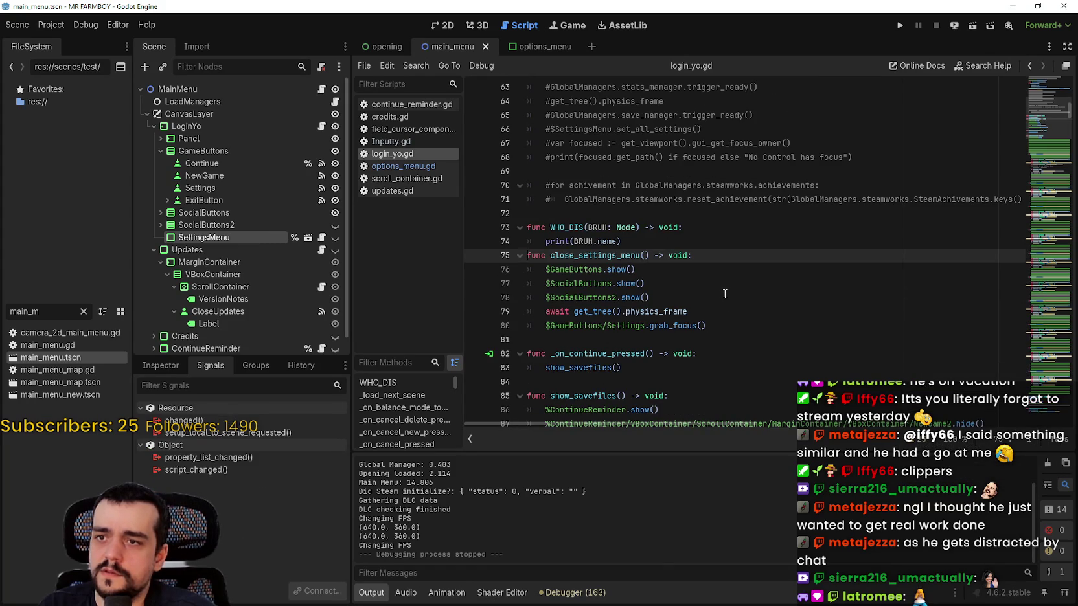
{"action": "left_click", "coordinate": [544, 298]}
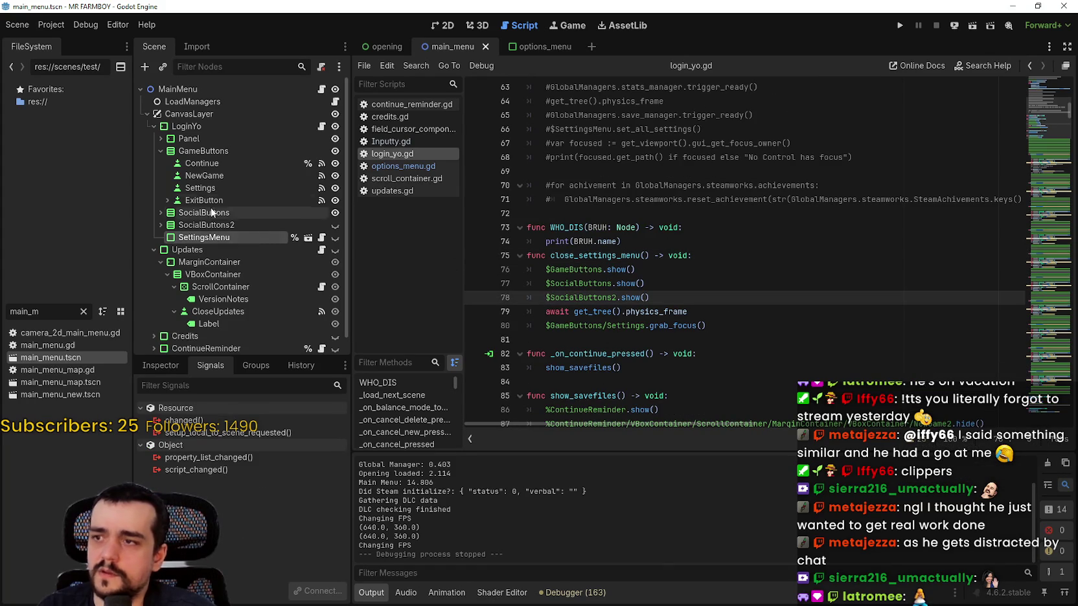
{"action": "left_click", "coordinate": [217, 225]}
{"action": "left_click", "coordinate": [160, 225]}
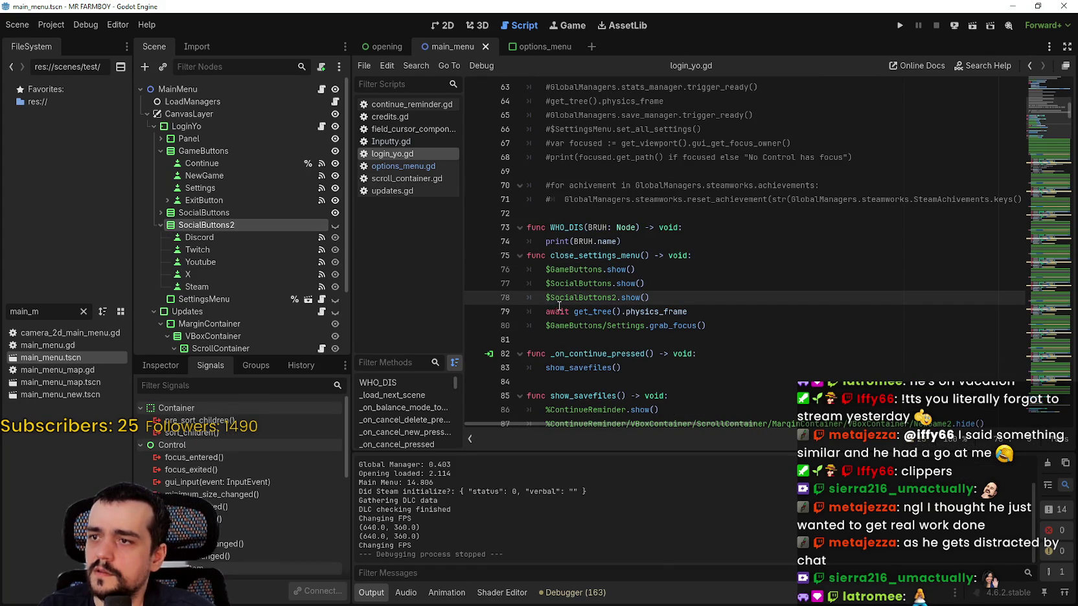
{"action": "key", "text": "ctrl+s"}
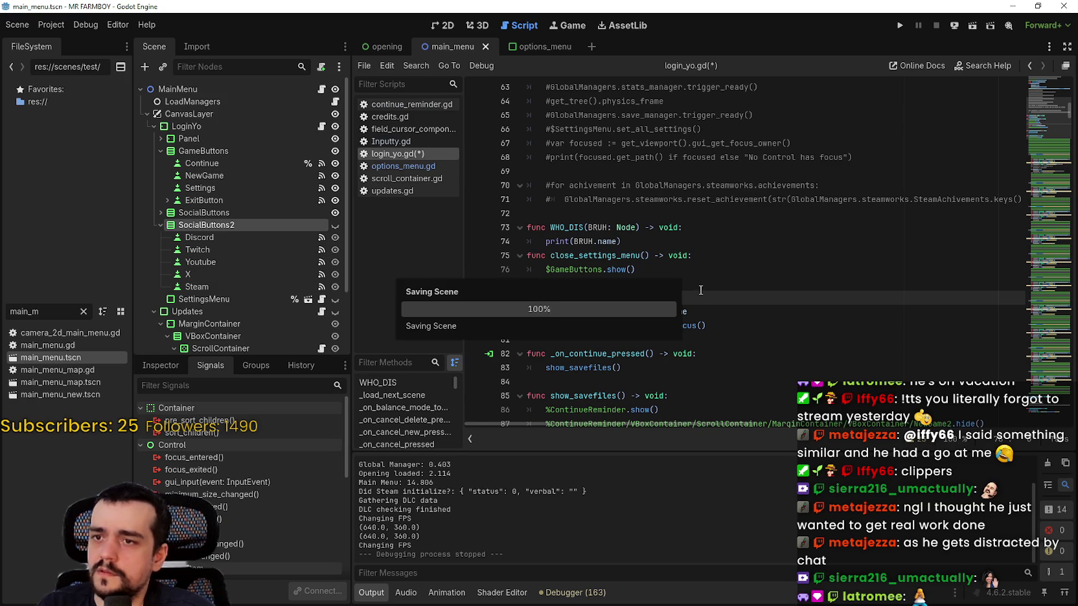
Step: Review the close_settings_menu function on line 75, then scroll down to _unhandled_input
{"action": "left_click", "coordinate": [700, 289]}
{"action": "left_click", "coordinate": [684, 325]}
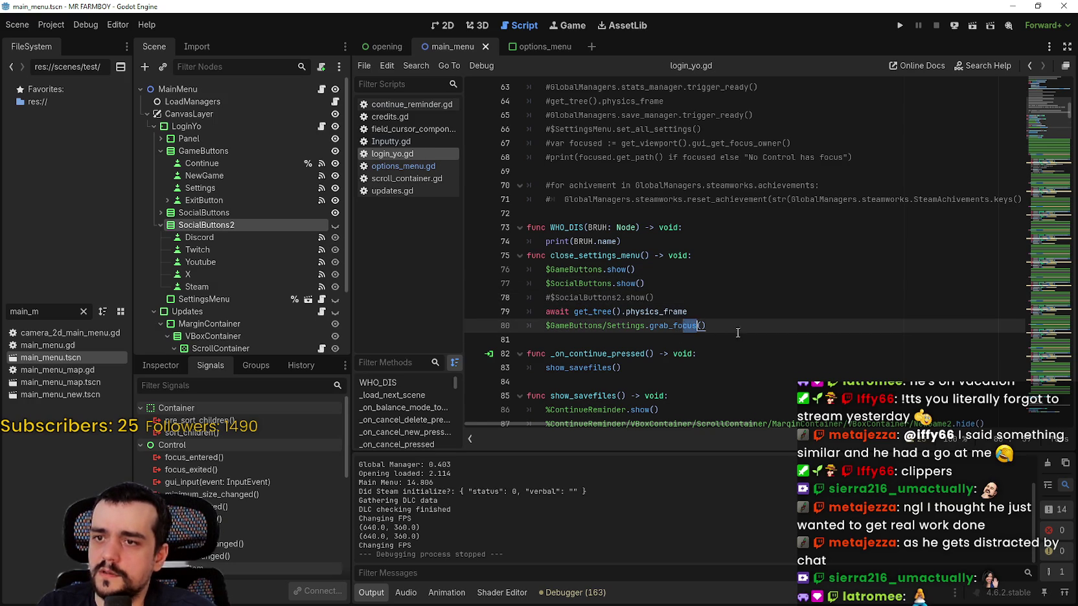
{"action": "left_click_drag", "start_coordinate": [706, 325], "coordinate": [526, 269]}
{"action": "left_click_drag", "start_coordinate": [639, 255], "coordinate": [621, 241]}
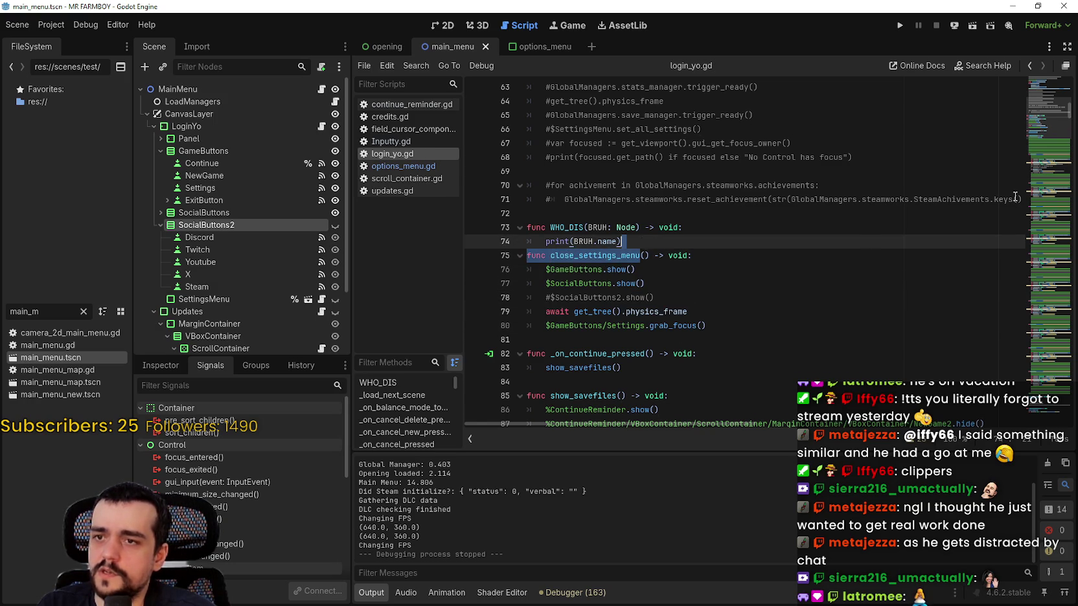
{"action": "scroll", "coordinate": [1053, 98], "scroll_direction": "up", "scroll_amount": 5}
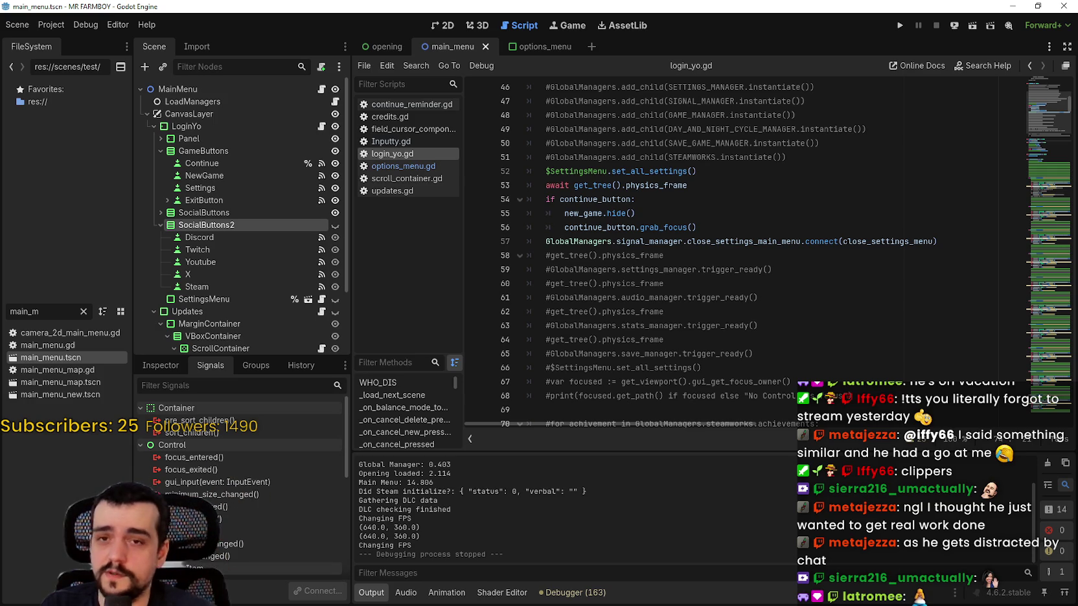
{"action": "scroll", "coordinate": [786, 299], "scroll_direction": "down", "scroll_amount": 5}
{"action": "left_click_drag", "start_coordinate": [551, 278], "coordinate": [649, 274]}
{"action": "left_click_drag", "start_coordinate": [1036, 107], "coordinate": [1030, 424]}
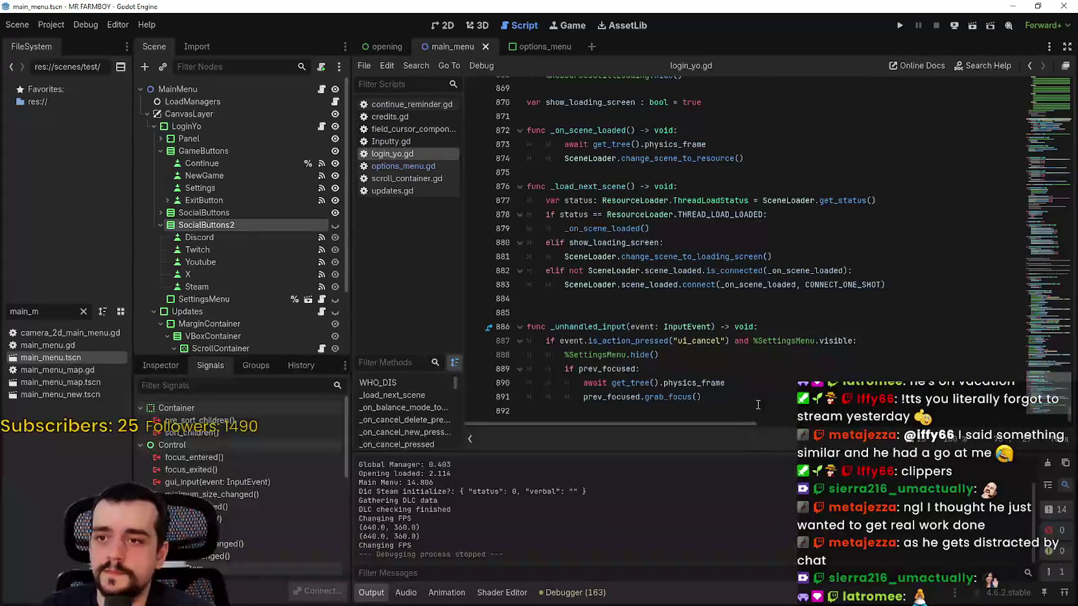
Step: Add close_settings_menu() after %SettingsMenu.hide(), save, and confirm it with Lookup Symbol
{"action": "left_click", "coordinate": [754, 383]}
{"action": "left_click", "coordinate": [679, 360]}
{"action": "key", "text": "Return"}
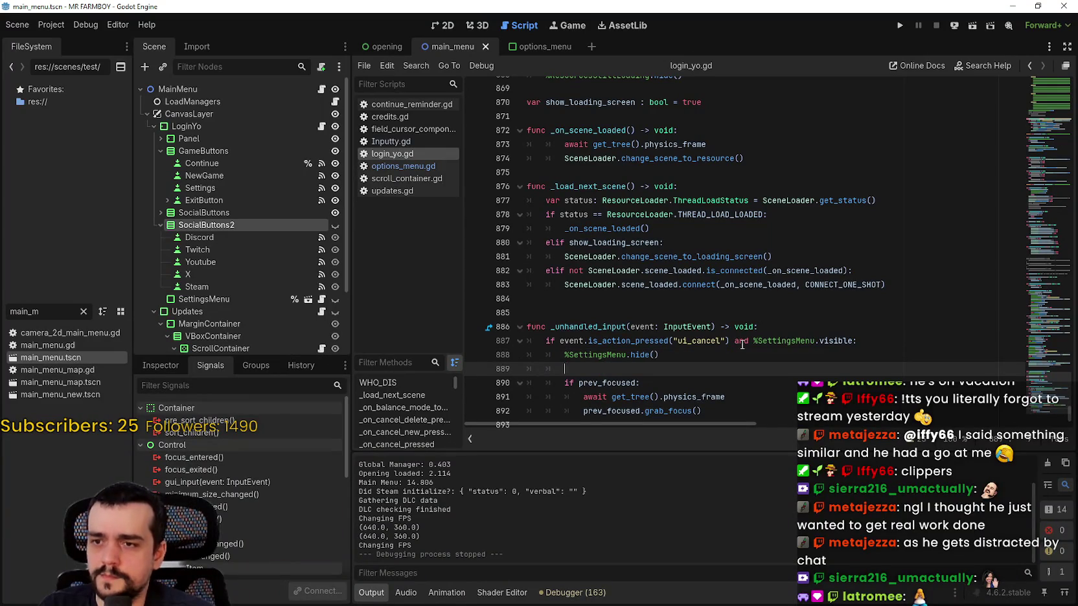
{"action": "scroll", "coordinate": [667, 382], "scroll_direction": "down", "scroll_amount": 1}
{"action": "type", "text": "close_settings_menu()"}
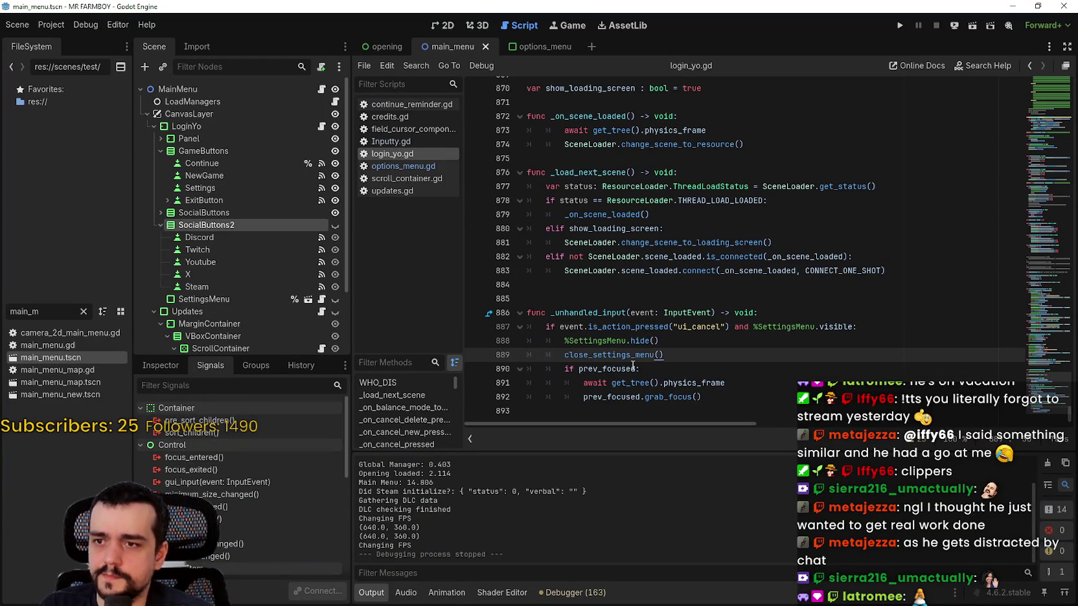
{"action": "double_click", "coordinate": [647, 355]}
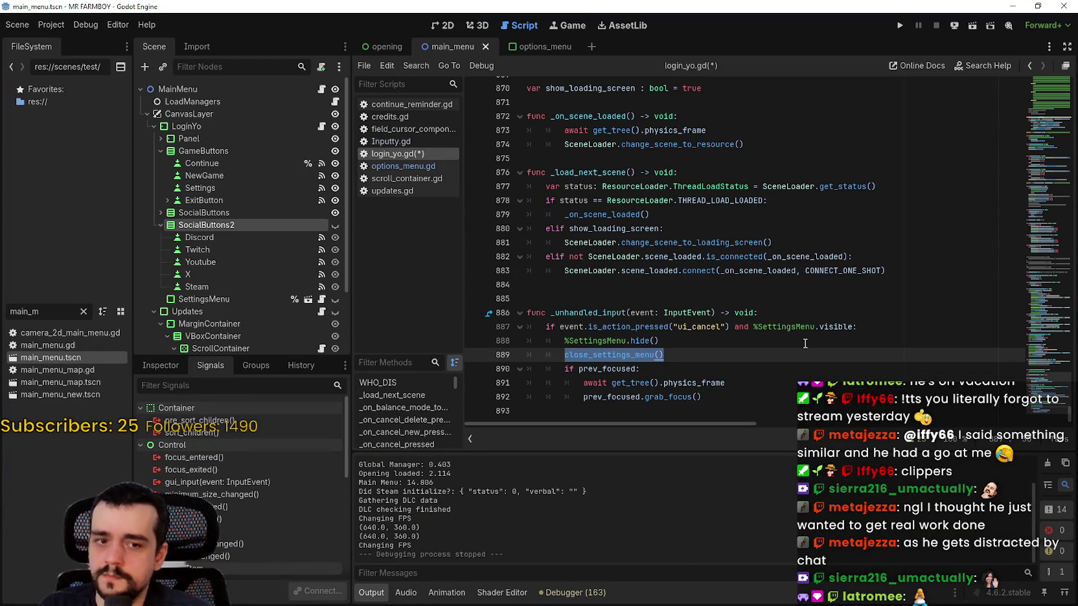
{"action": "key", "text": "ctrl+s"}
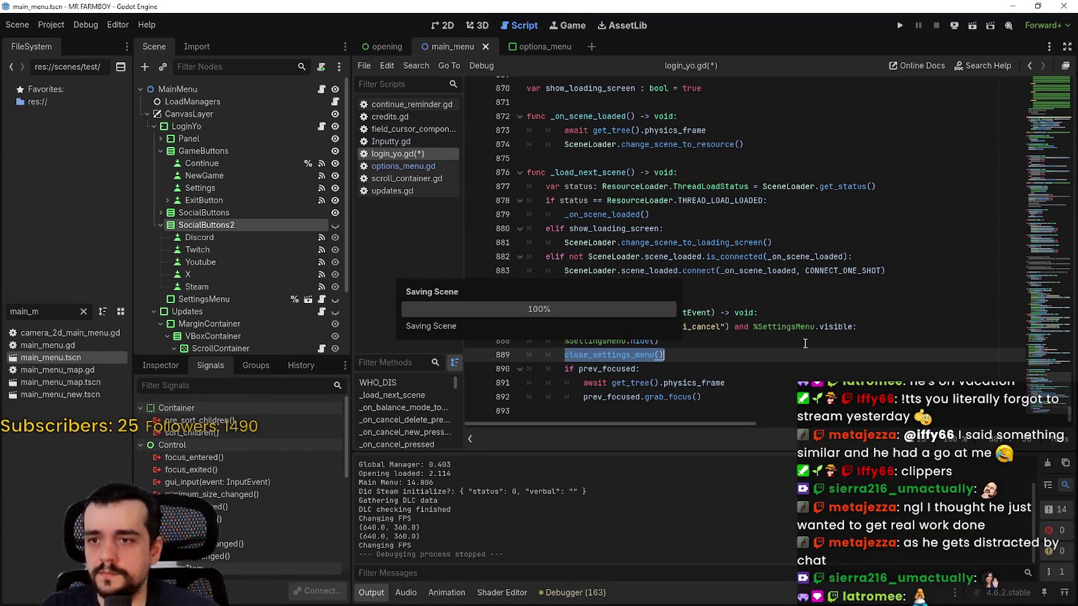
{"action": "left_click", "coordinate": [712, 356]}
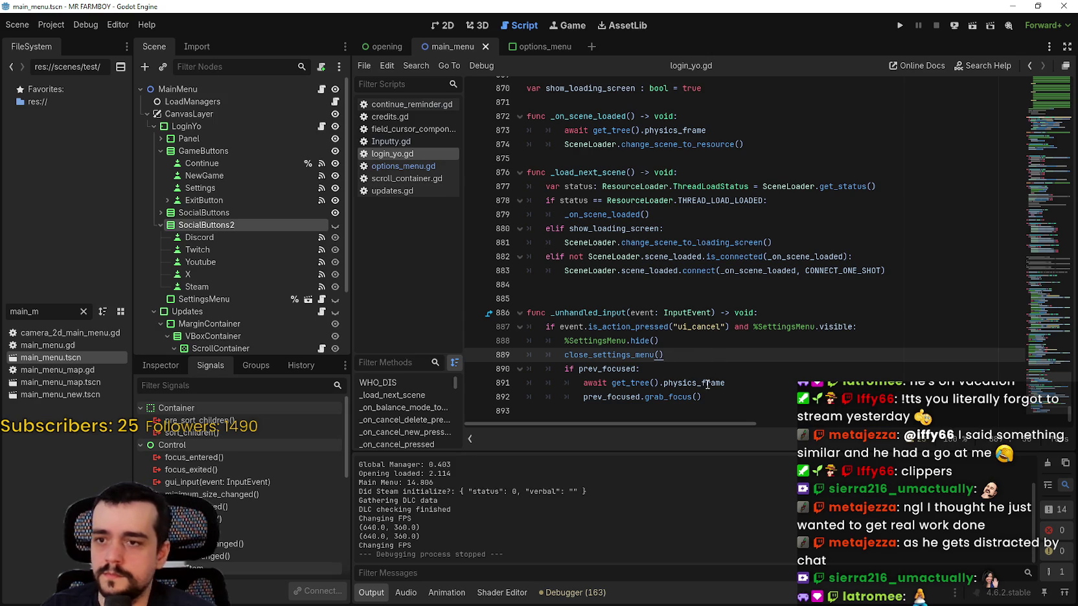
{"action": "right_click", "coordinate": [637, 358]}
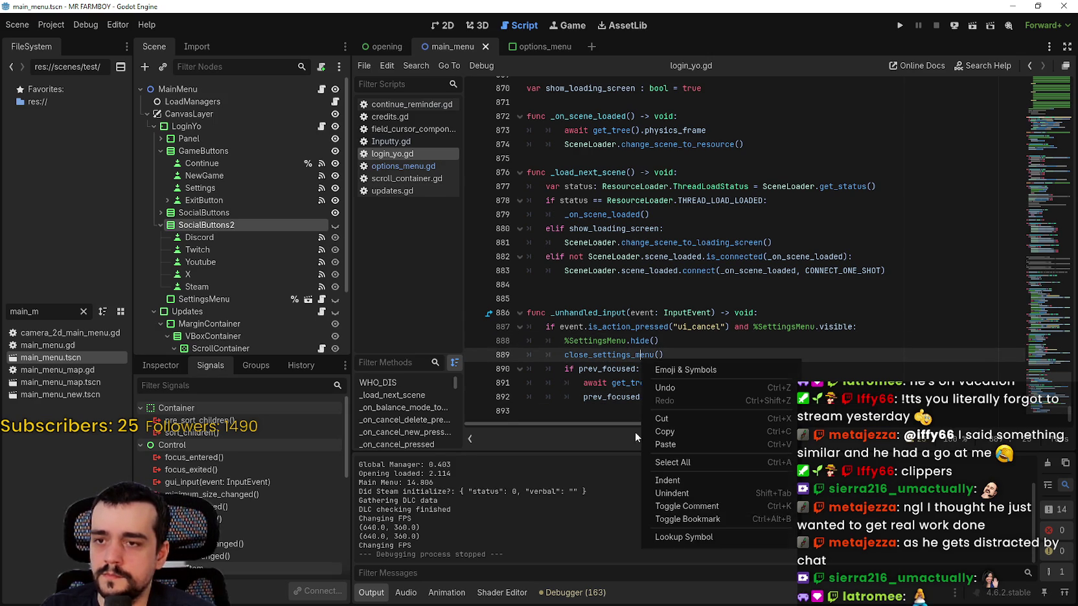
{"action": "left_click", "coordinate": [705, 537]}
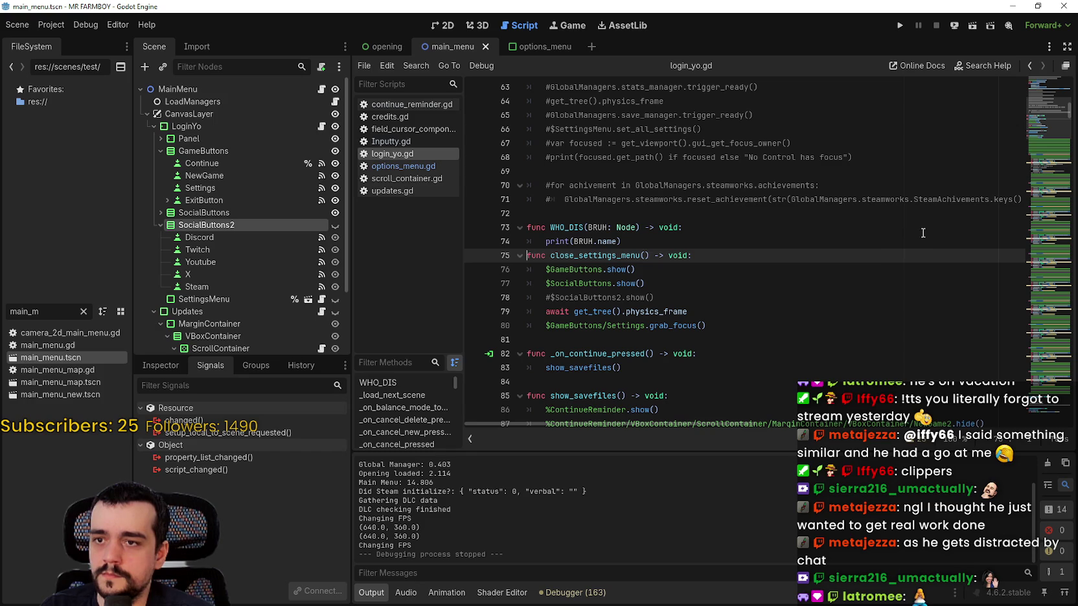
{"action": "left_click", "coordinate": [1029, 67]}
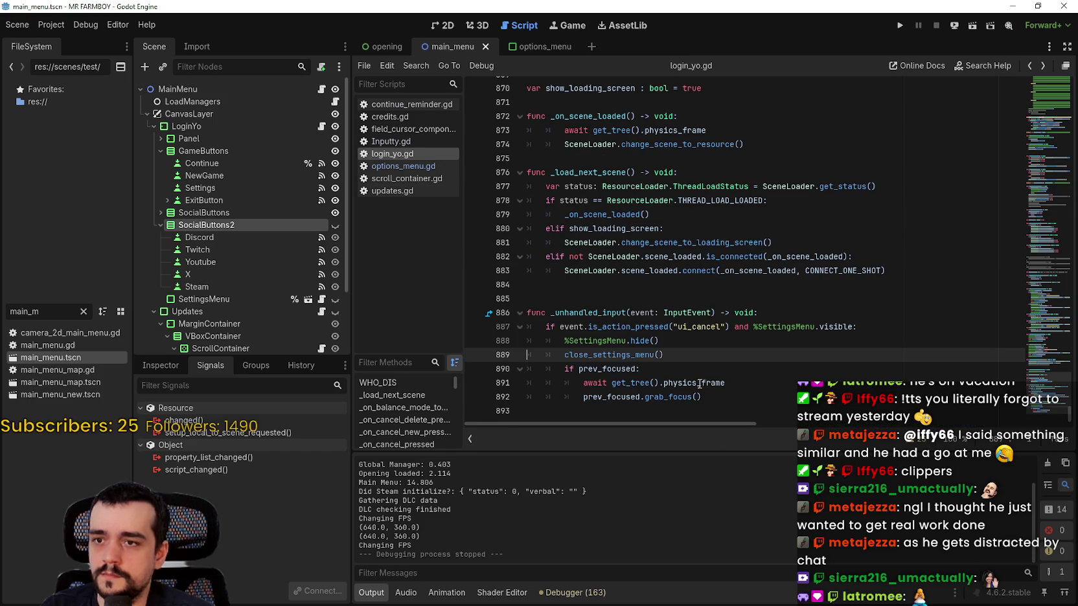
Step: Comment out the prev_focused refocus lines in _unhandled_input and save
{"action": "left_click", "coordinate": [564, 369]}
{"action": "key", "text": "shift+Down"}
{"action": "key", "text": "shift+Down"}
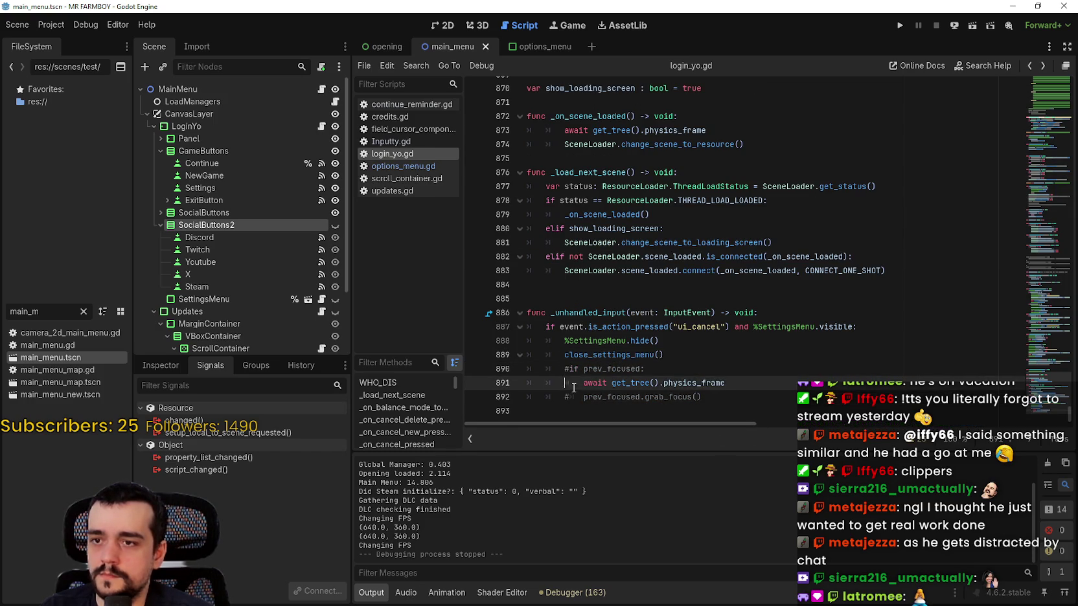
{"action": "key", "text": "ctrl+k"}
{"action": "key", "text": "ctrl+s"}
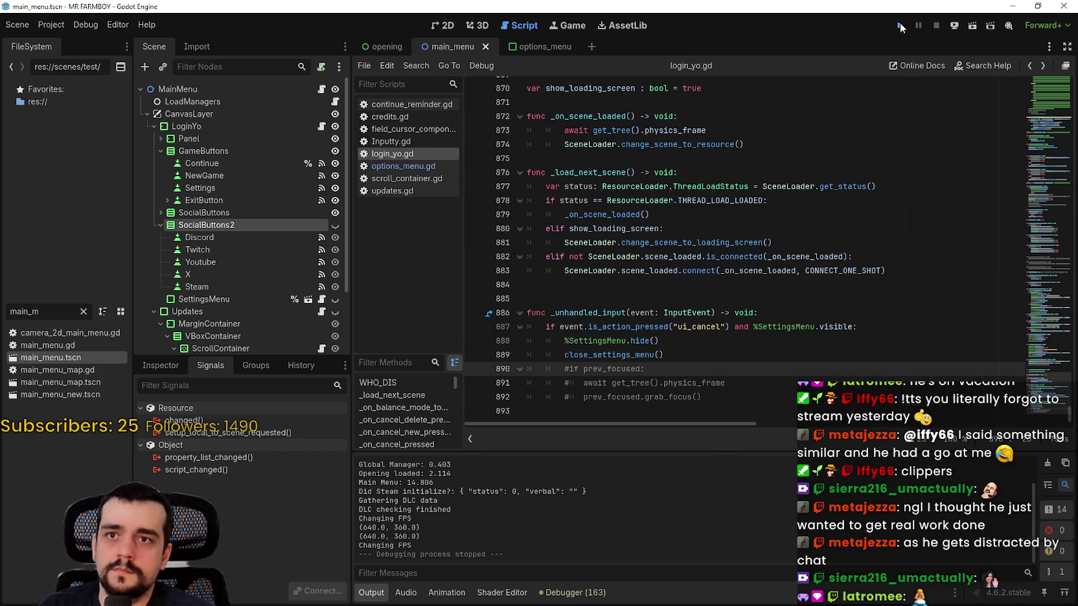
Step: Run the game and test Escape closing the save selection and Options screen
{"action": "left_click", "coordinate": [899, 24]}
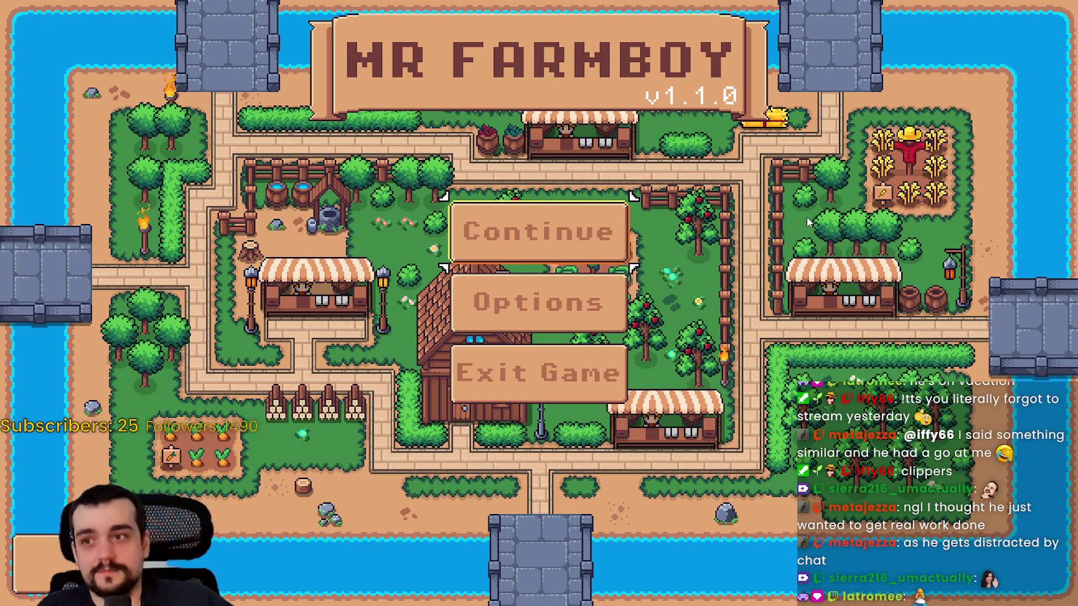
{"action": "key", "text": "Return"}
{"action": "key", "text": "Escape"}
{"action": "key", "text": "Down"}
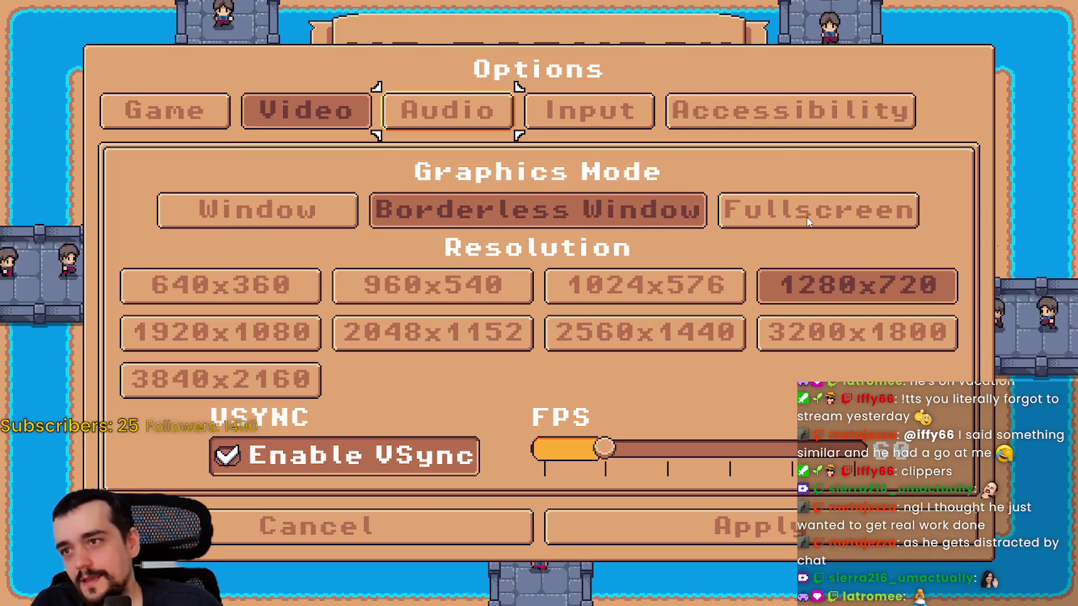
{"action": "key", "text": "Escape"}
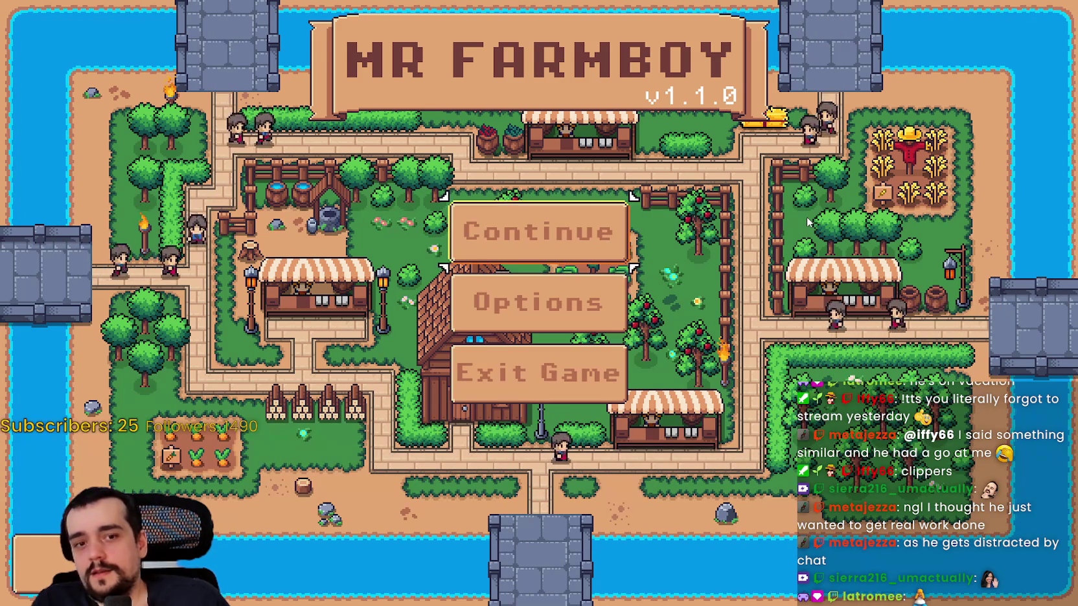
{"action": "key", "text": "Return"}
{"action": "key", "text": "Escape"}
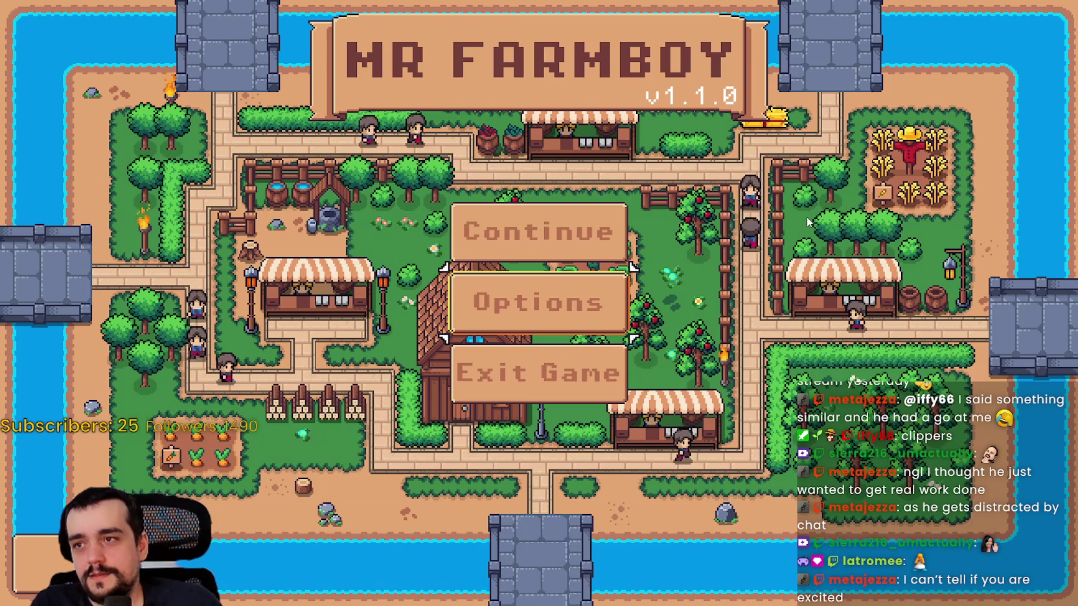
{"action": "key", "text": "Return"}
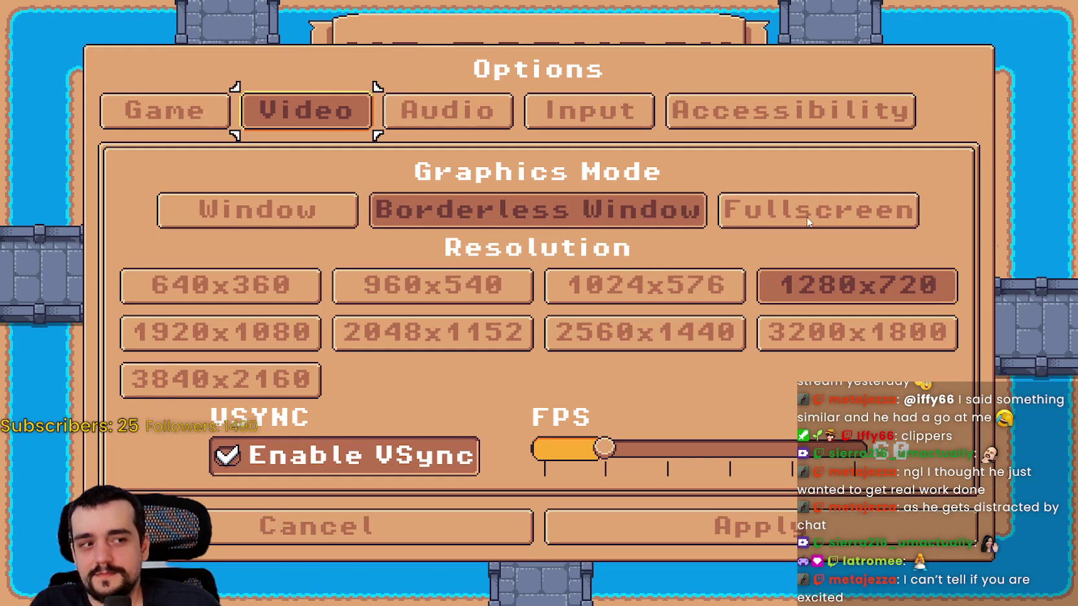
Step: On the Game page, open the Languages list and test cancelling out with Escape
{"action": "key", "text": "Left"}
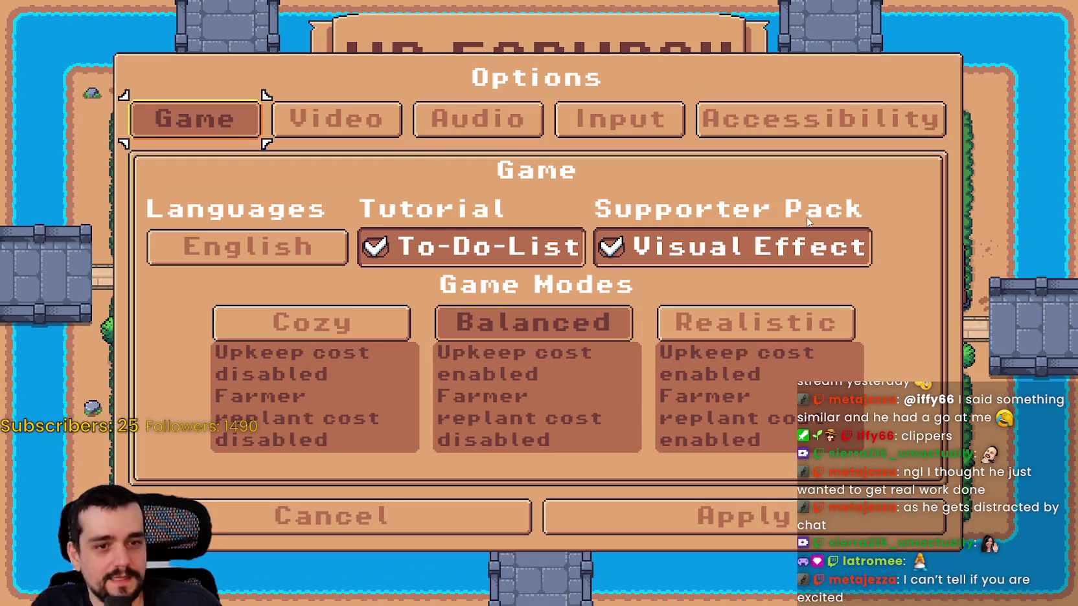
{"action": "key", "text": "Down"}
{"action": "key", "text": "Up"}
{"action": "key", "text": "Down"}
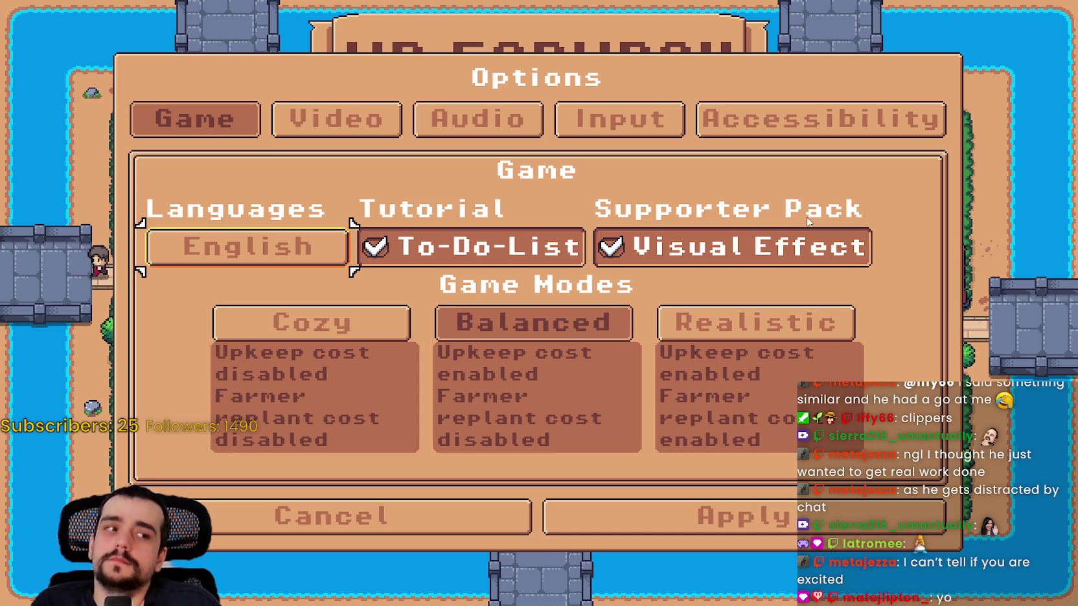
{"action": "key", "text": "Up"}
{"action": "key", "text": "Down"}
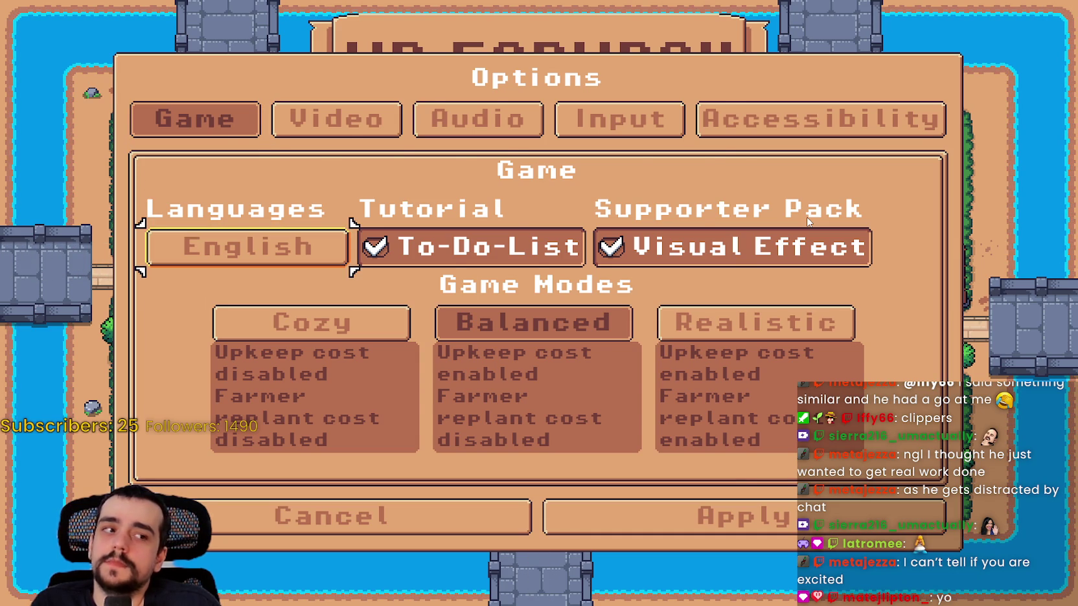
{"action": "key", "text": "Return"}
{"action": "key", "text": "Escape"}
{"action": "key", "text": "Down"}
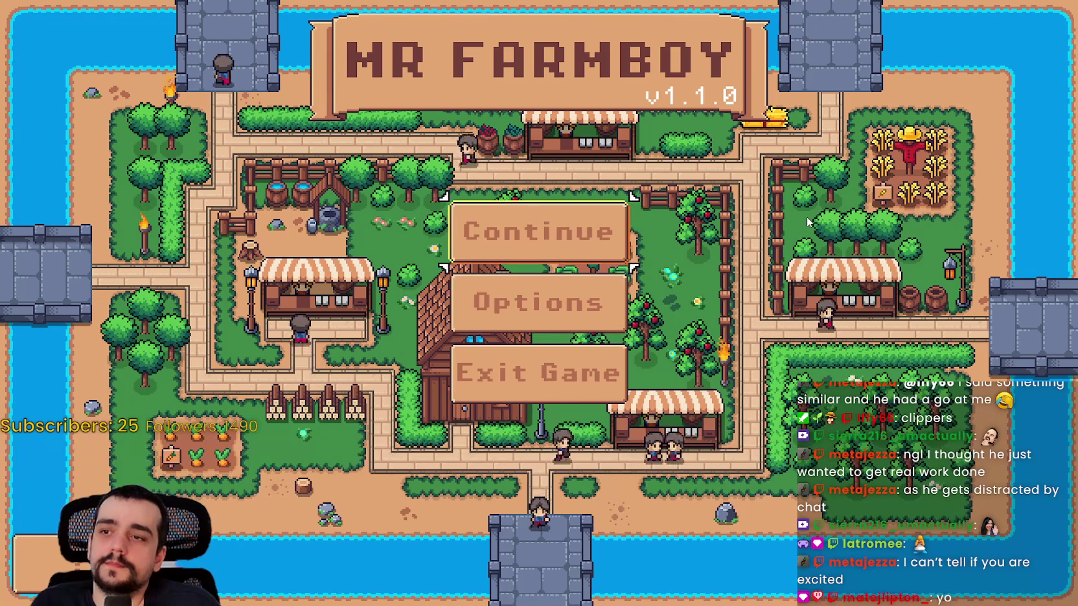
{"action": "key", "text": "Return"}
{"action": "key", "text": "Escape"}
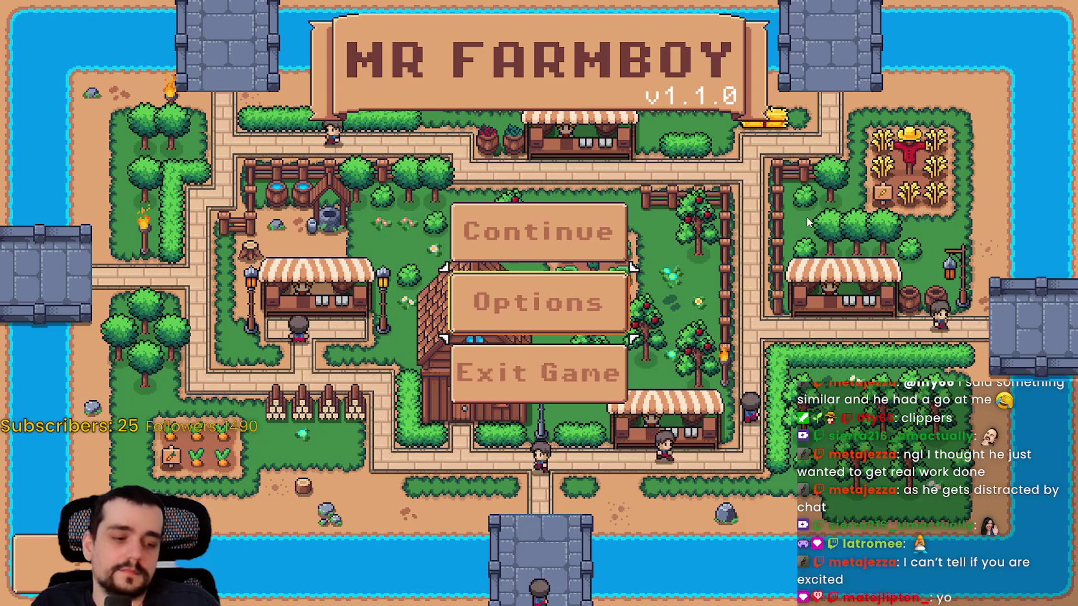
{"action": "key", "text": "Return"}
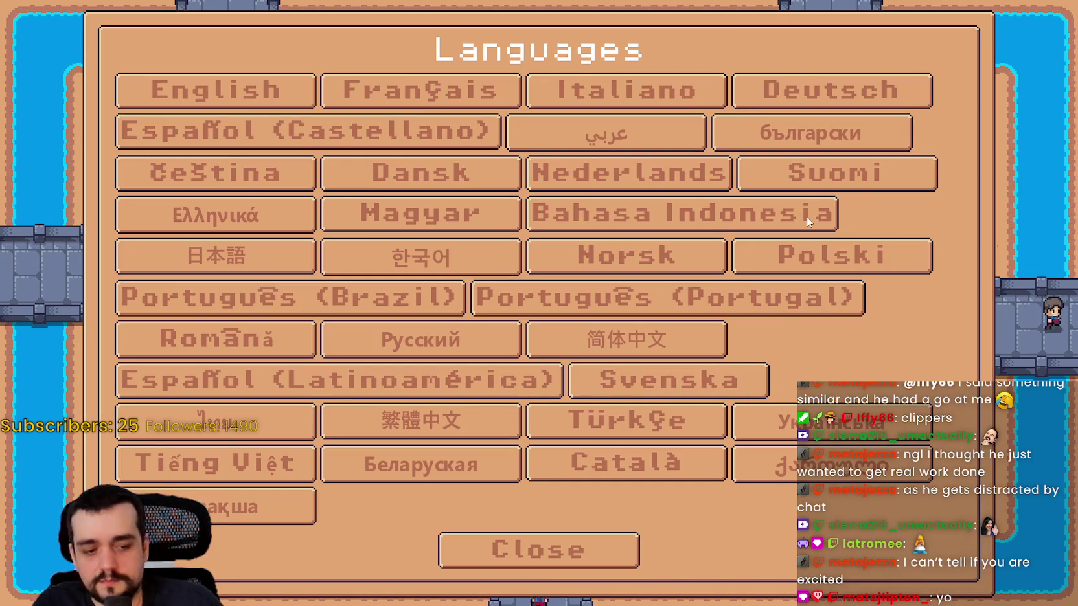
Step: Close Languages, cycle through the Audio, Video, Input and Accessibility pages, then close Options
{"action": "left_click", "coordinate": [525, 547]}
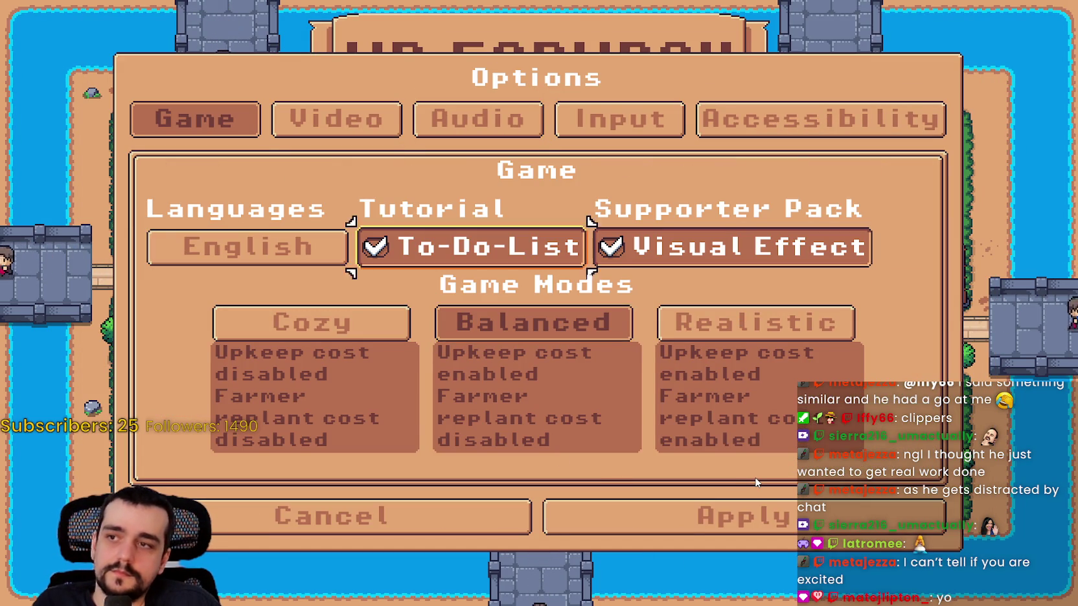
{"action": "key", "text": "Return"}
{"action": "key", "text": "Left"}
{"action": "key", "text": "Down"}
{"action": "key", "text": "Right"}
{"action": "key", "text": "Up"}
{"action": "key", "text": "Return"}
{"action": "key", "text": "Left"}
{"action": "key", "text": "Return"}
{"action": "key", "text": "Right"}
{"action": "key", "text": "Return"}
{"action": "key", "text": "Down"}
{"action": "key", "text": "Up"}
{"action": "key", "text": "Right"}
{"action": "key", "text": "Right"}
{"action": "key", "text": "Return"}
{"action": "key", "text": "Left"}
{"action": "key", "text": "Left"}
{"action": "key", "text": "Return"}
{"action": "key", "text": "Right"}
{"action": "key", "text": "Return"}
{"action": "key", "text": "Down"}
{"action": "key", "text": "Down"}
Step: Reopen Options, browse the Video and Game pages, close Options and quit the game with F8
{"action": "key", "text": "Left"}
{"action": "key", "text": "Return"}
{"action": "key", "text": "Return"}
{"action": "key", "text": "Down"}
{"action": "key", "text": "Up"}
{"action": "key", "text": "Left"}
{"action": "key", "text": "Left"}
{"action": "key", "text": "Return"}
{"action": "key", "text": "Right"}
{"action": "key", "text": "Return"}
{"action": "key", "text": "Down"}
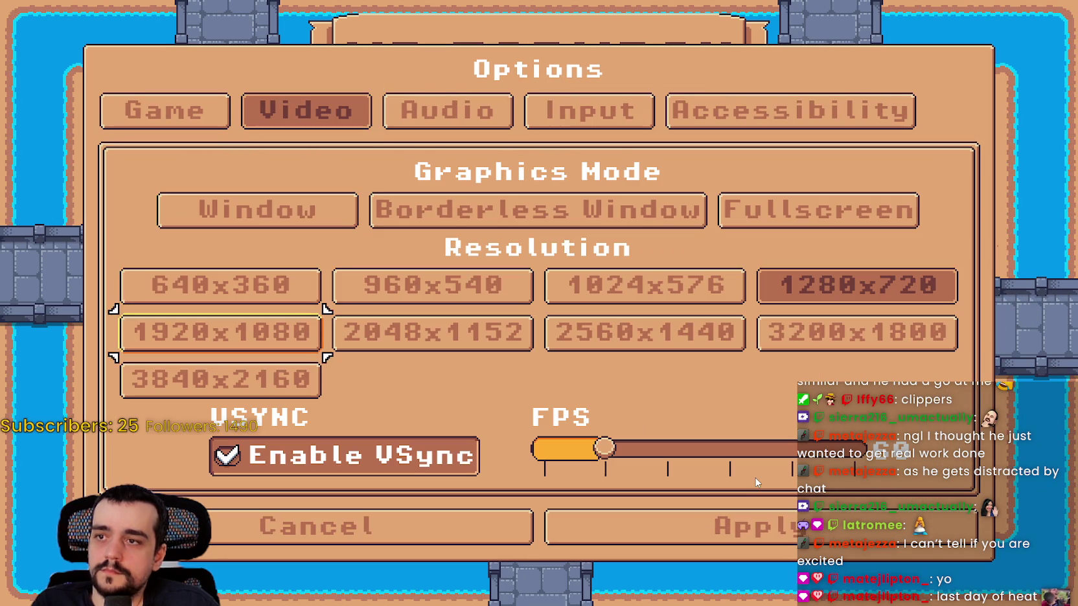
{"action": "key", "text": "Up"}
{"action": "key", "text": "Left"}
{"action": "key", "text": "Return"}
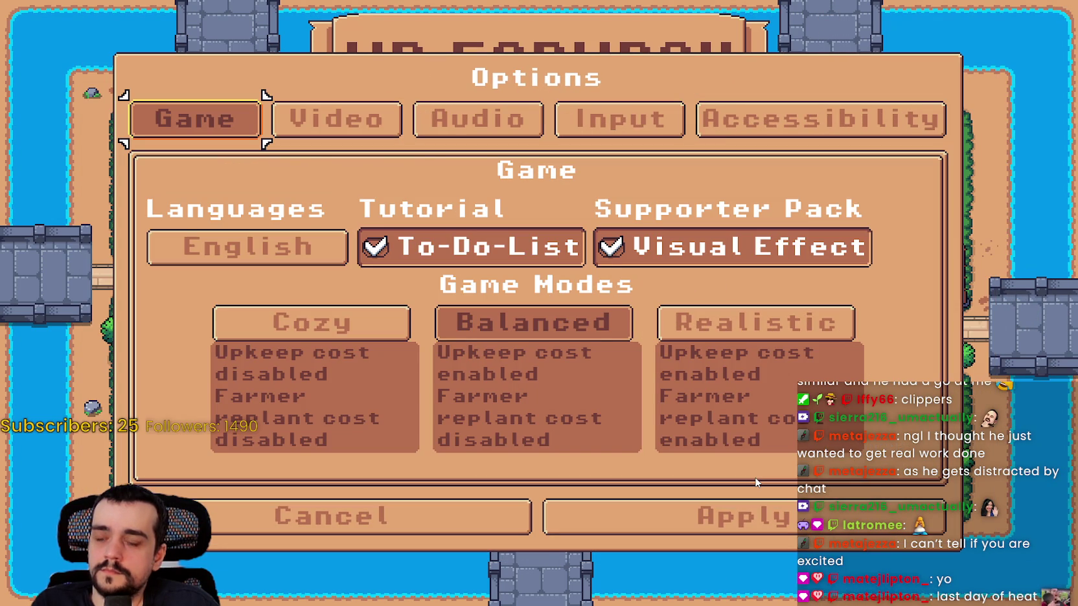
{"action": "key", "text": "Right"}
{"action": "key", "text": "Return"}
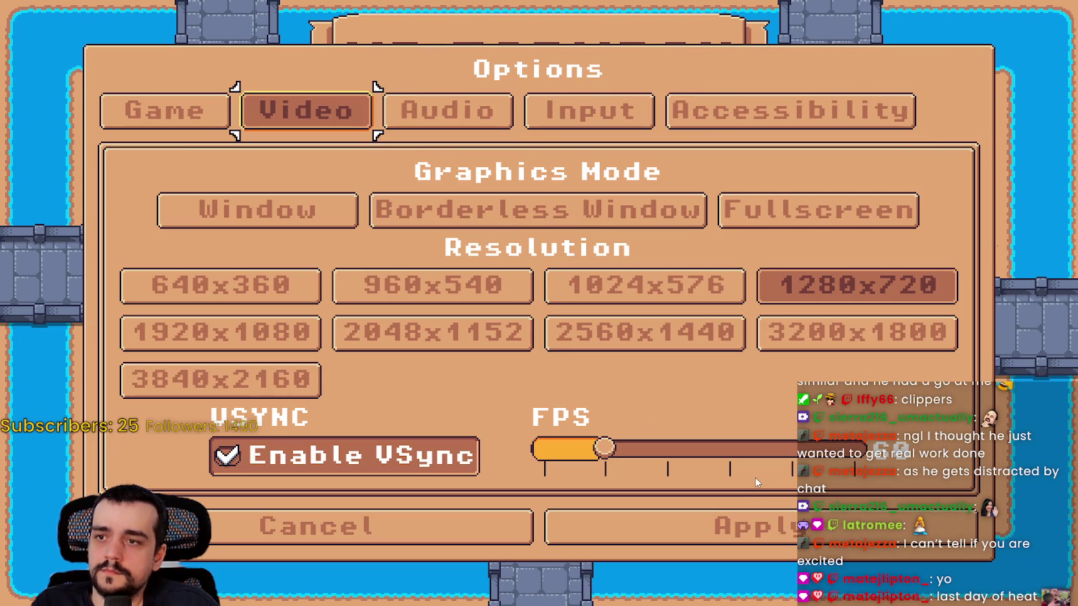
{"action": "key", "text": "Down"}
{"action": "key", "text": "Down"}
{"action": "key", "text": "Down"}
{"action": "key", "text": "Up"}
{"action": "key", "text": "Up"}
{"action": "key", "text": "Up"}
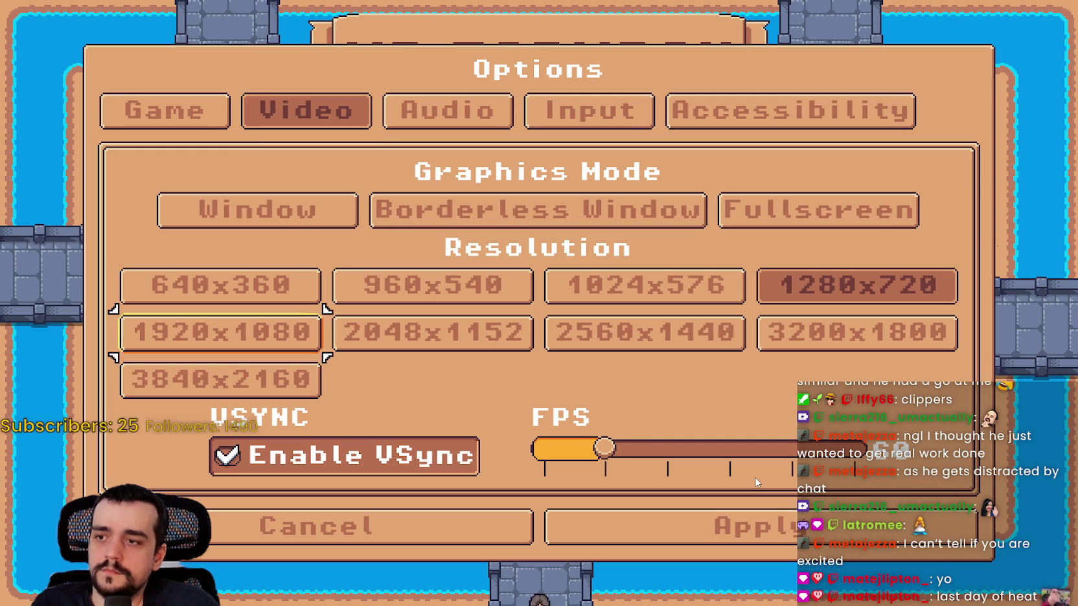
{"action": "key", "text": "Return"}
{"action": "key", "text": "Down"}
{"action": "key", "text": "Down"}
{"action": "key", "text": "Down"}
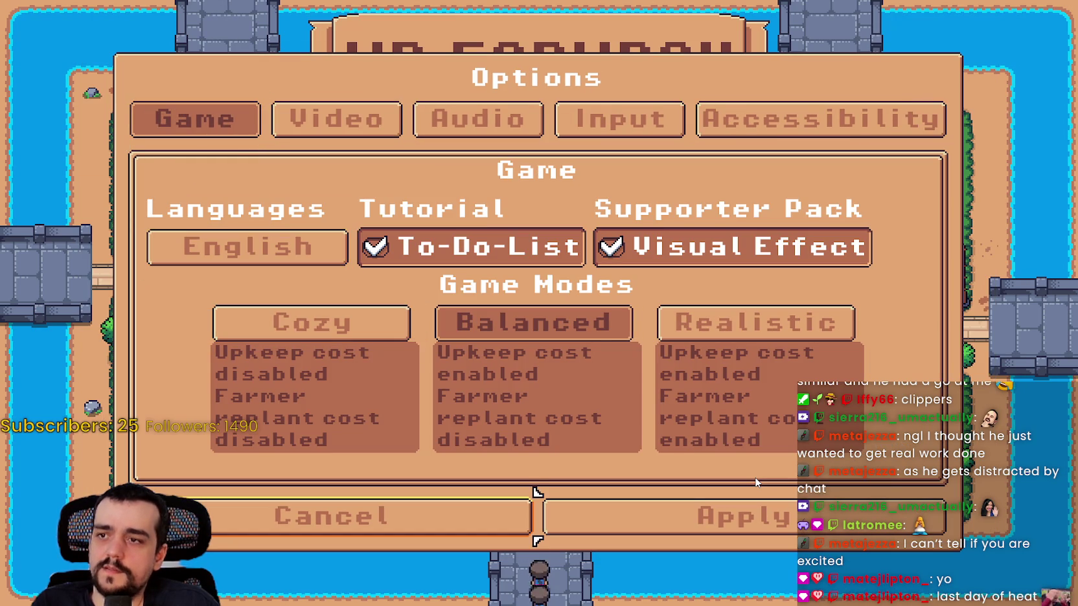
{"action": "key", "text": "Return"}
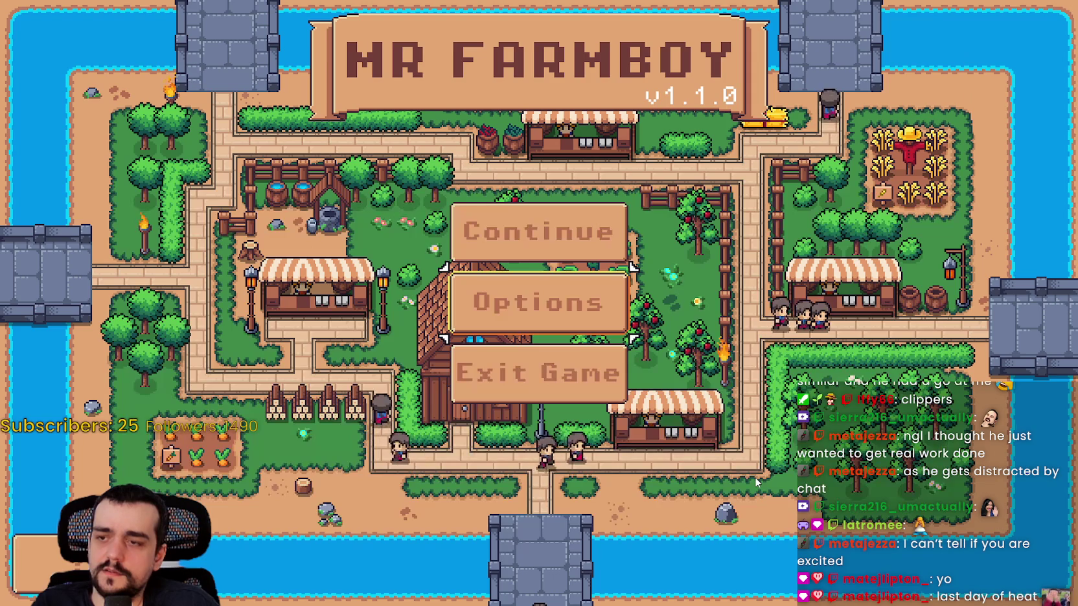
{"action": "key", "text": "F8"}
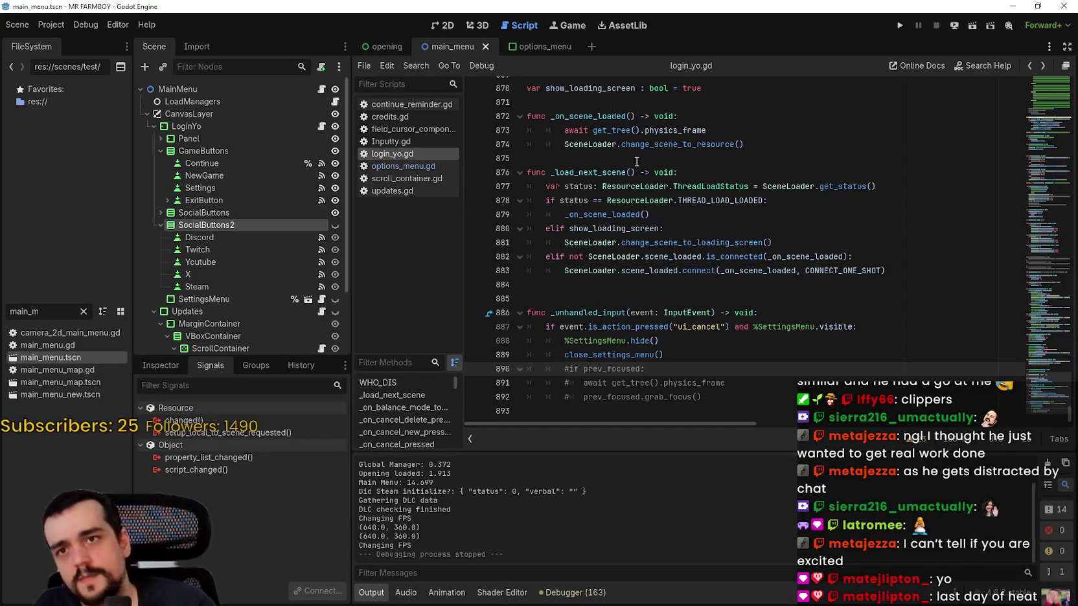
{"action": "left_click", "coordinate": [900, 26]}
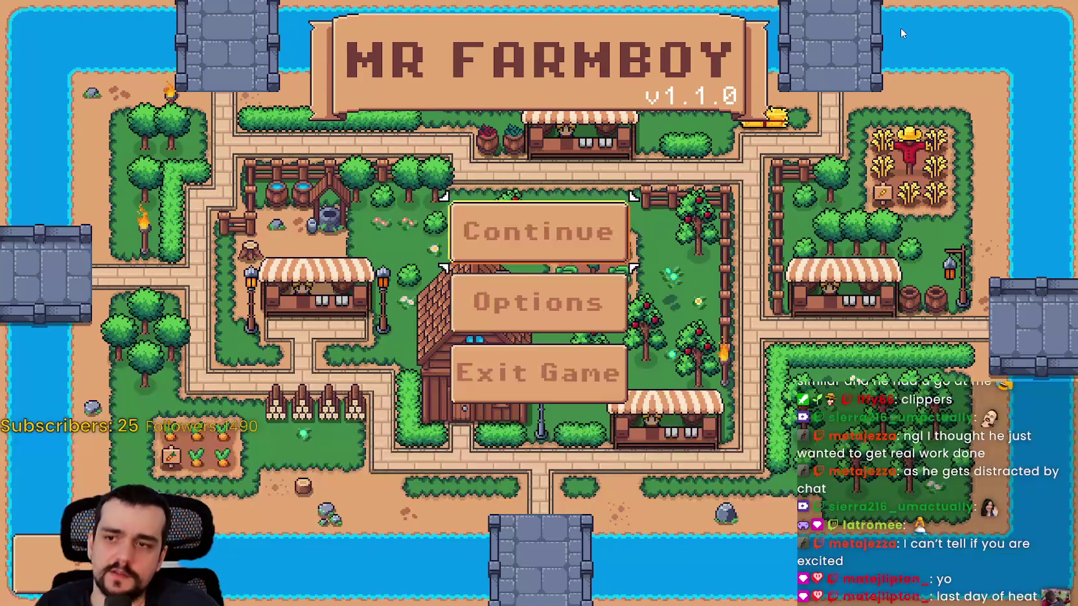
{"action": "key", "text": "Return"}
{"action": "key", "text": "Down"}
{"action": "key", "text": "Up"}
{"action": "key", "text": "Down"}
{"action": "key", "text": "Down"}
{"action": "key", "text": "Down"}
{"action": "key", "text": "Down"}
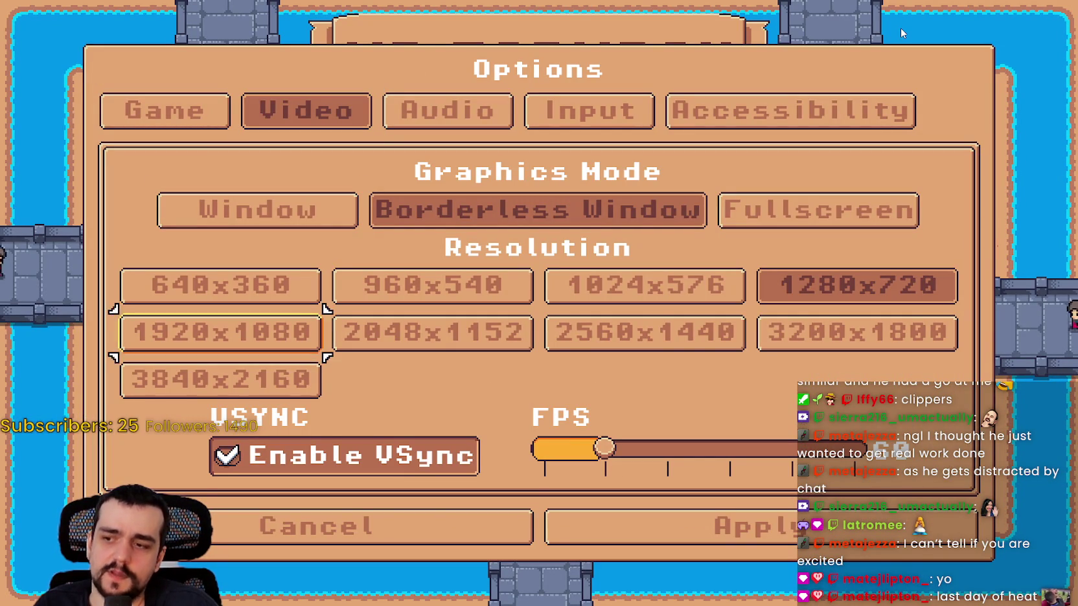
{"action": "key", "text": "Escape"}
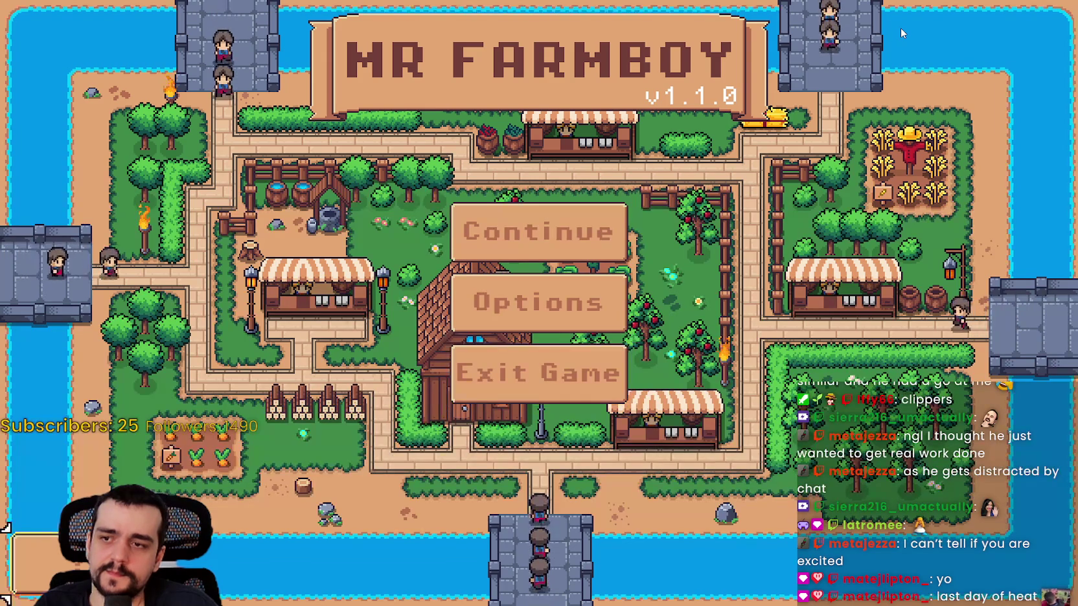
{"action": "key", "text": "Return"}
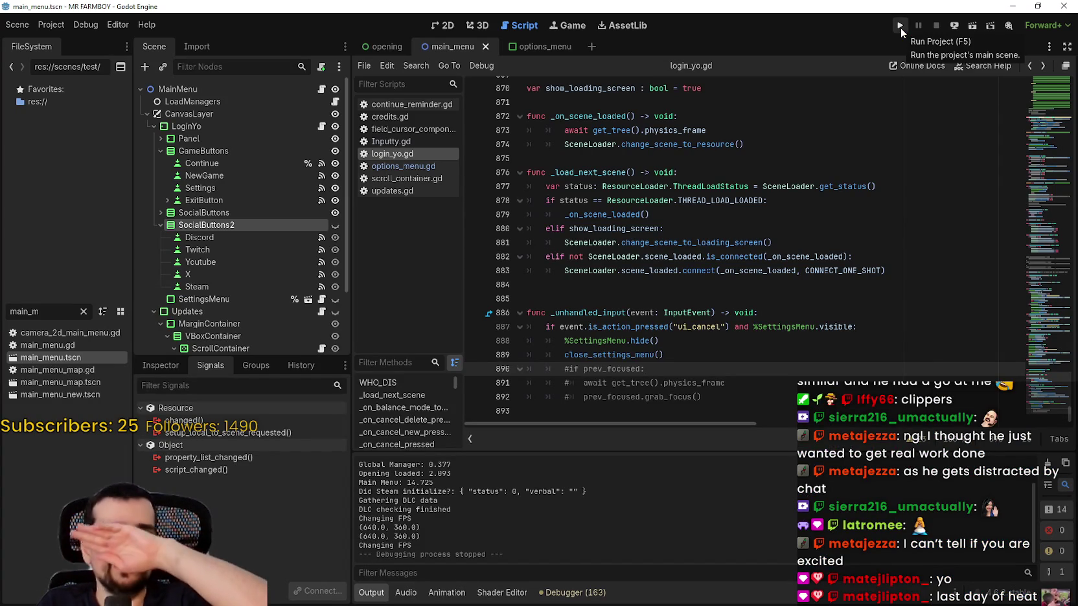
Step: Select the _unhandled_input function on lines 886–889 of login_yo.gd
{"action": "left_click", "coordinate": [726, 347]}
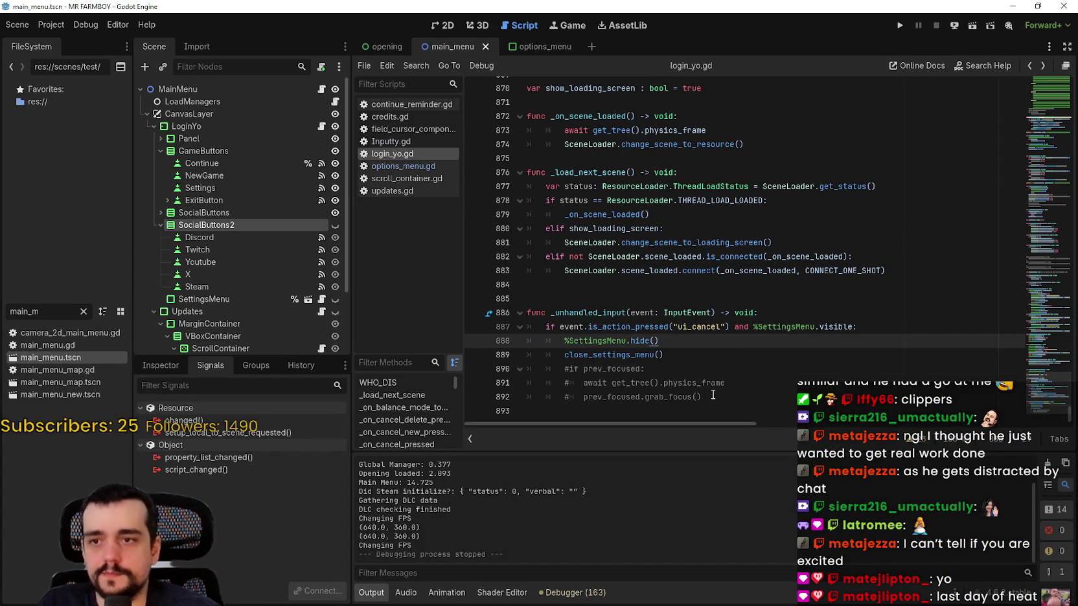
{"action": "left_click", "coordinate": [700, 371]}
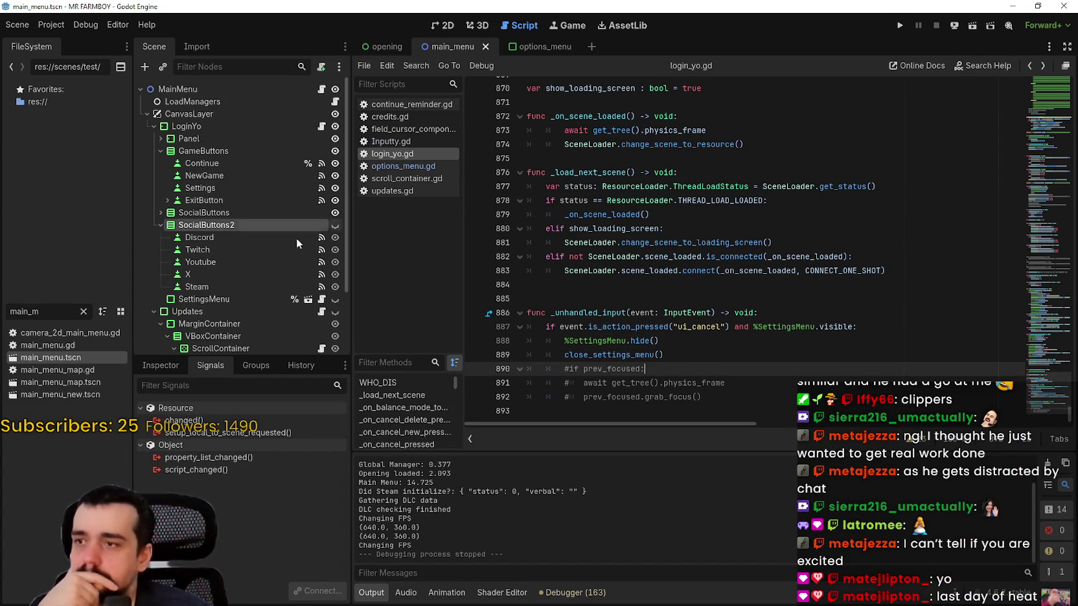
{"action": "scroll", "coordinate": [261, 246], "scroll_direction": "down", "scroll_amount": 3}
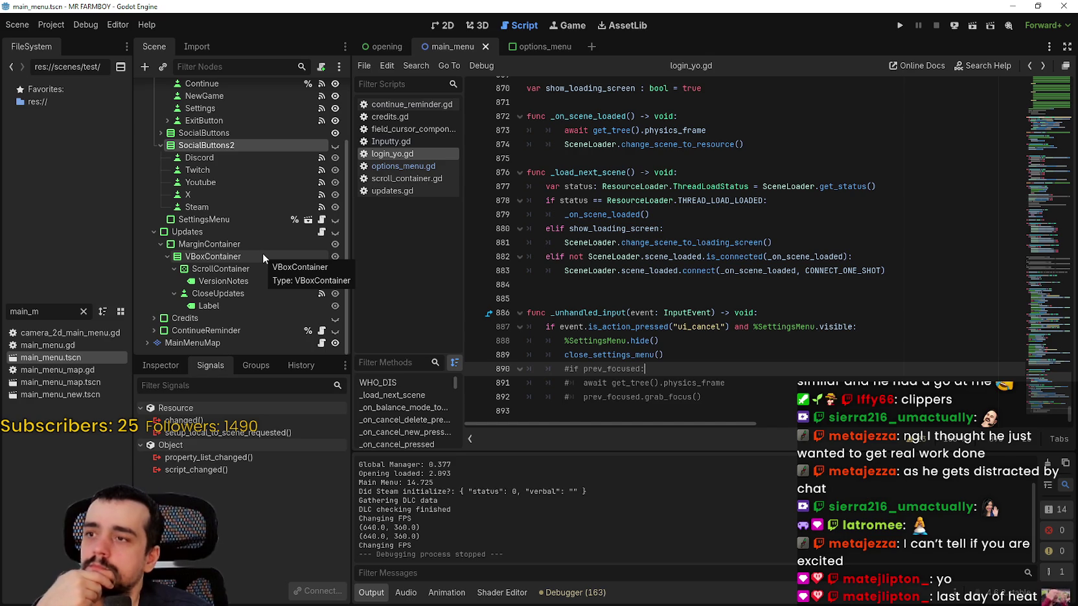
{"action": "left_click", "coordinate": [720, 339]}
{"action": "left_click", "coordinate": [752, 357]}
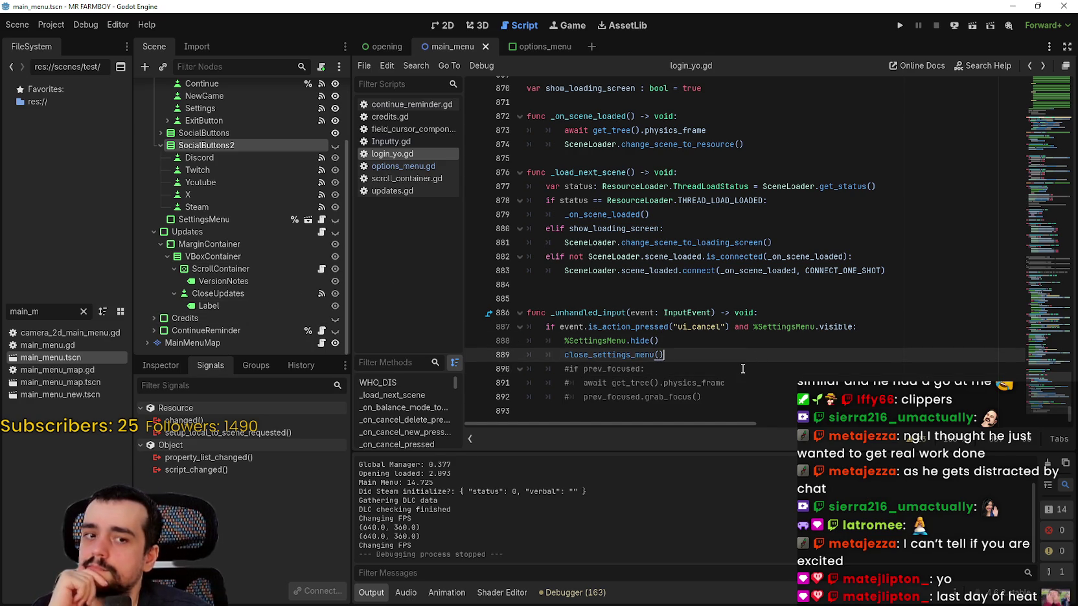
{"action": "left_click_drag", "start_coordinate": [699, 362], "coordinate": [538, 313]}
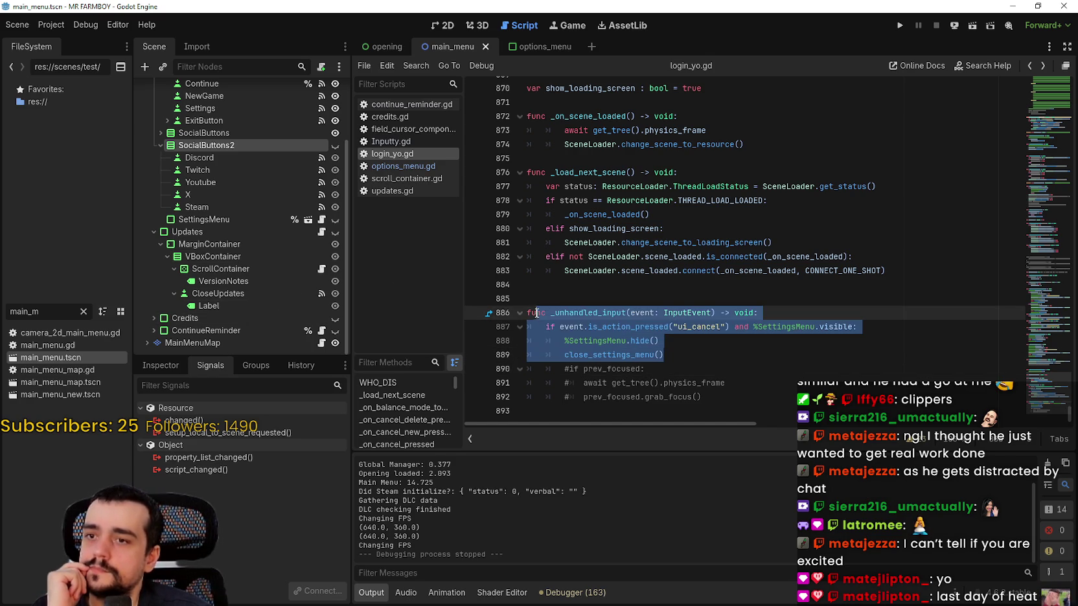
{"action": "left_click", "coordinate": [700, 360]}
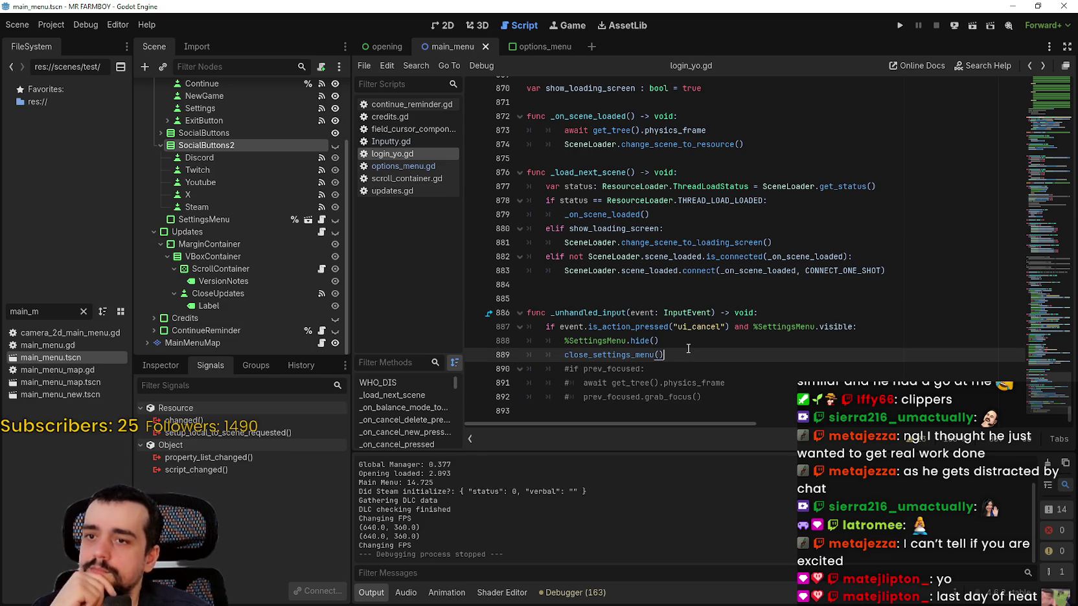
{"action": "mouse_move", "coordinate": [602, 303]}
{"action": "left_mouse_down"}
{"action": "mouse_move", "coordinate": [570, 324]}
{"action": "mouse_move", "coordinate": [524, 320]}
{"action": "left_mouse_up"}
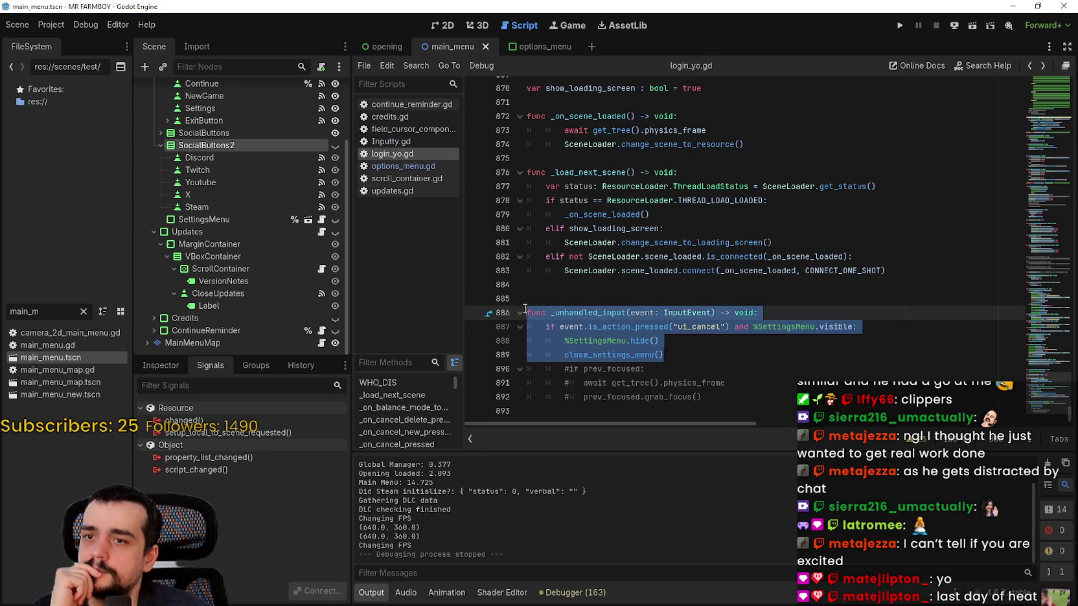
Step: Copy those lines, comment them out with Ctrl+K, save, and switch to options_menu
{"action": "right_click", "coordinate": [557, 321]}
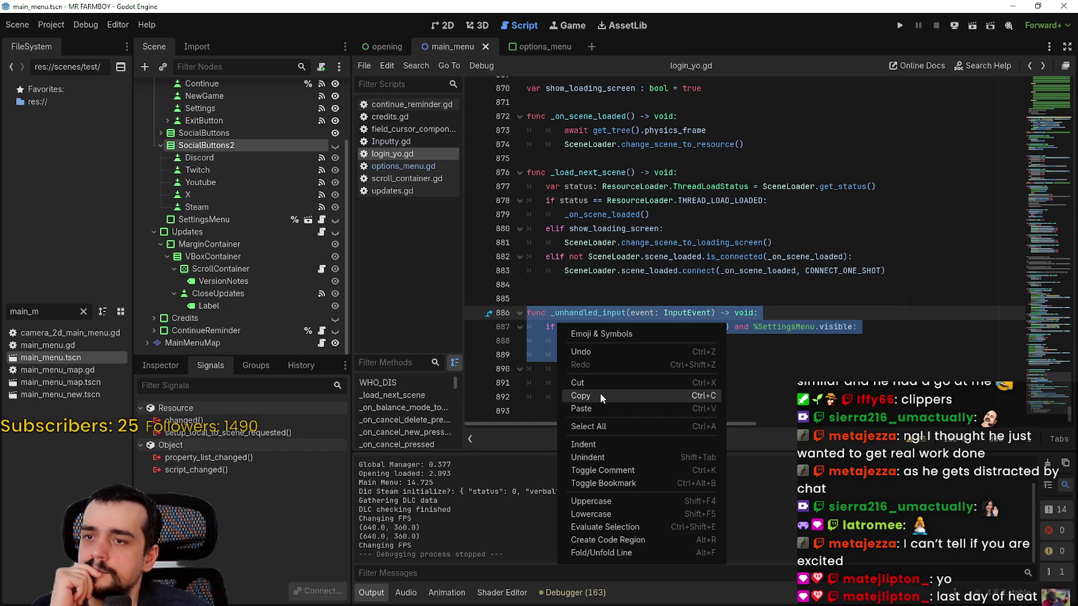
{"action": "left_click", "coordinate": [600, 392]}
{"action": "key", "text": "ctrl+k"}
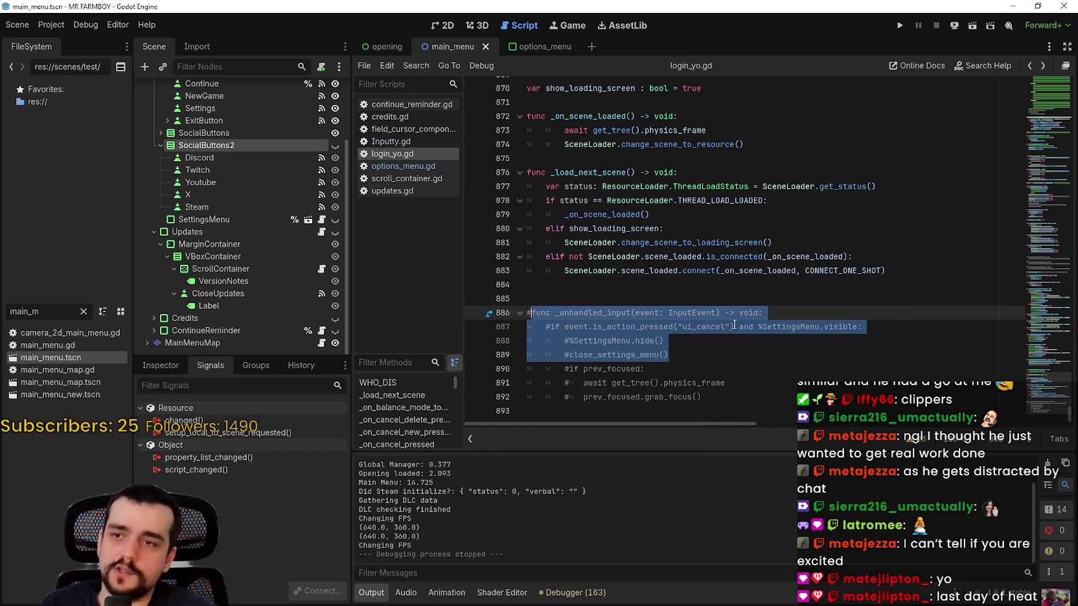
{"action": "key", "text": "ctrl+s"}
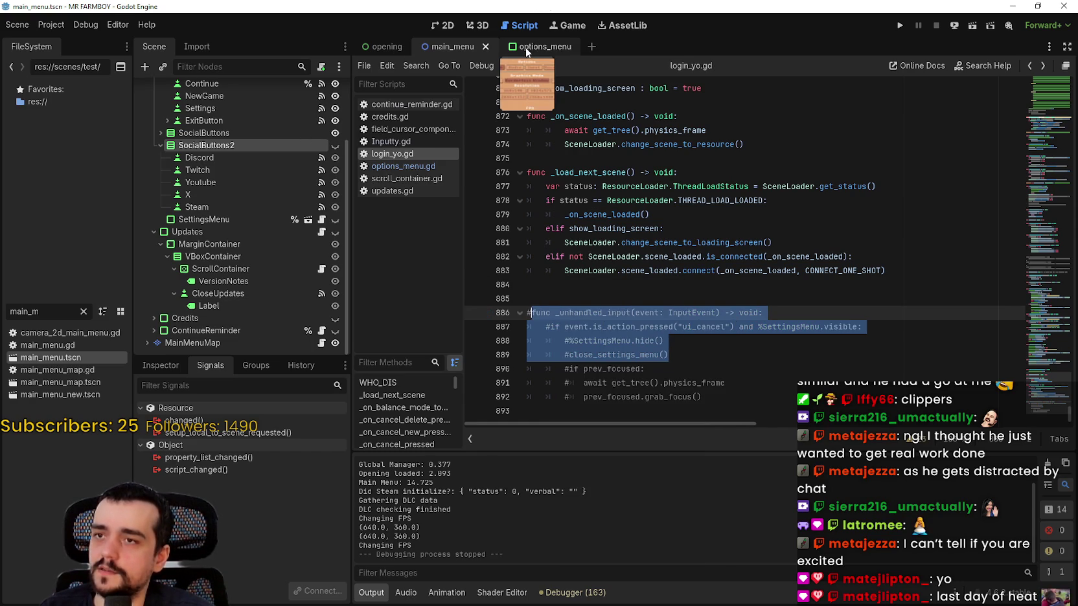
{"action": "left_click", "coordinate": [528, 49]}
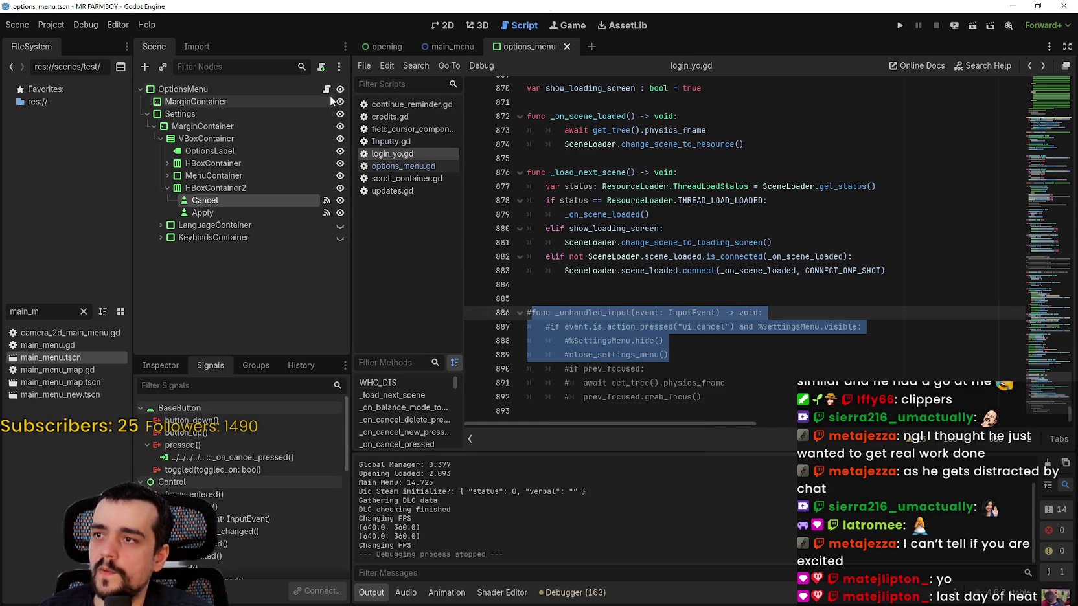
Step: Open options_menu.gd, browse its language list and _ready, and place the caret on line 84
{"action": "left_click", "coordinate": [327, 88]}
{"action": "scroll", "coordinate": [819, 230], "scroll_direction": "down", "scroll_amount": 2}
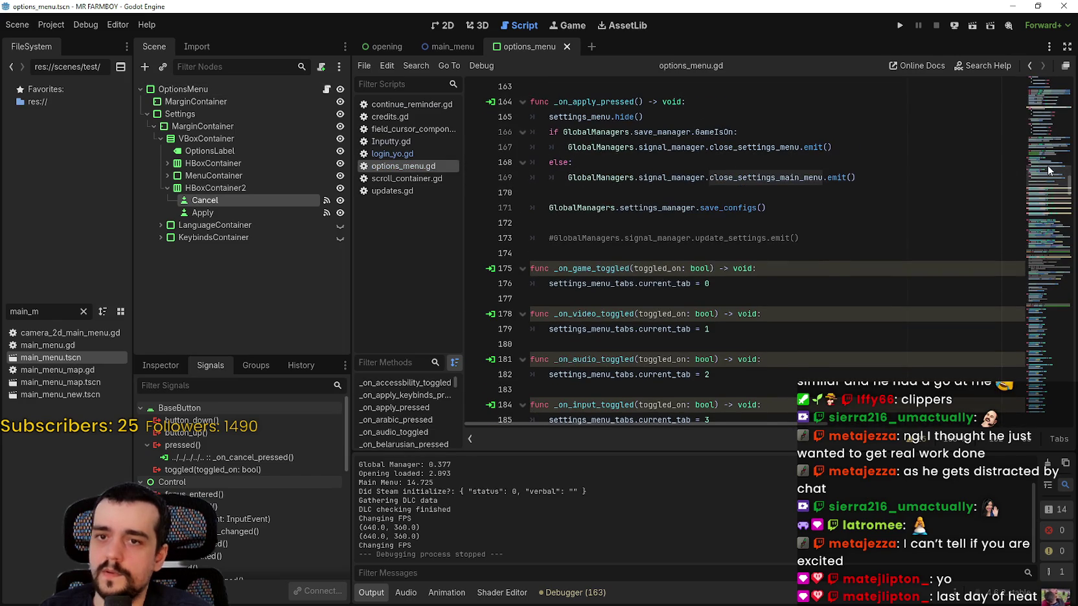
{"action": "scroll", "coordinate": [1047, 214], "scroll_direction": "up", "scroll_amount": 10}
{"action": "left_click_drag", "start_coordinate": [1050, 163], "coordinate": [1054, 228]}
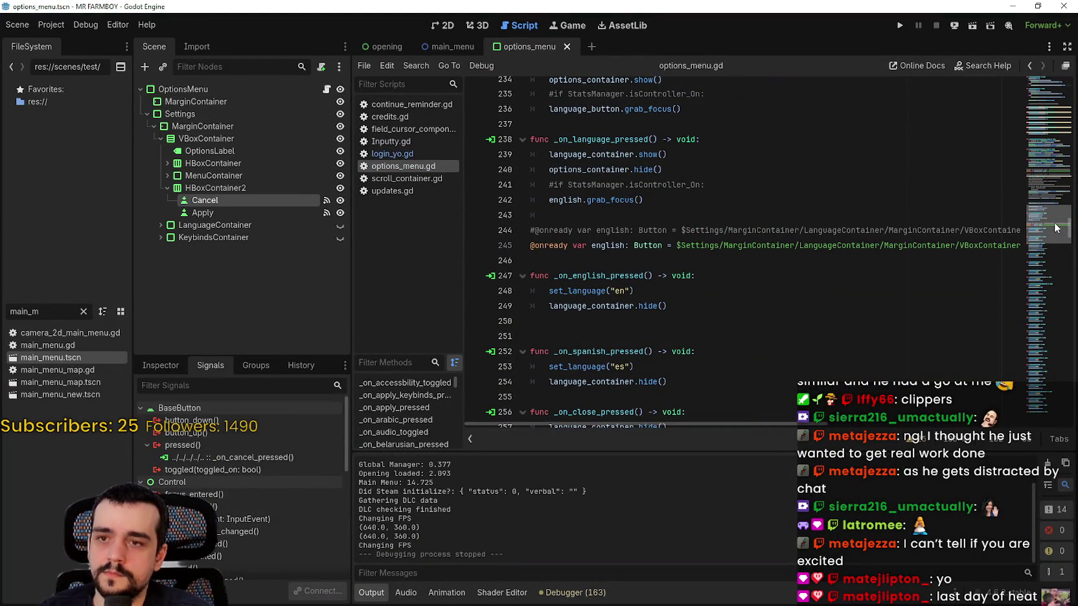
{"action": "mouse_move", "coordinate": [1054, 228]}
{"action": "left_mouse_down"}
{"action": "mouse_move", "coordinate": [1055, 422]}
{"action": "mouse_move", "coordinate": [1056, 123]}
{"action": "left_mouse_up"}
{"action": "scroll", "coordinate": [605, 146], "scroll_direction": "down", "scroll_amount": 7}
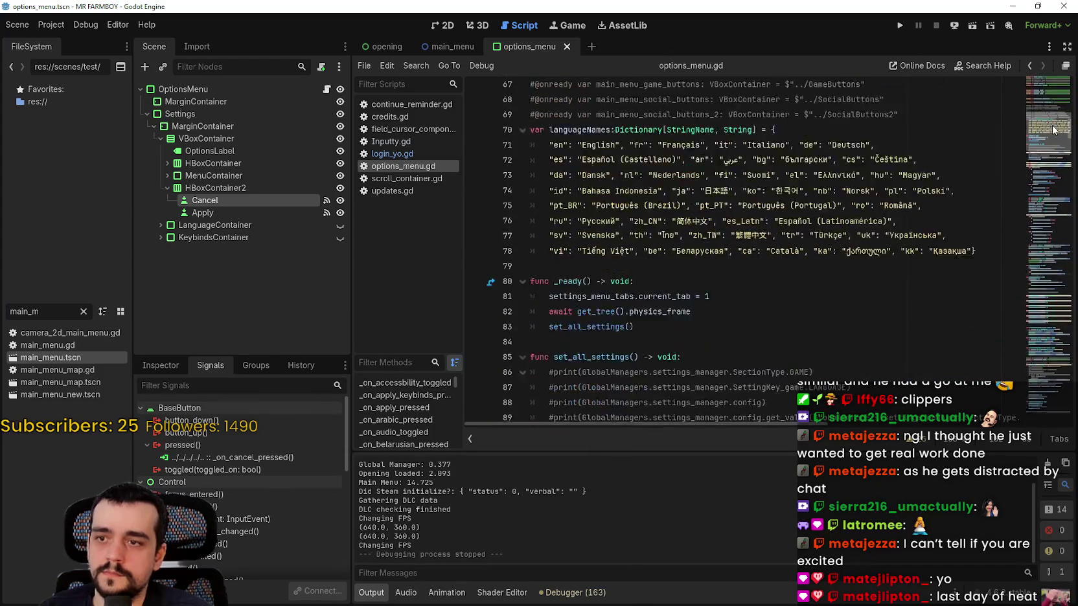
{"action": "left_click", "coordinate": [607, 134]}
{"action": "scroll", "coordinate": [616, 207], "scroll_direction": "up", "scroll_amount": 1}
{"action": "scroll", "coordinate": [621, 206], "scroll_direction": "up", "scroll_amount": 2}
Step: Paste the _unhandled_input function and strip 'and %SettingsMenu.' from the line 86 condition
{"action": "key", "text": "ctrl+v"}
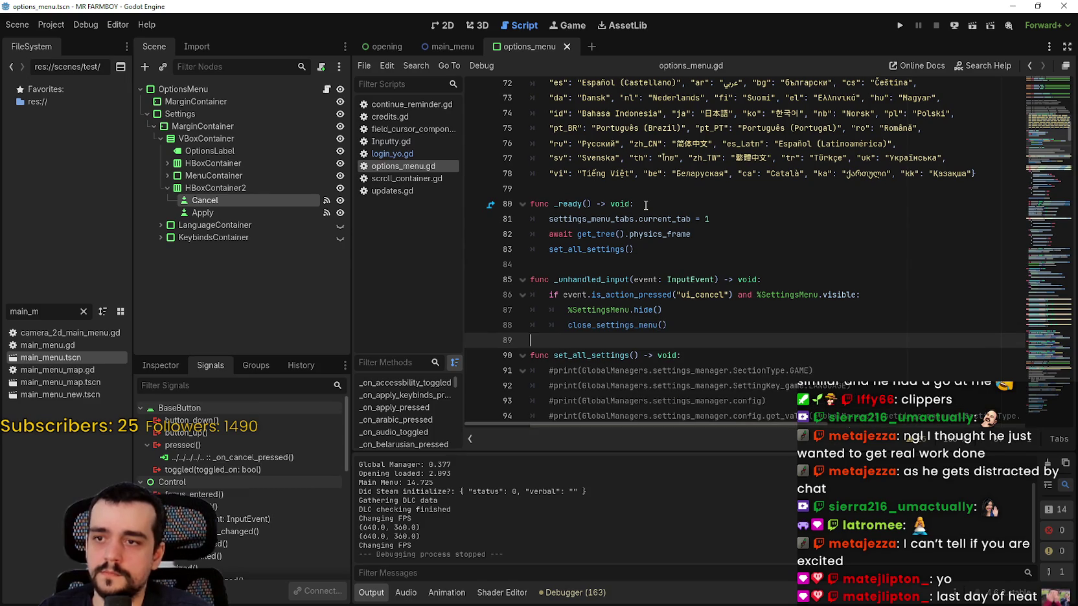
{"action": "key", "text": "Return"}
{"action": "double_click", "coordinate": [772, 294]}
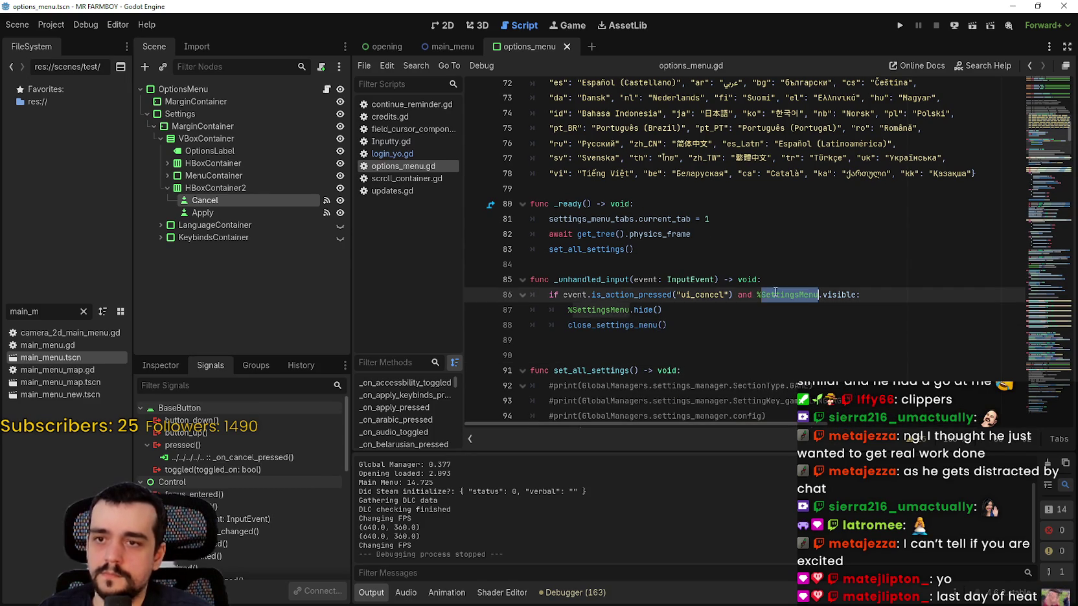
{"action": "left_click_drag", "start_coordinate": [771, 294], "coordinate": [747, 294]}
{"action": "key", "text": "BackSpace"}
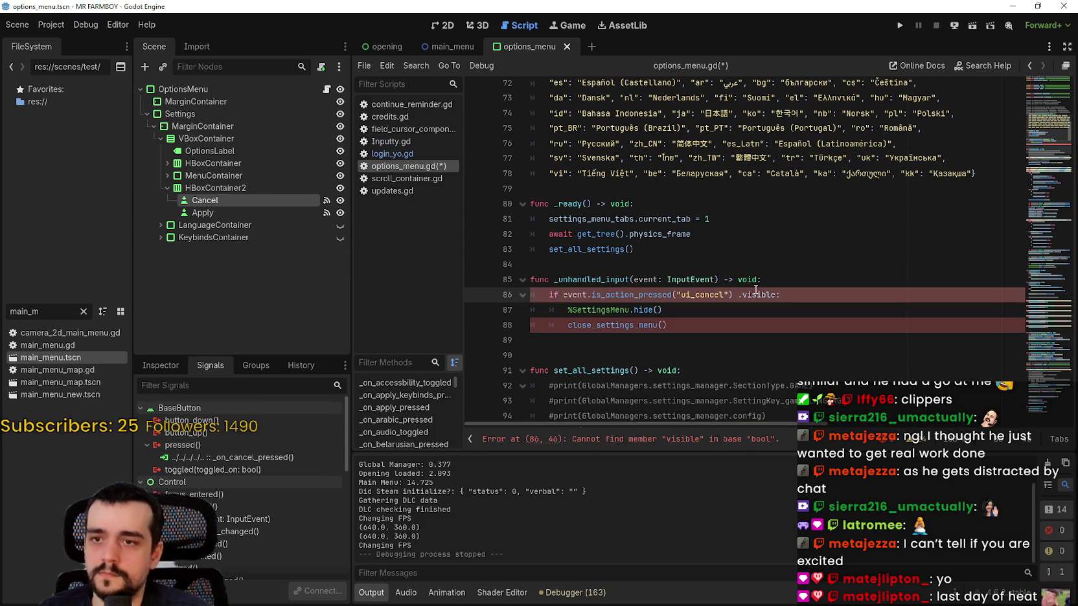
{"action": "key", "text": "Delete"}
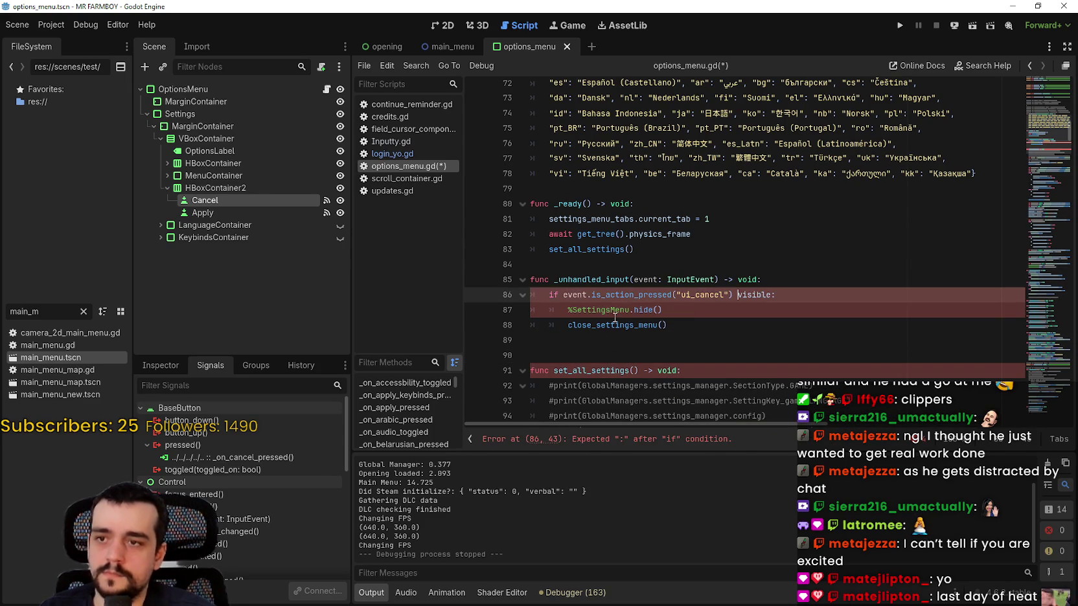
Step: Try removing the %SettingsMenu. prefix from hide(), then undo those deletions
{"action": "scroll", "coordinate": [672, 294], "scroll_direction": "down", "scroll_amount": 1}
{"action": "left_click", "coordinate": [672, 294]}
{"action": "key", "text": "Down"}
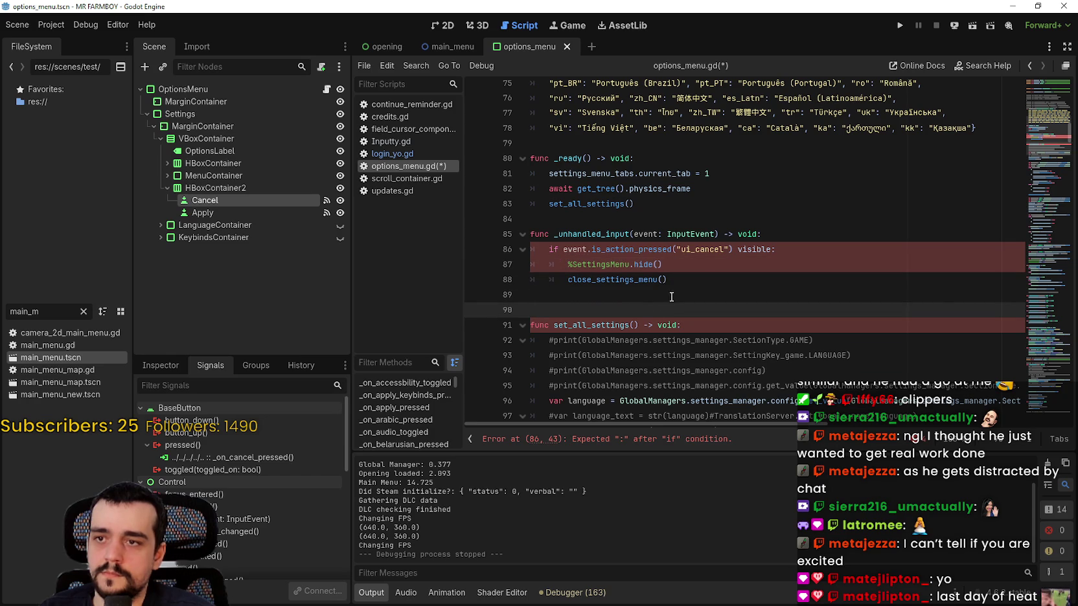
{"action": "left_click_drag", "start_coordinate": [572, 264], "coordinate": [628, 264]}
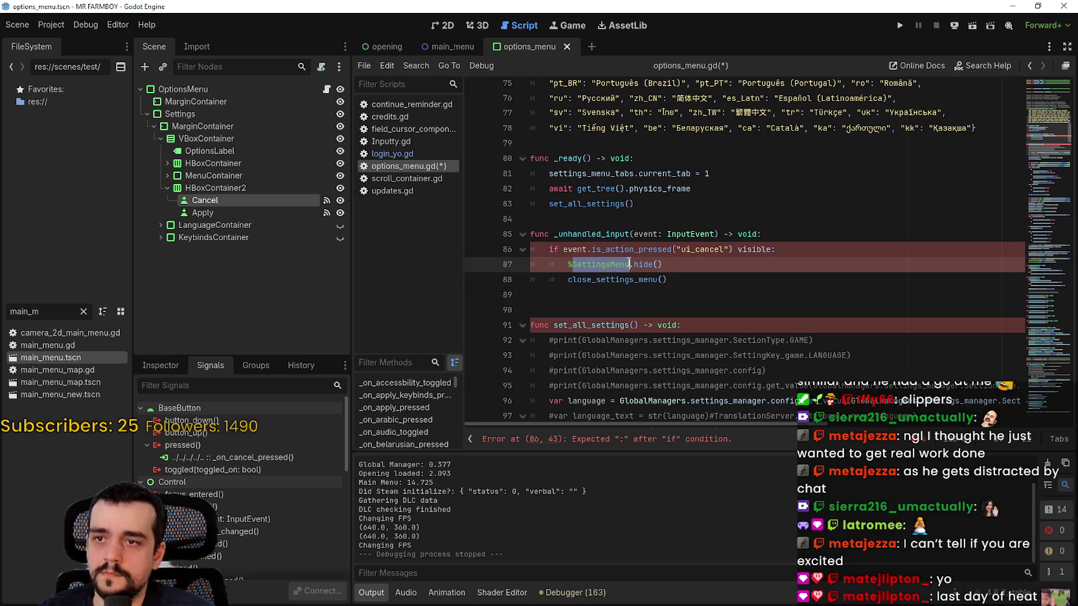
{"action": "key", "text": "BackSpace"}
{"action": "key", "text": "BackSpace"}
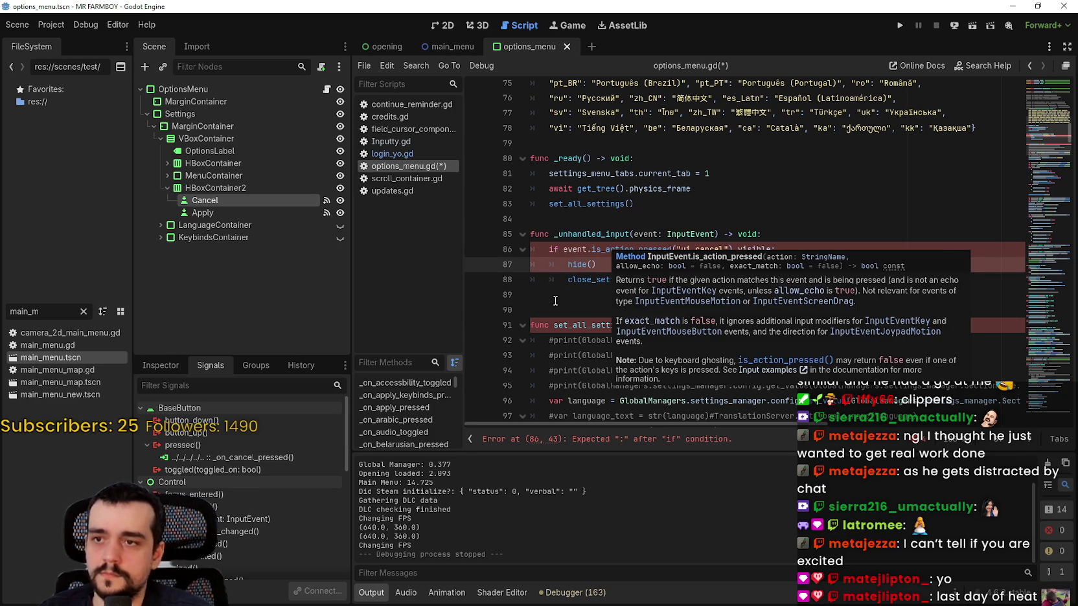
{"action": "left_click", "coordinate": [616, 290]}
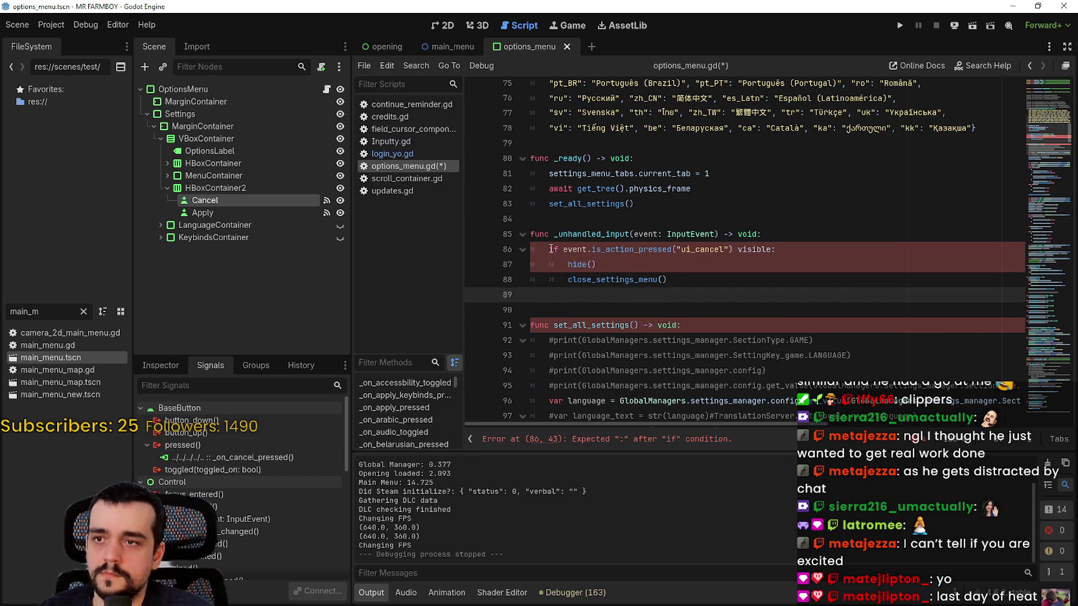
{"action": "left_click_drag", "start_coordinate": [551, 249], "coordinate": [531, 248]}
{"action": "left_click", "coordinate": [825, 254]}
{"action": "left_click", "coordinate": [641, 281]}
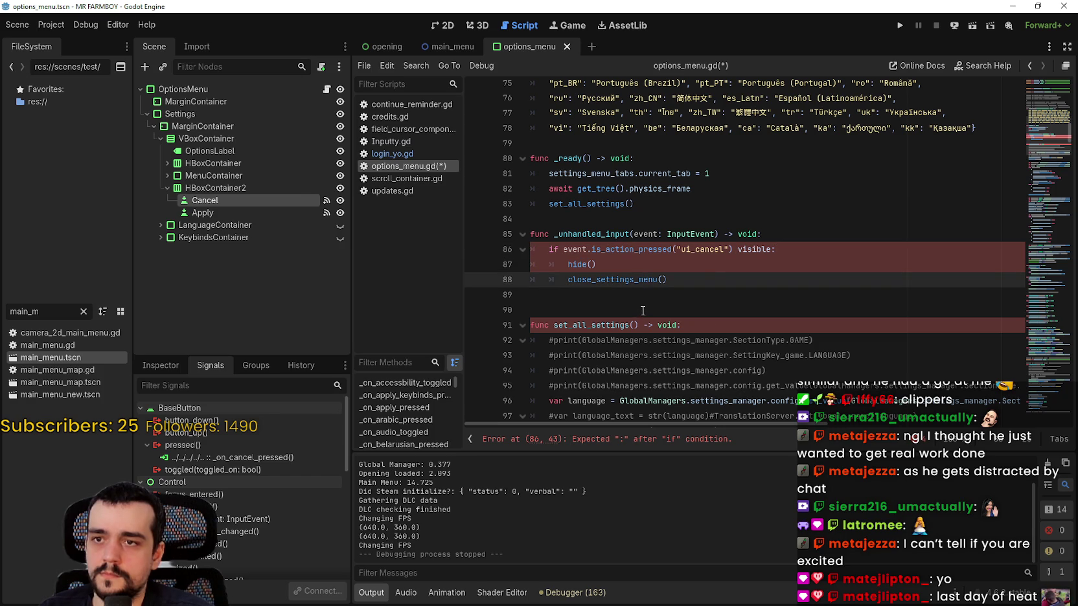
{"action": "left_click", "coordinate": [714, 268]}
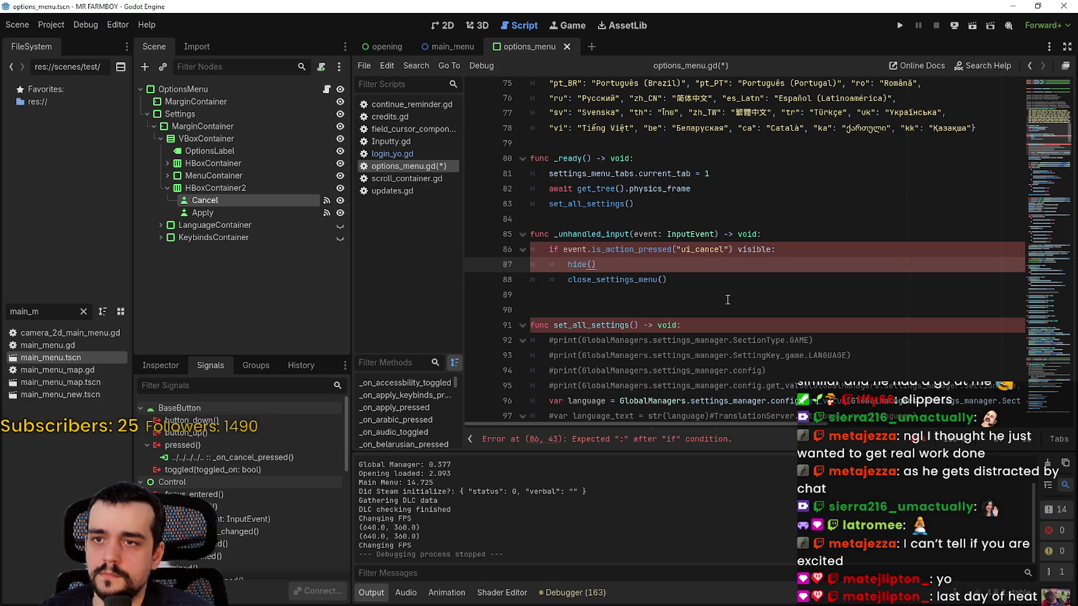
{"action": "key", "text": "ctrl+z"}
{"action": "key", "text": "ctrl+z"}
{"action": "key", "text": "ctrl+z"}
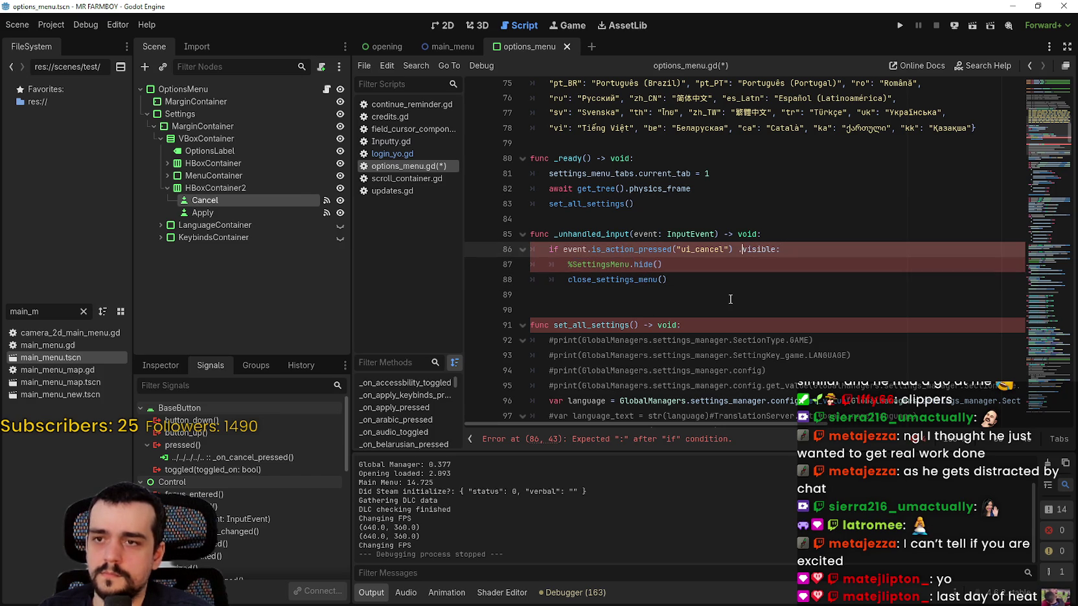
Step: Make line 86 end 'and visible:', add a blank line after hide(), and jump to _on_cancel_pressed
{"action": "mouse_move", "coordinate": [817, 249]}
{"action": "left_mouse_down"}
{"action": "mouse_move", "coordinate": [752, 247]}
{"action": "mouse_move", "coordinate": [763, 249]}
{"action": "left_mouse_up"}
{"action": "key", "text": "Delete"}
{"action": "key", "text": "Delete"}
{"action": "left_click", "coordinate": [676, 273]}
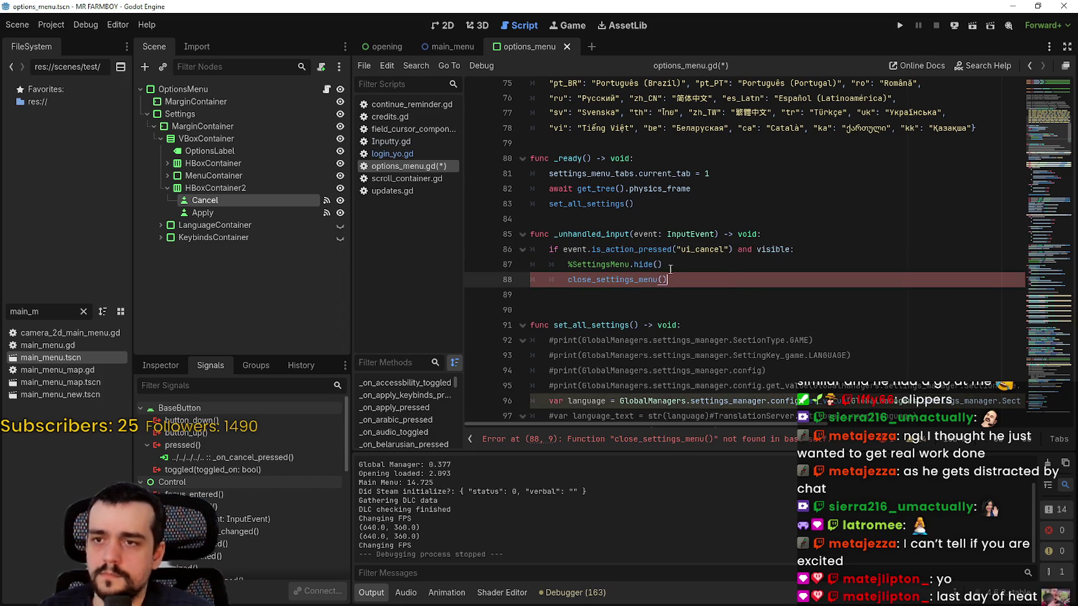
{"action": "left_click", "coordinate": [586, 265]}
{"action": "left_click", "coordinate": [652, 282]}
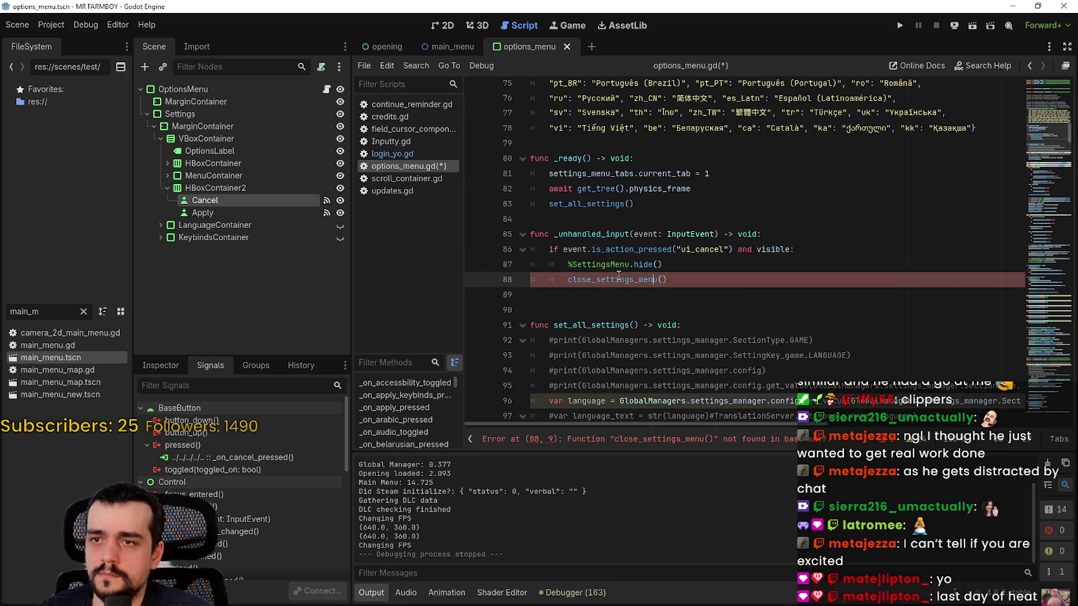
{"action": "left_click", "coordinate": [696, 267]}
{"action": "key", "text": "Return"}
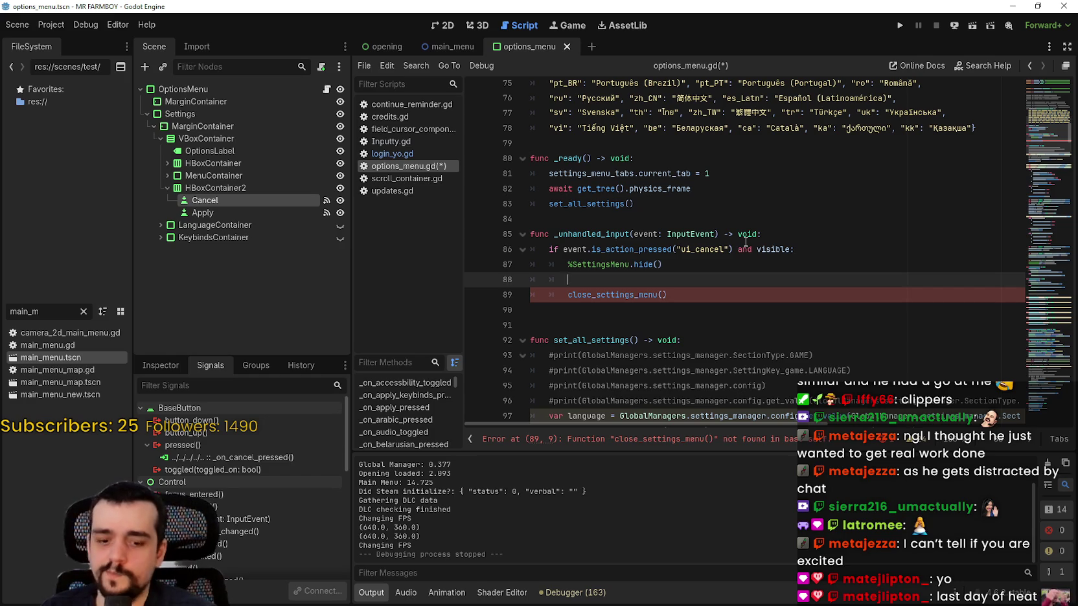
{"action": "double_click", "coordinate": [212, 455]}
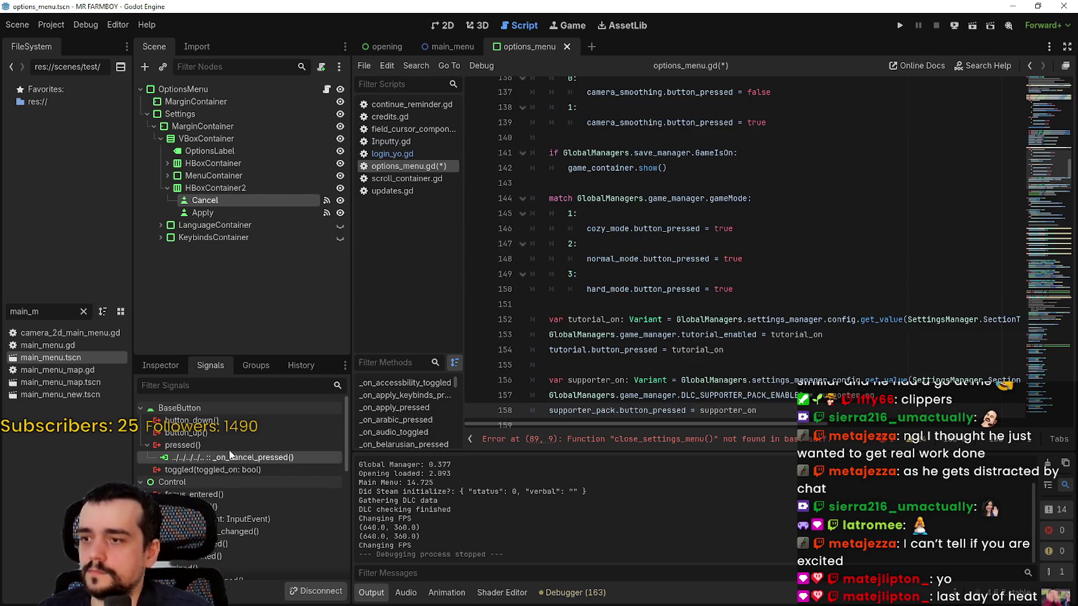
Step: Replace lines 87–89 with the _on_cancel_pressed body that hides settings_menu and branches on GameIsOn
{"action": "scroll", "coordinate": [716, 314], "scroll_direction": "down", "scroll_amount": 3}
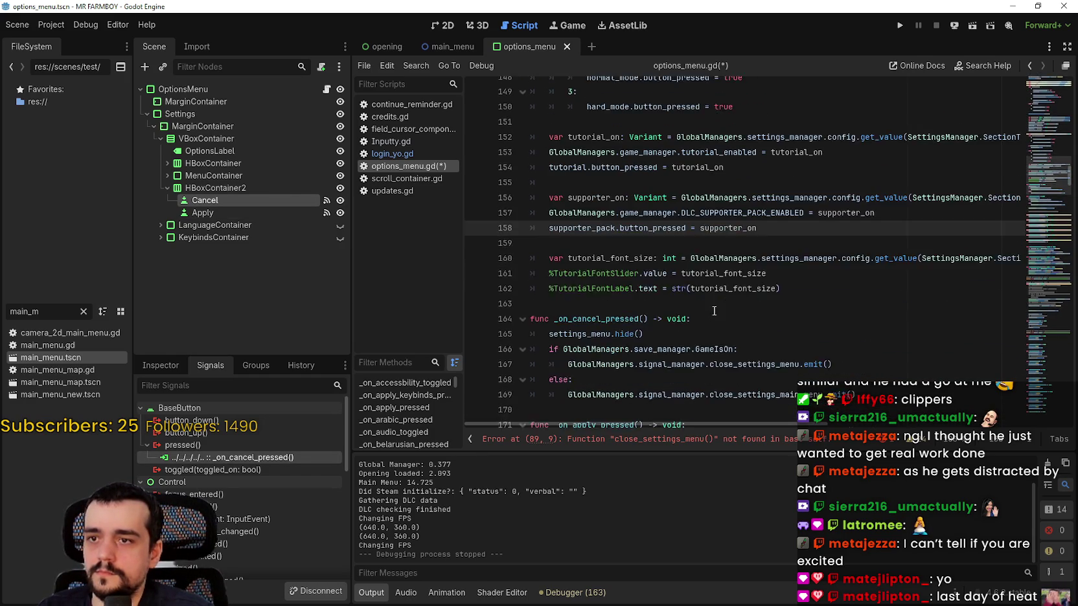
{"action": "mouse_move", "coordinate": [578, 305]}
{"action": "left_mouse_down"}
{"action": "mouse_move", "coordinate": [532, 273]}
{"action": "mouse_move", "coordinate": [511, 242]}
{"action": "mouse_move", "coordinate": [532, 246]}
{"action": "left_mouse_up"}
{"action": "key", "text": "ctrl+c"}
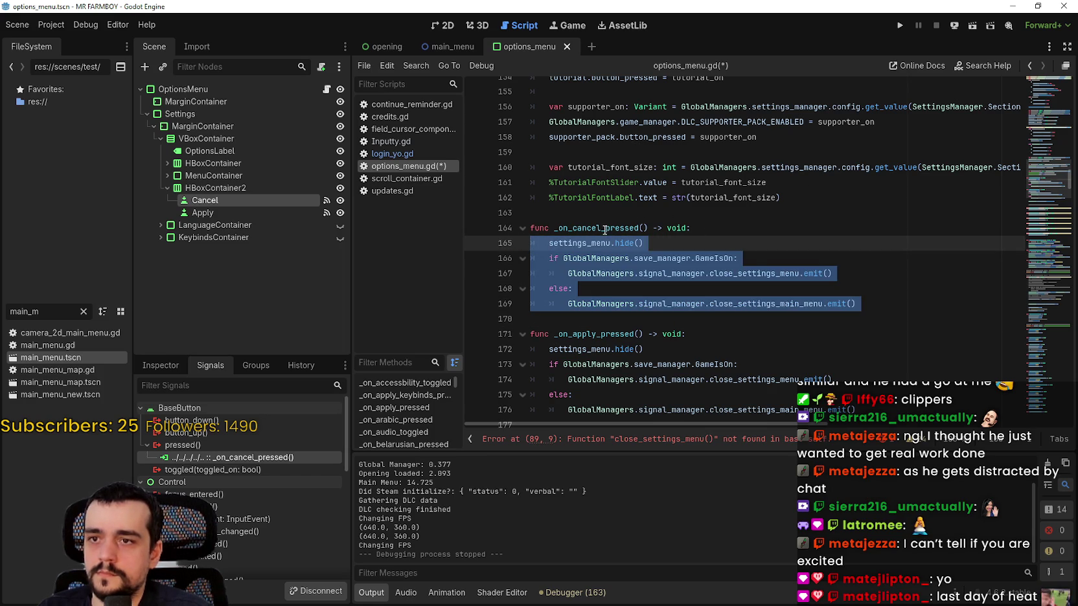
{"action": "scroll", "coordinate": [692, 247], "scroll_direction": "up", "scroll_amount": 20}
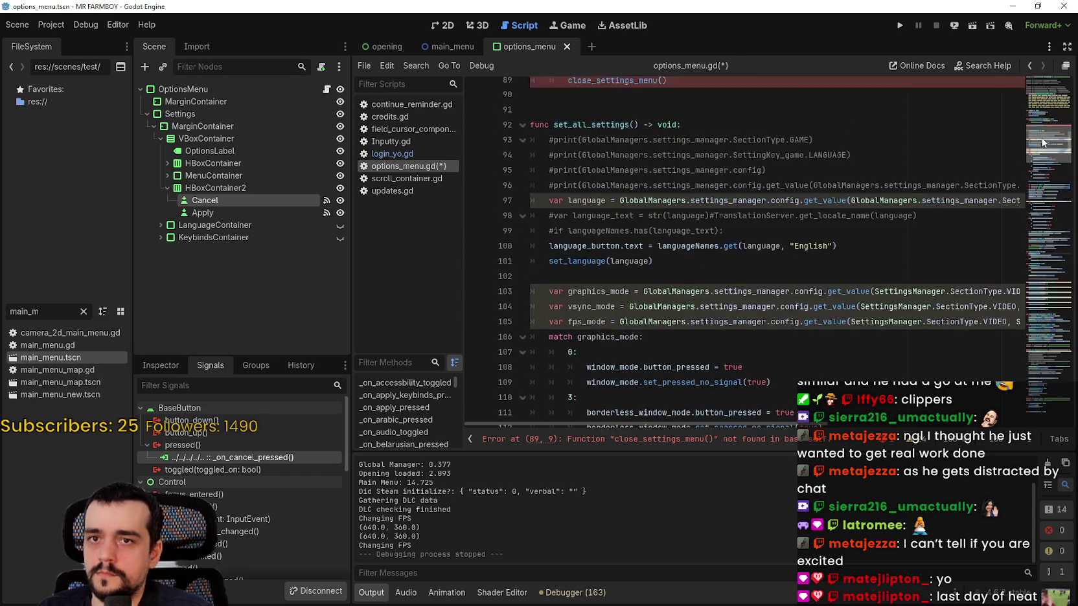
{"action": "left_click", "coordinate": [691, 248]}
{"action": "mouse_move", "coordinate": [692, 247]}
{"action": "left_mouse_down"}
{"action": "mouse_move", "coordinate": [547, 235]}
{"action": "mouse_move", "coordinate": [525, 222]}
{"action": "left_mouse_up"}
{"action": "key", "text": "ctrl+v"}
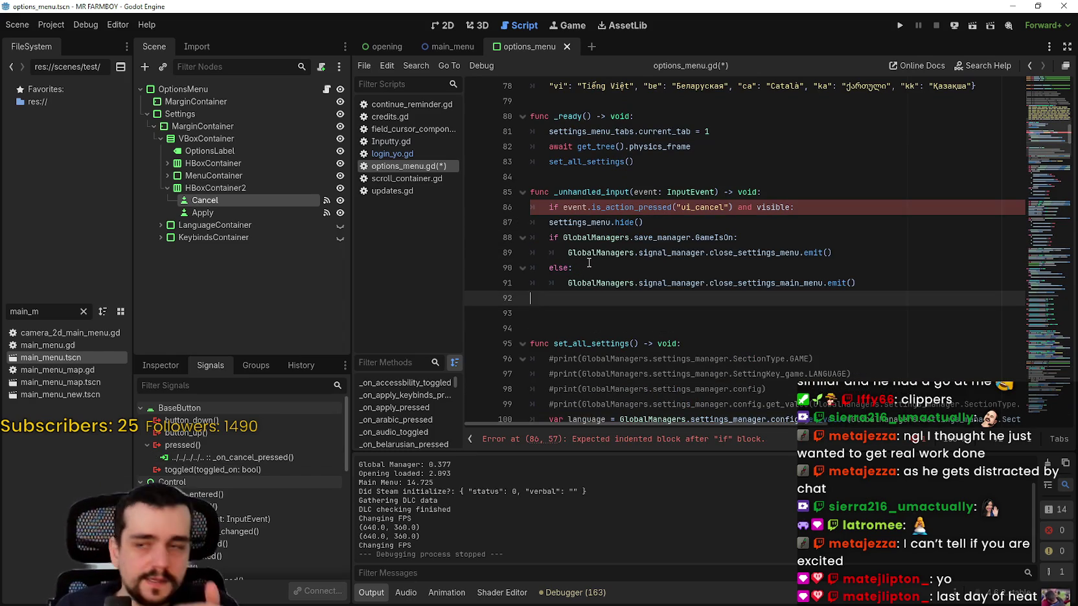
Step: Indent the pasted GameIsOn block one level and save options_menu.gd
{"action": "key", "text": "shift+Up"}
{"action": "key", "text": "shift+Up"}
{"action": "key", "text": "shift+Up"}
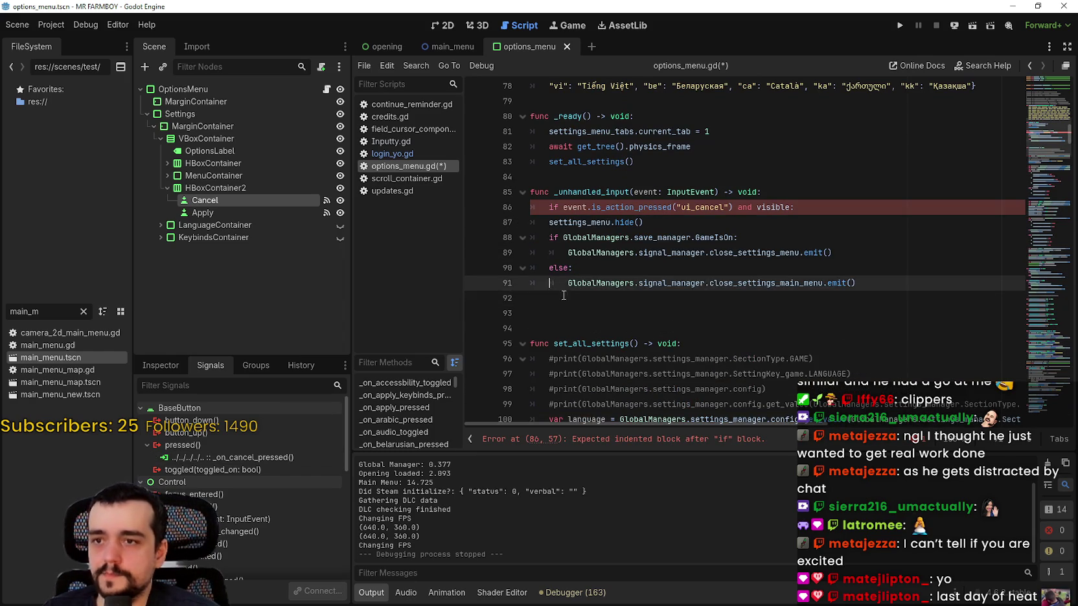
{"action": "key", "text": "Tab"}
{"action": "left_click", "coordinate": [582, 312]}
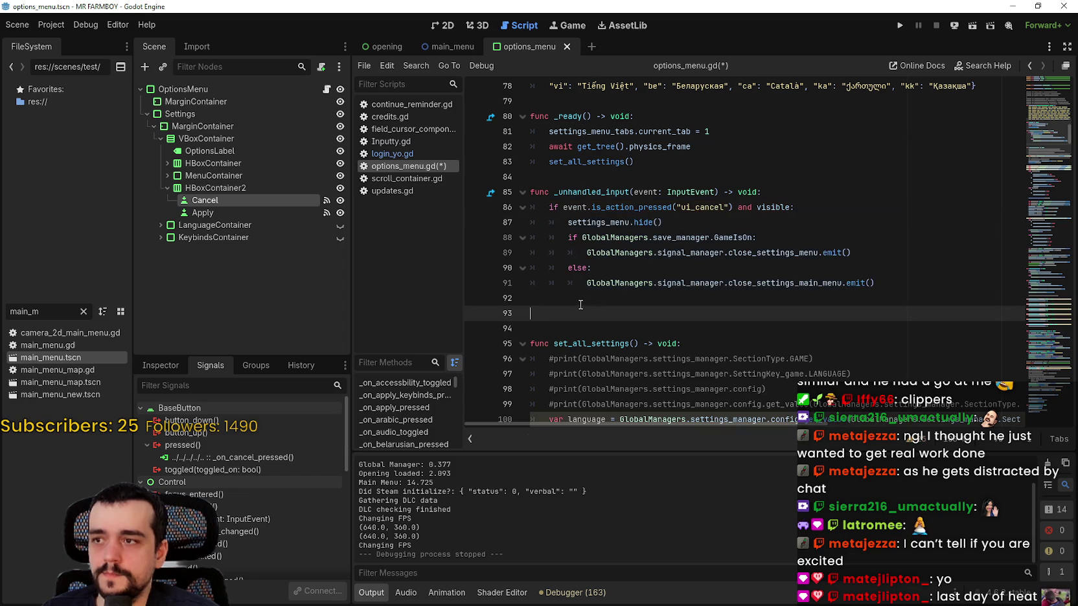
{"action": "left_click", "coordinate": [607, 268]}
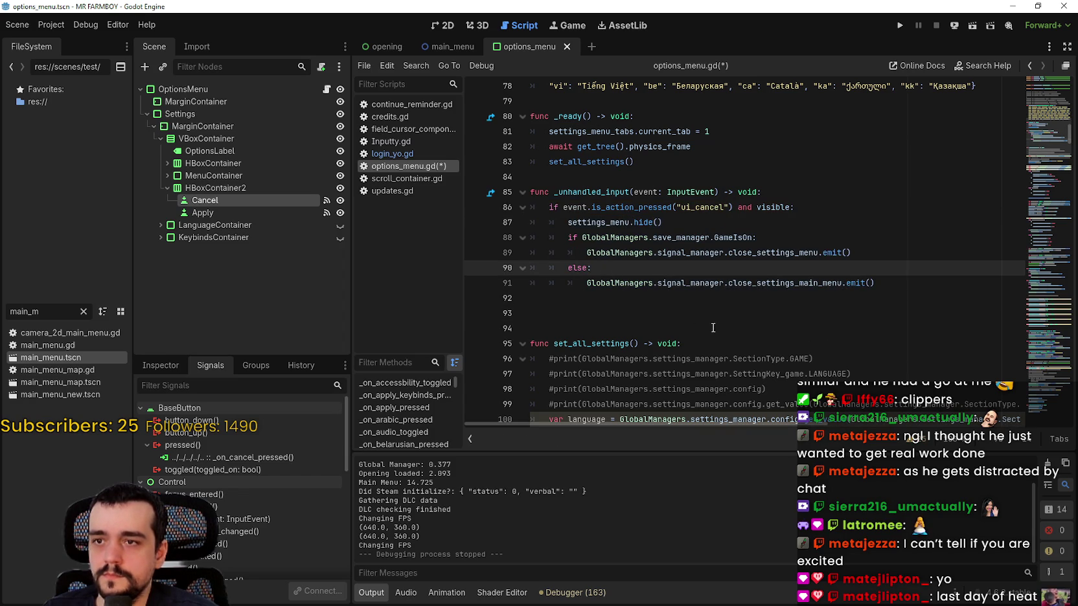
{"action": "key", "text": "Down"}
{"action": "key", "text": "Down"}
{"action": "key", "text": "ctrl+s"}
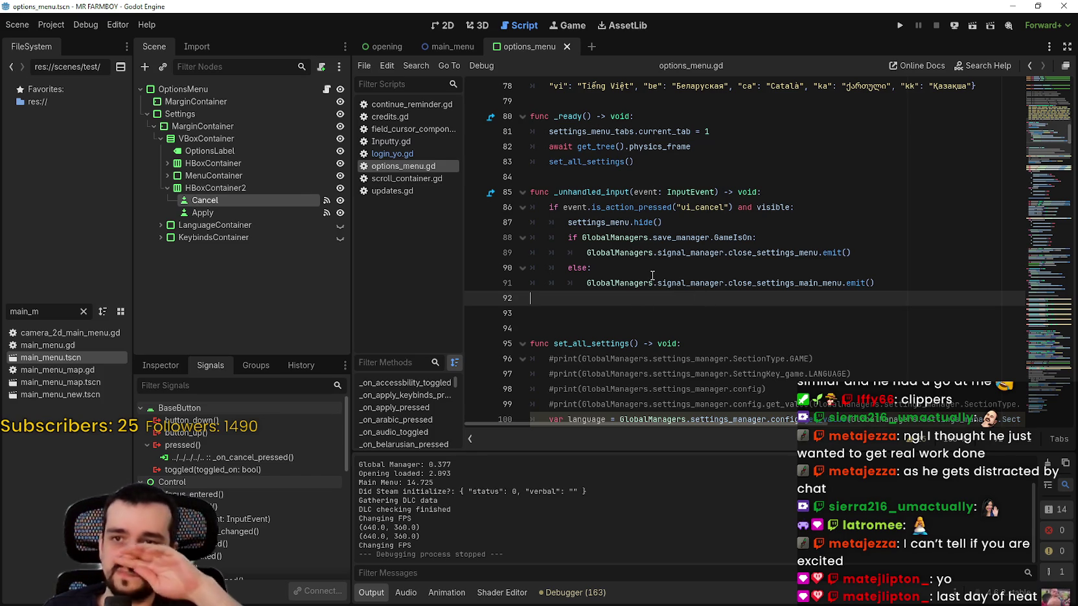
{"action": "left_click", "coordinate": [900, 26]}
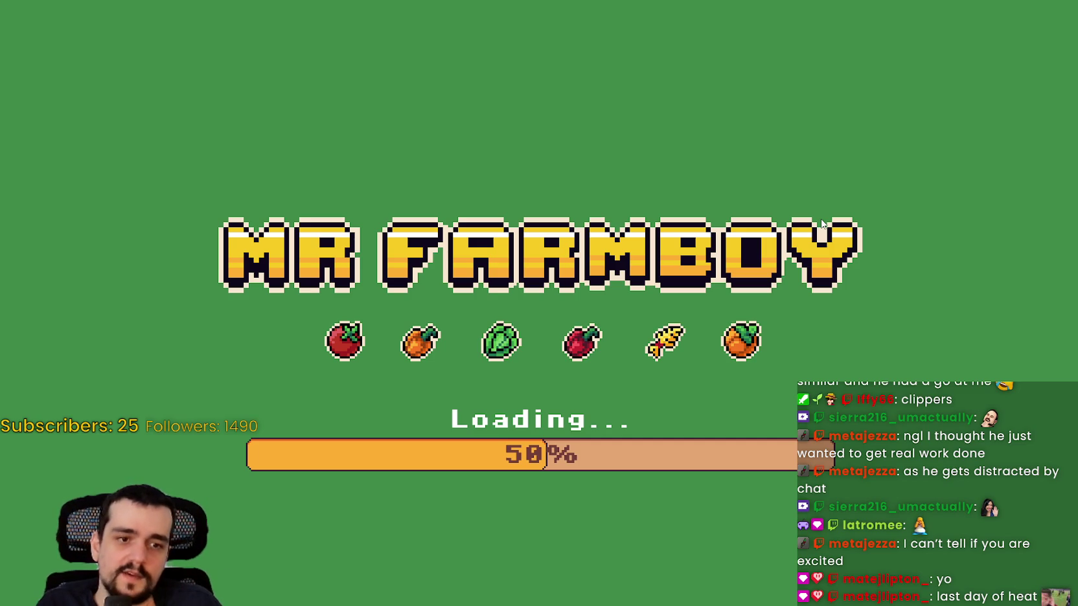
{"action": "key", "text": "Down"}
{"action": "key", "text": "Down"}
{"action": "key", "text": "Up"}
{"action": "key", "text": "Up"}
{"action": "key", "text": "Return"}
{"action": "key", "text": "Up"}
{"action": "key", "text": "Escape"}
{"action": "key", "text": "Down"}
{"action": "key", "text": "Return"}
{"action": "key", "text": "Escape"}
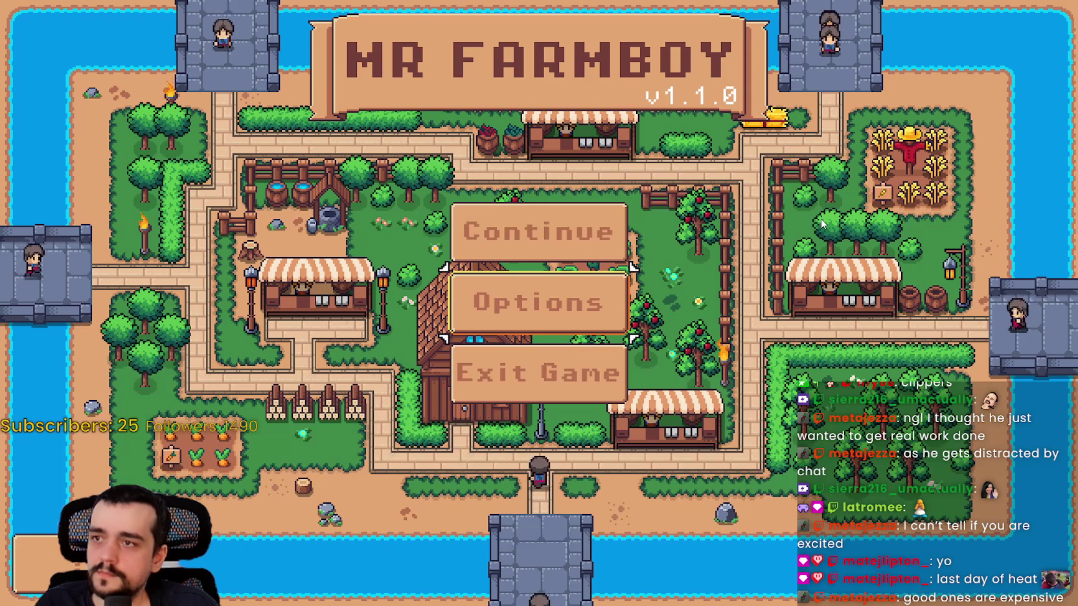
{"action": "key", "text": "Return"}
{"action": "key", "text": "Escape"}
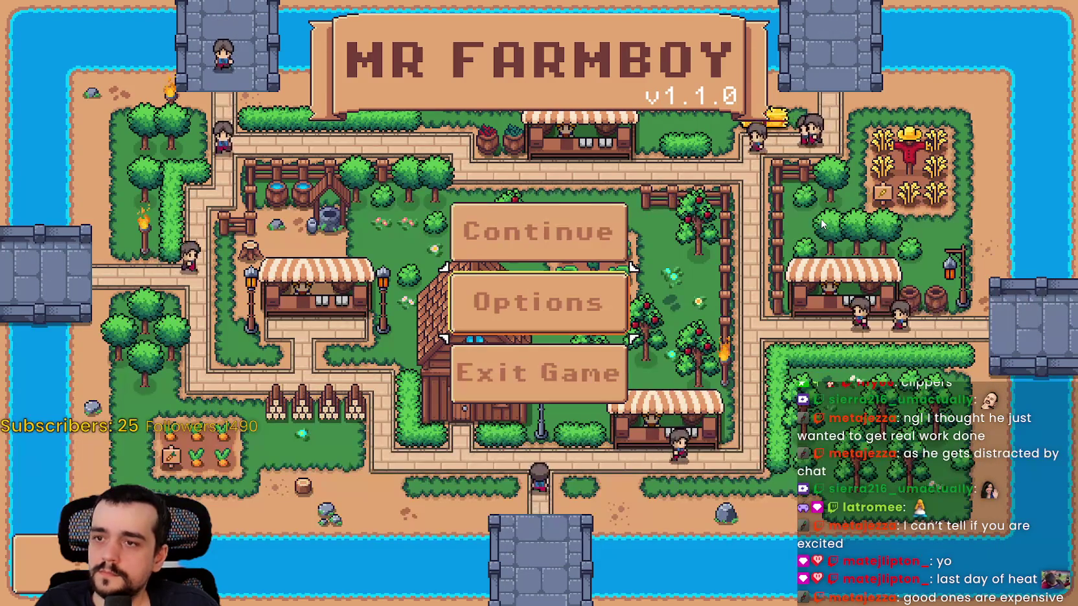
{"action": "key", "text": "Return"}
{"action": "key", "text": "Left"}
{"action": "key", "text": "Return"}
{"action": "key", "text": "Escape"}
{"action": "key", "text": "Return"}
{"action": "key", "text": "Return"}
{"action": "key", "text": "Escape"}
{"action": "key", "text": "Return"}
{"action": "key", "text": "Left"}
{"action": "key", "text": "Return"}
{"action": "key", "text": "Escape"}
{"action": "key", "text": "Return"}
{"action": "key", "text": "Right"}
{"action": "key", "text": "Left"}
{"action": "key", "text": "Return"}
{"action": "key", "text": "Down"}
{"action": "key", "text": "Down"}
{"action": "key", "text": "Down"}
{"action": "key", "text": "Down"}
{"action": "key", "text": "Return"}
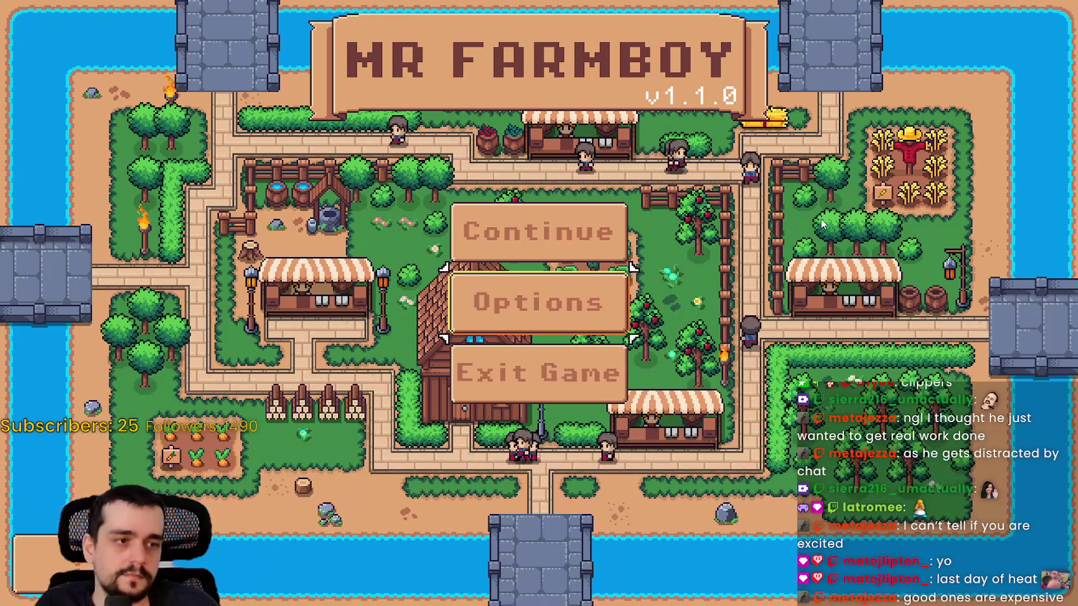
{"action": "key", "text": "Down"}
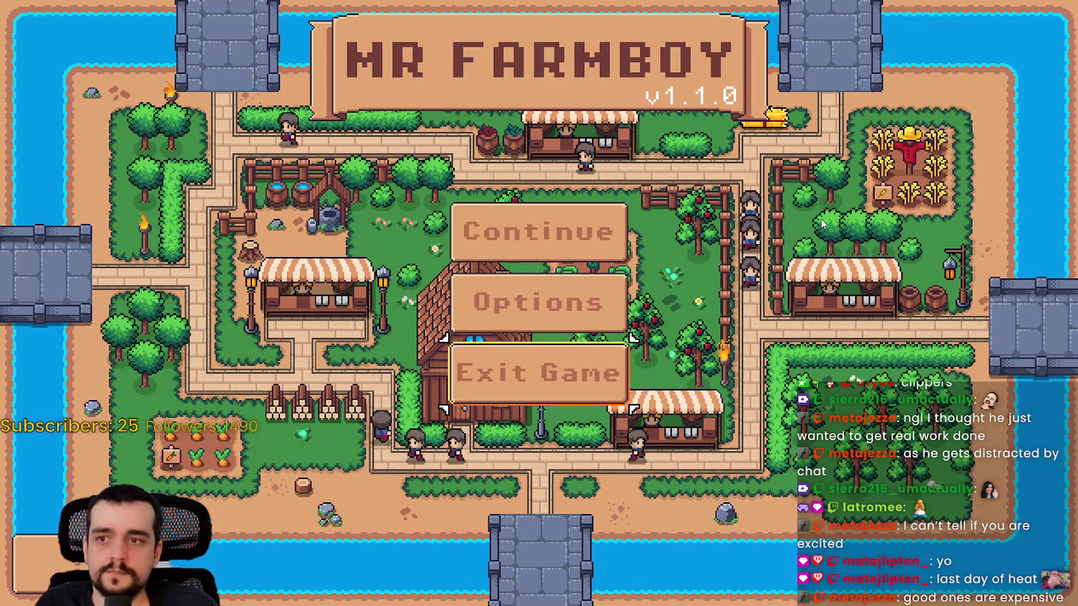
{"action": "key", "text": "Return"}
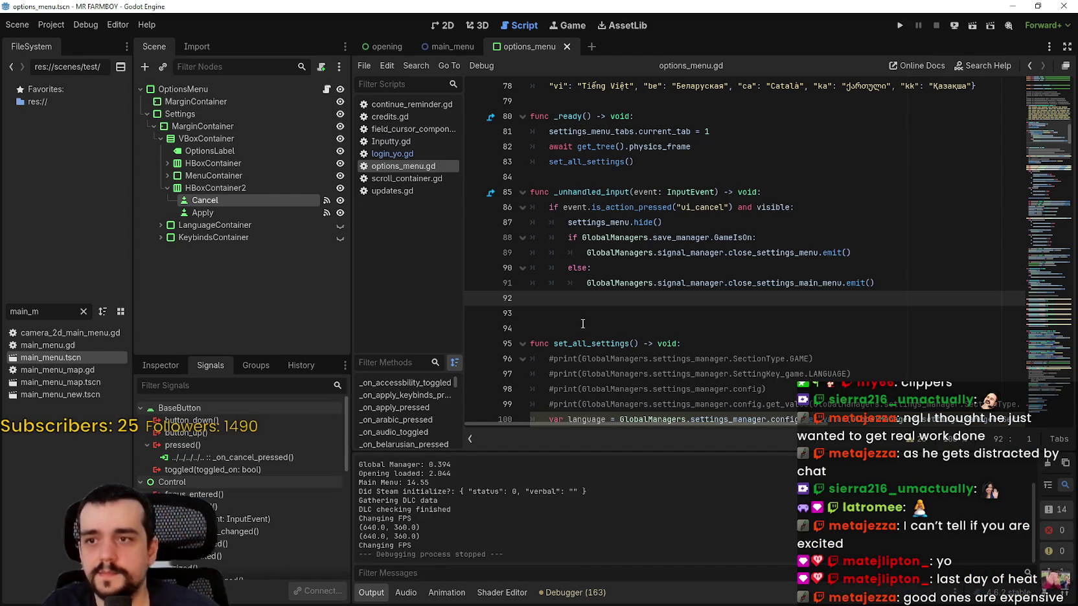
{"action": "key", "text": "Down"}
{"action": "key", "text": "Down"}
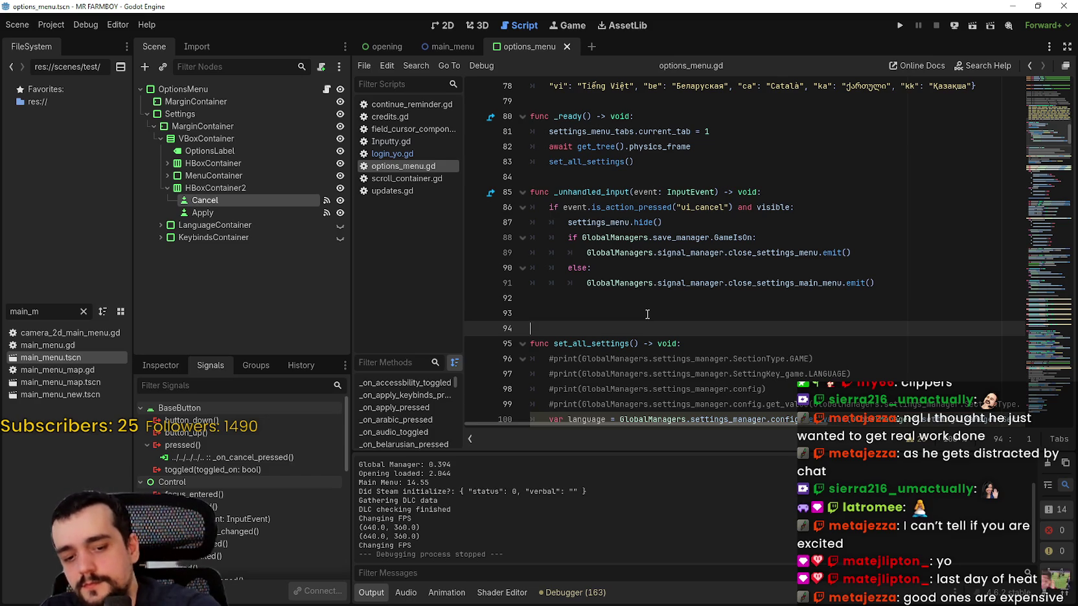
{"action": "left_click", "coordinate": [633, 302]}
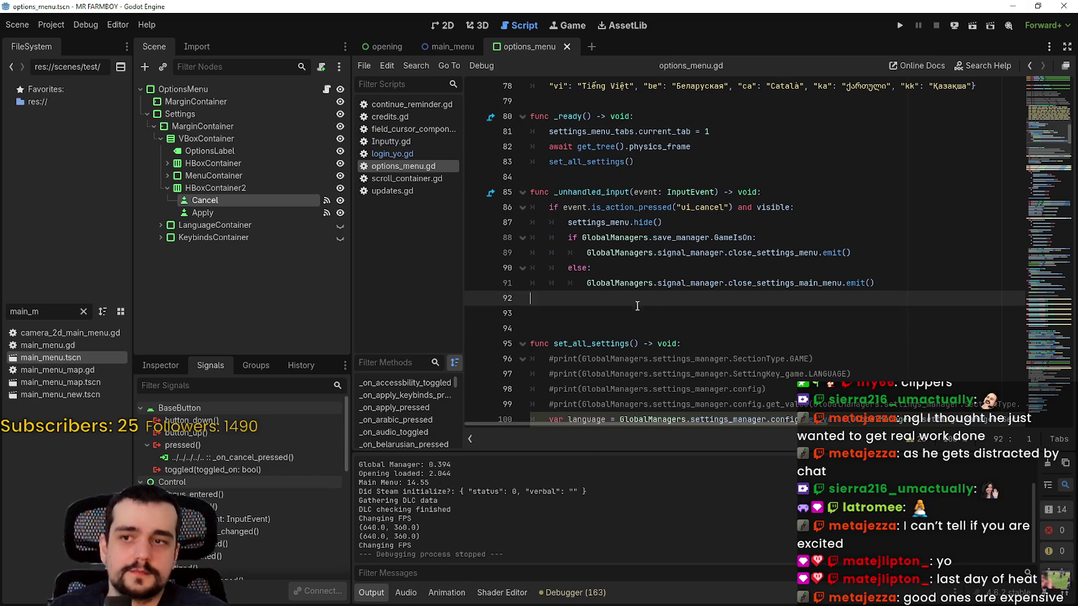
Step: Delete the extra blank line and save options_menu.gd
{"action": "key", "text": "BackSpace"}
{"action": "key", "text": "ctrl+s"}
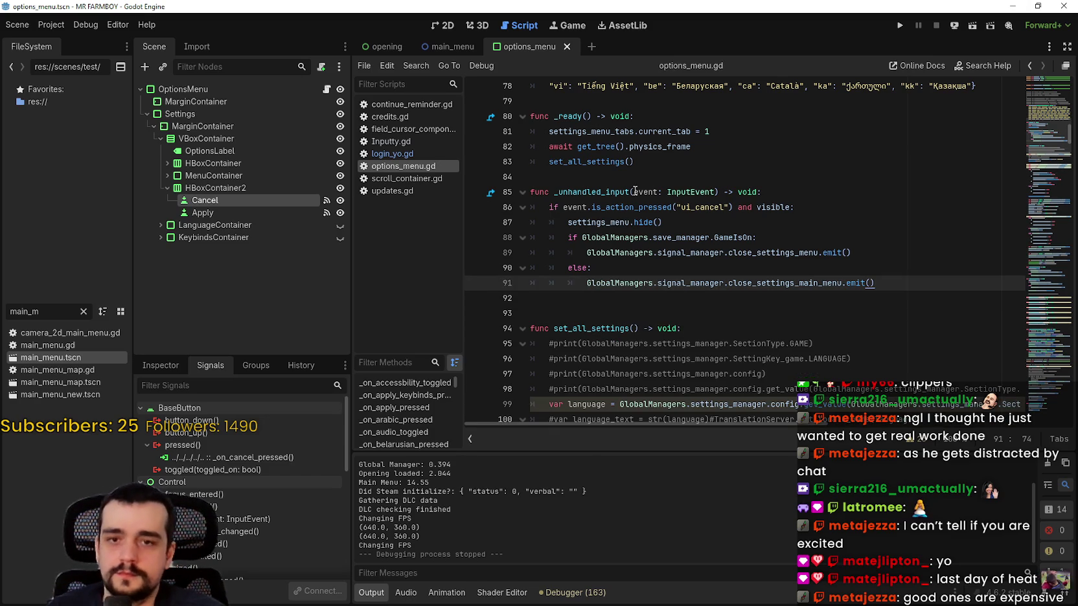
{"action": "left_click", "coordinate": [691, 228]}
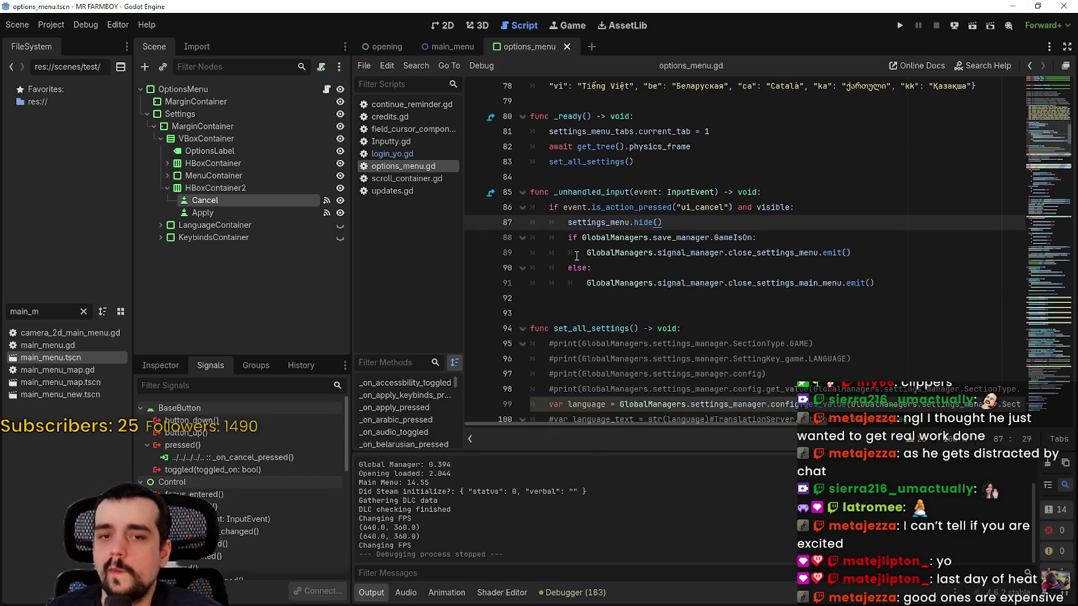
{"action": "left_click", "coordinate": [167, 188]}
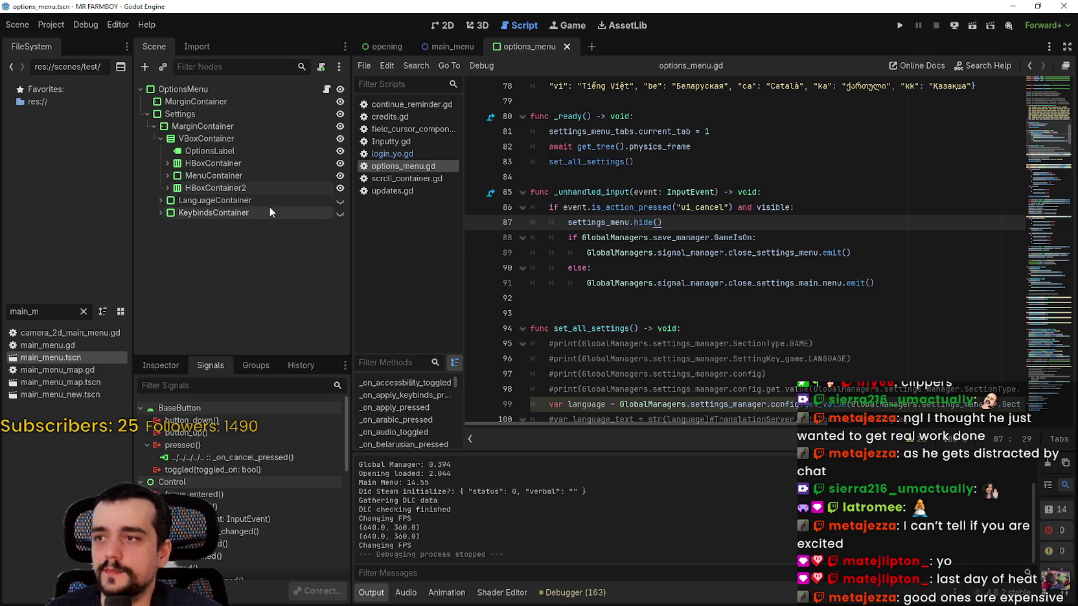
{"action": "scroll", "coordinate": [745, 246], "scroll_direction": "up", "scroll_amount": 1}
{"action": "scroll", "coordinate": [745, 246], "scroll_direction": "down", "scroll_amount": 2}
{"action": "left_click", "coordinate": [764, 253]}
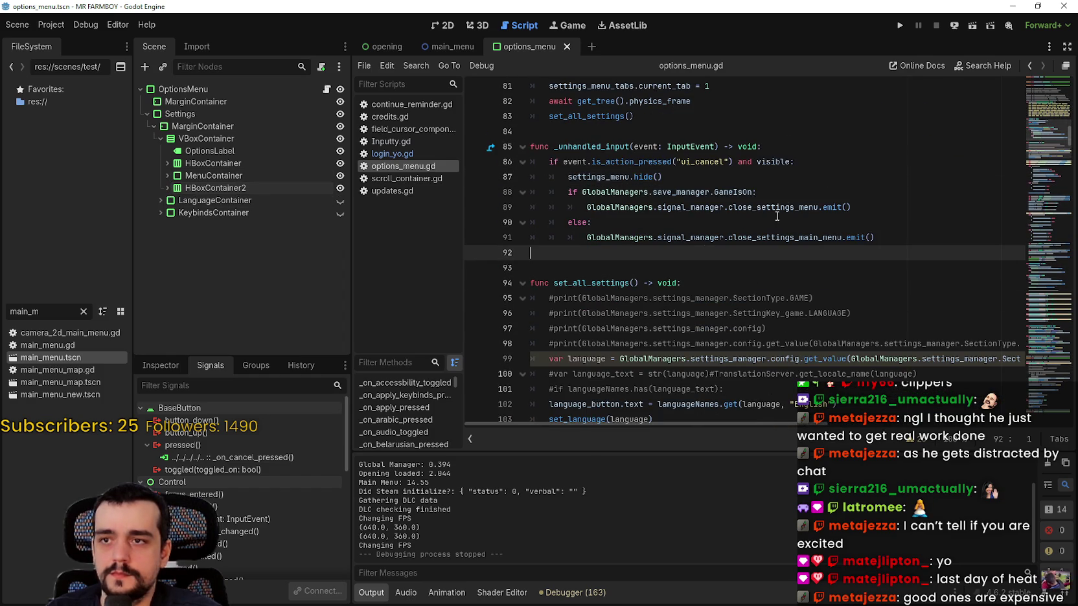
Step: Duplicate the ui_cancel condition above the existing check and change the old if to elif
{"action": "left_click_drag", "start_coordinate": [877, 238], "coordinate": [548, 161]}
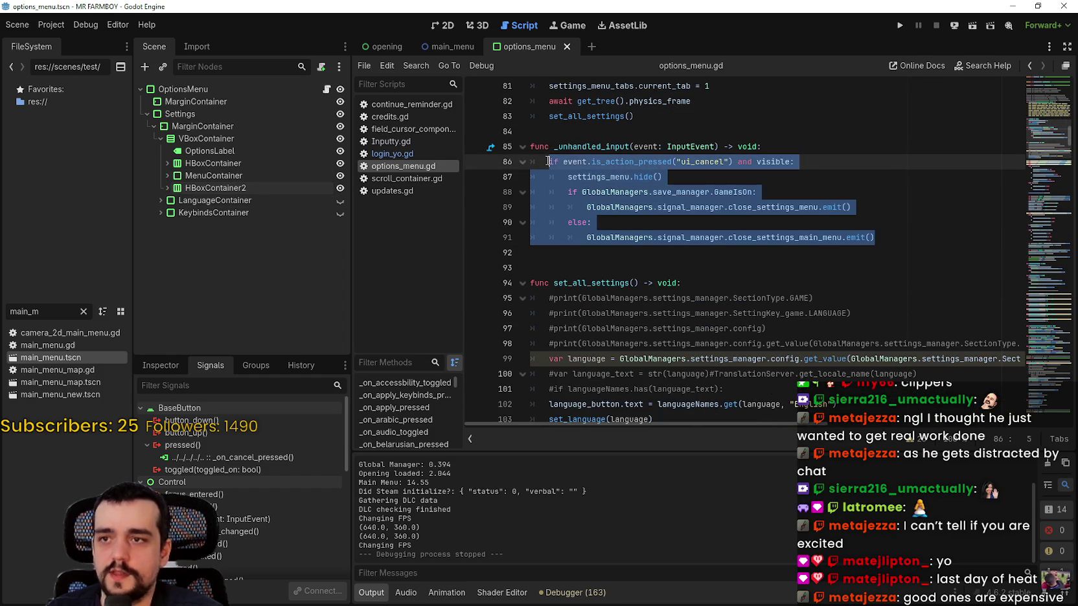
{"action": "mouse_move", "coordinate": [801, 162]}
{"action": "left_mouse_down"}
{"action": "mouse_move", "coordinate": [824, 161]}
{"action": "mouse_move", "coordinate": [558, 166]}
{"action": "left_mouse_up"}
{"action": "key", "text": "ctrl+c"}
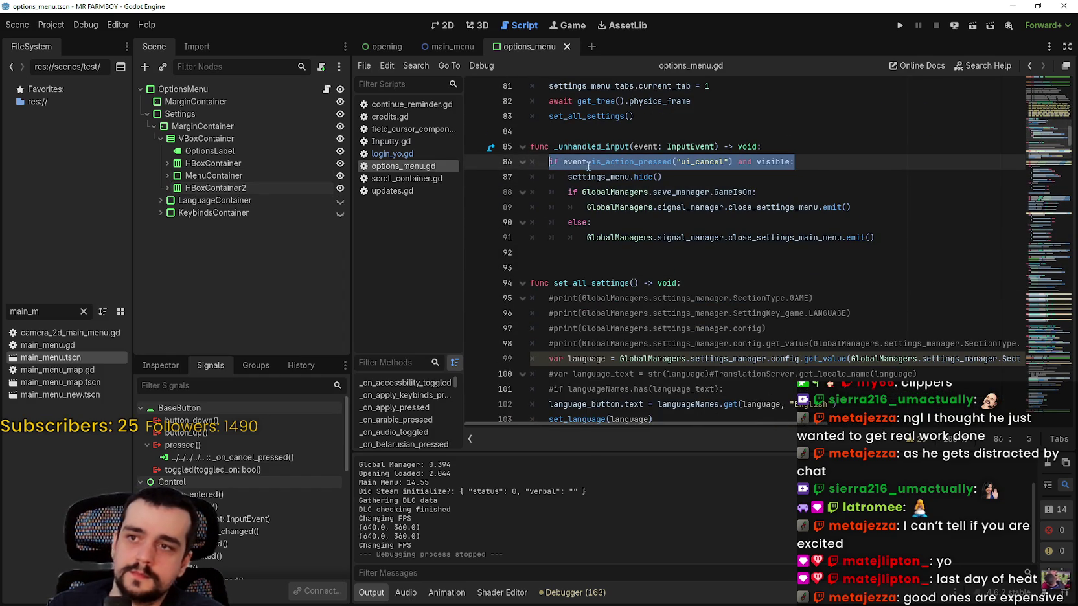
{"action": "left_click", "coordinate": [794, 149]}
{"action": "key", "text": "Return"}
{"action": "key", "text": "ctrl+v"}
{"action": "key", "text": "Return"}
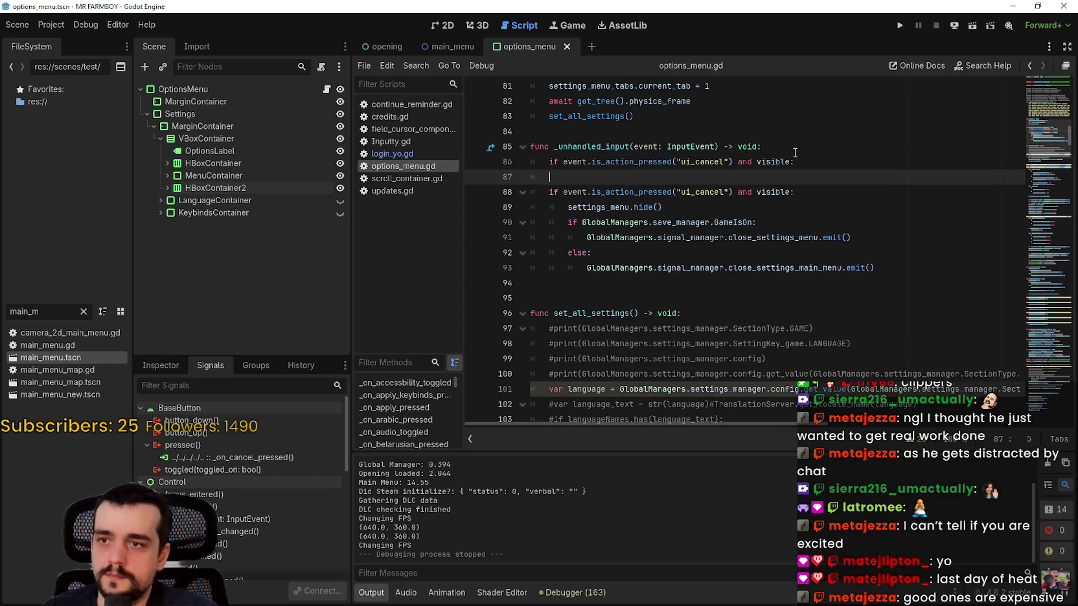
{"action": "double_click", "coordinate": [554, 192]}
{"action": "type", "text": "el"}
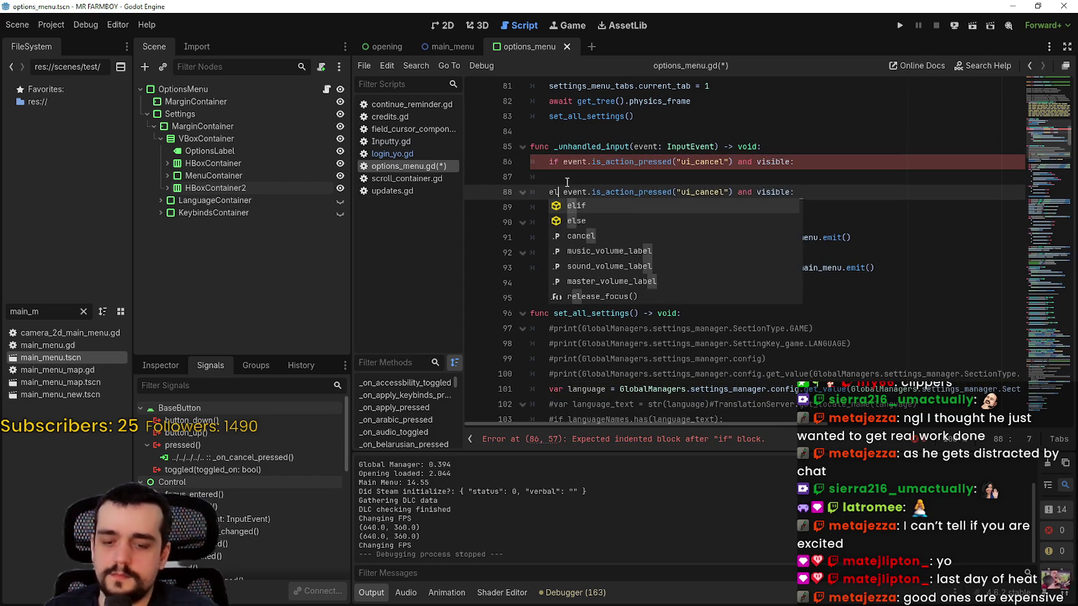
{"action": "type", "text": "if"}
{"action": "left_click", "coordinate": [573, 178]}
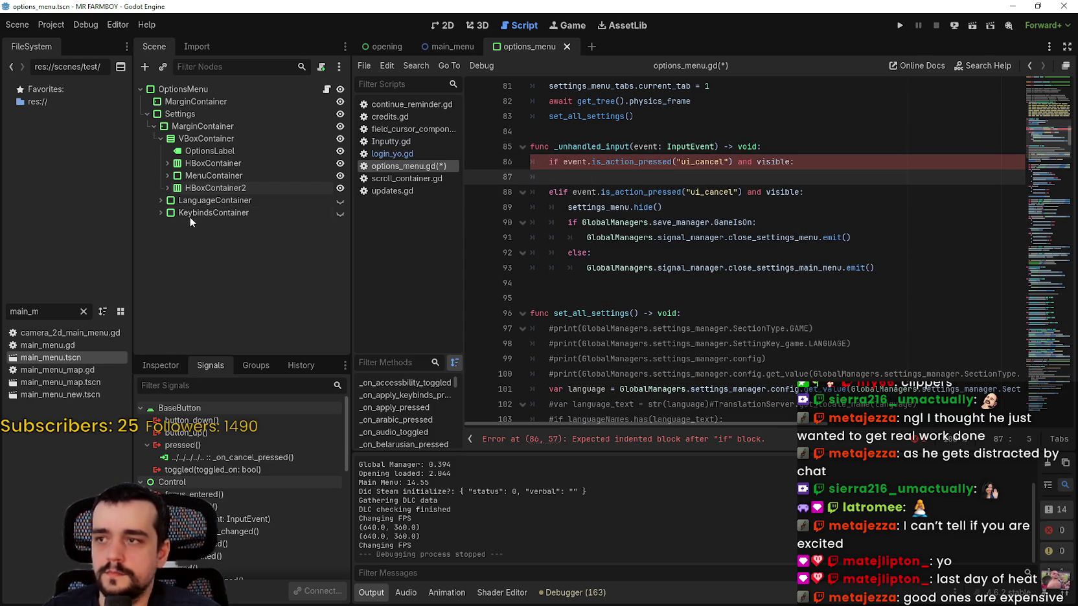
Step: Enable Access as Unique Name on the LanguageContainer node
{"action": "left_click", "coordinate": [156, 200]}
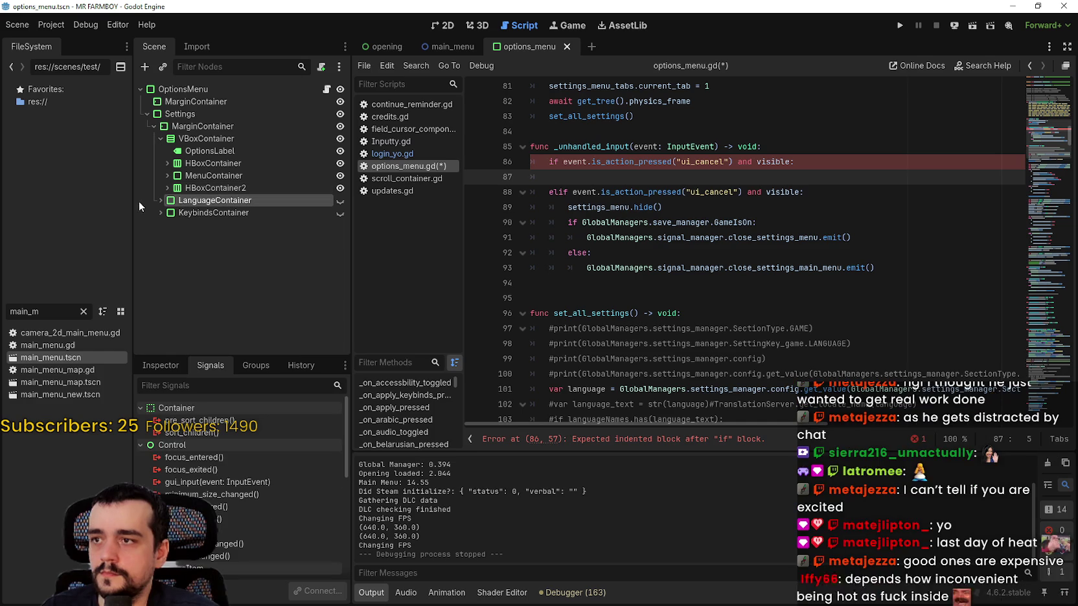
{"action": "left_click", "coordinate": [161, 201]}
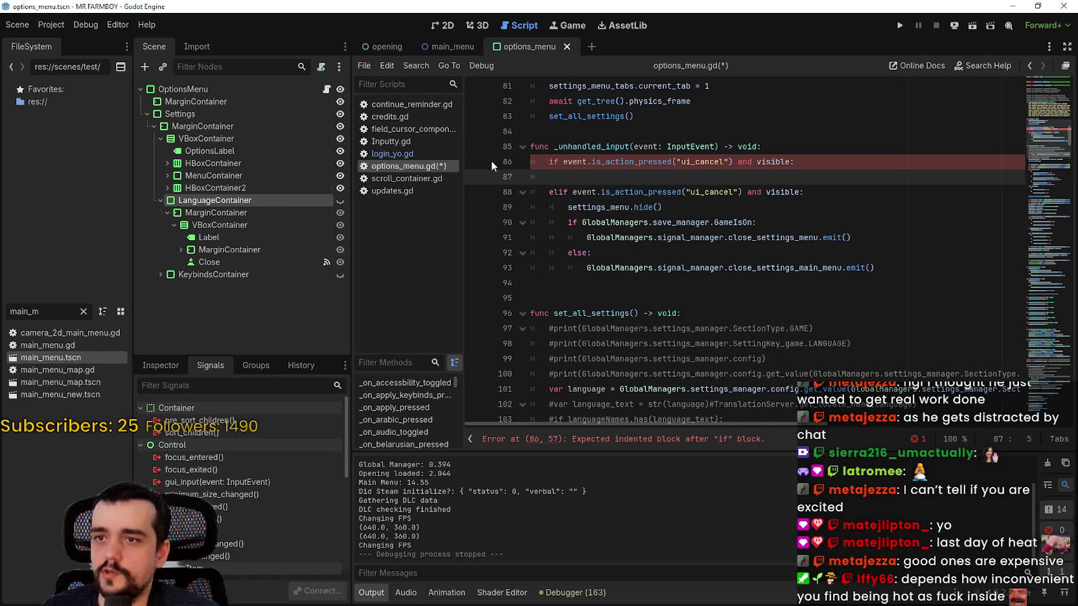
{"action": "right_click", "coordinate": [204, 203]}
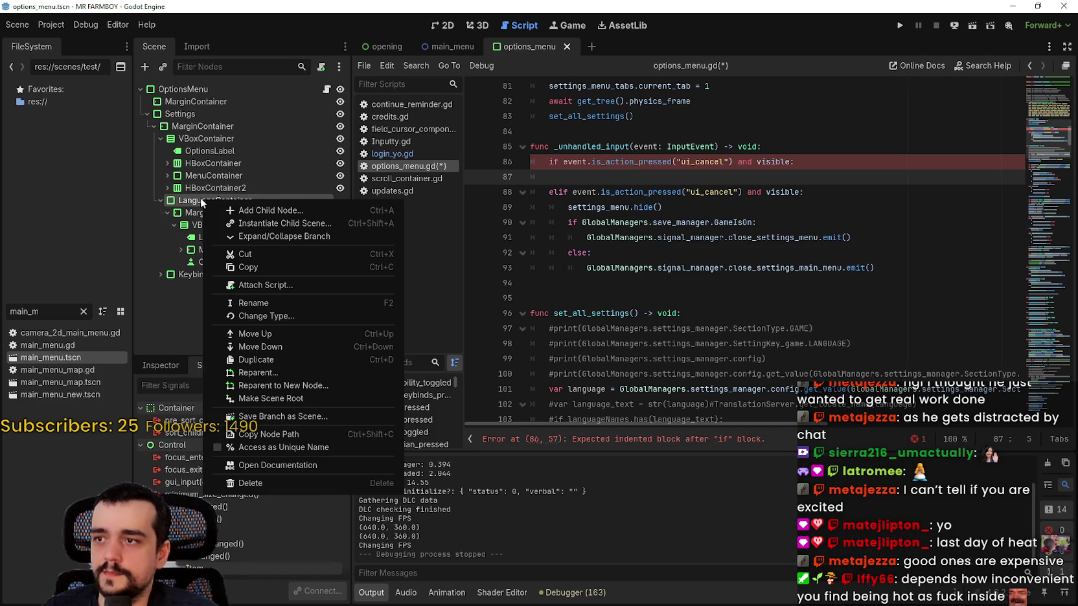
{"action": "left_click", "coordinate": [282, 448]}
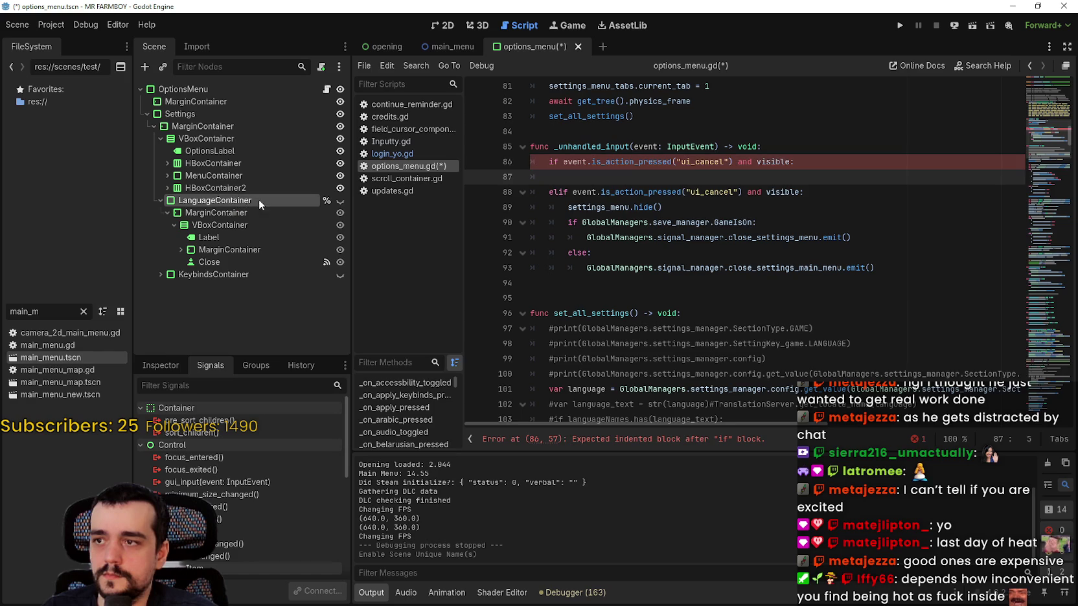
Step: Insert a %LanguageContainer. reference before visible in the new condition
{"action": "left_click", "coordinate": [756, 161]}
{"action": "mouse_move", "coordinate": [305, 201]}
{"action": "left_mouse_down"}
{"action": "mouse_move", "coordinate": [291, 213]}
{"action": "mouse_move", "coordinate": [757, 177]}
{"action": "mouse_move", "coordinate": [766, 163]}
{"action": "left_mouse_up"}
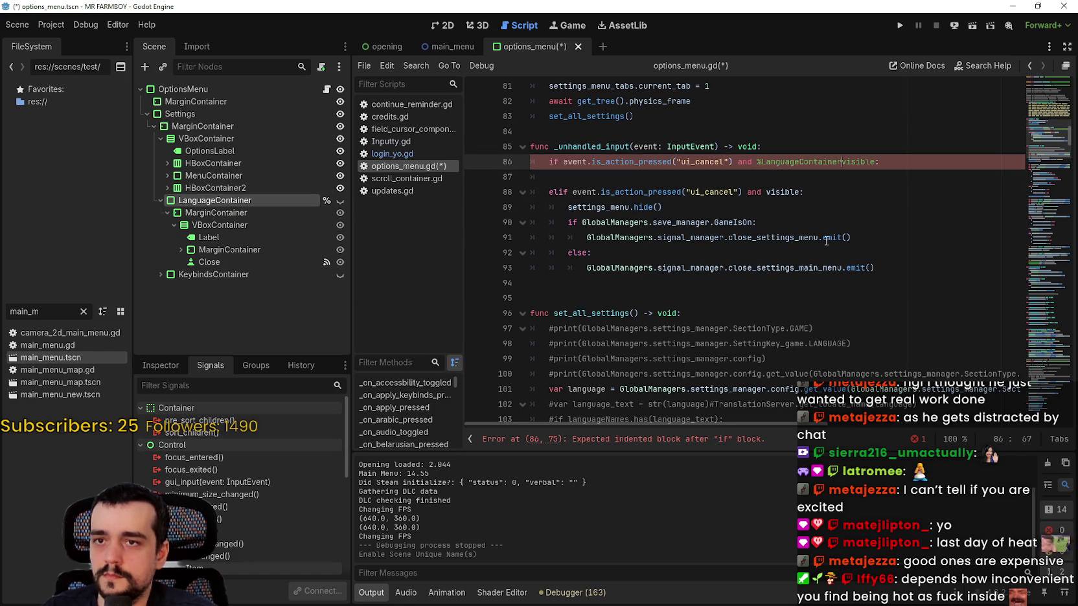
{"action": "type", "text": "."}
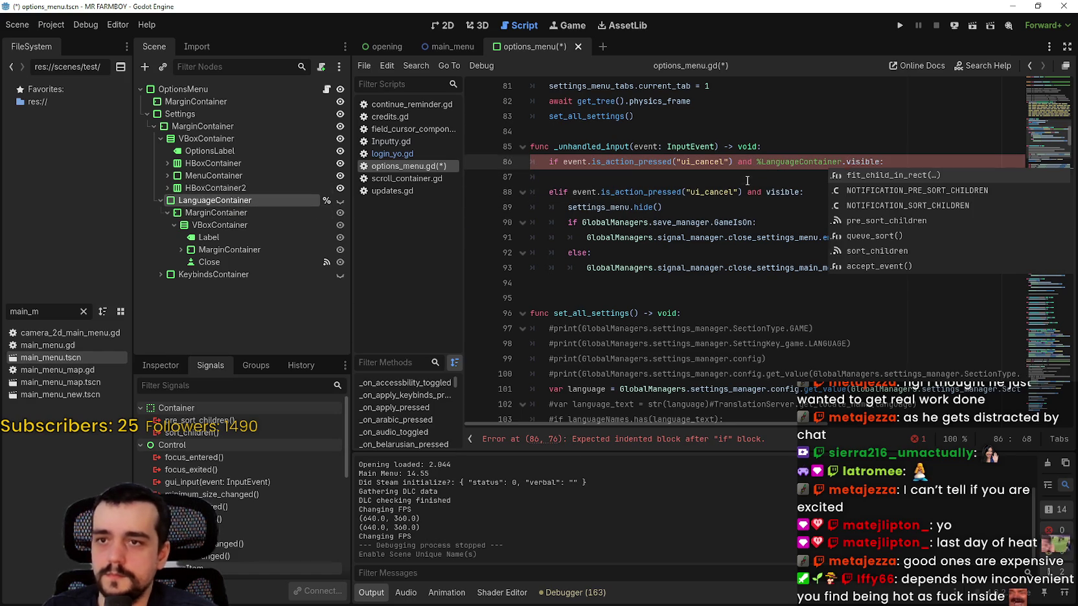
{"action": "left_click", "coordinate": [751, 182]}
Step: Add an indented %LanguageContainer.hide() call under the new condition, followed by a new line
{"action": "left_click_drag", "start_coordinate": [842, 161], "coordinate": [759, 161]}
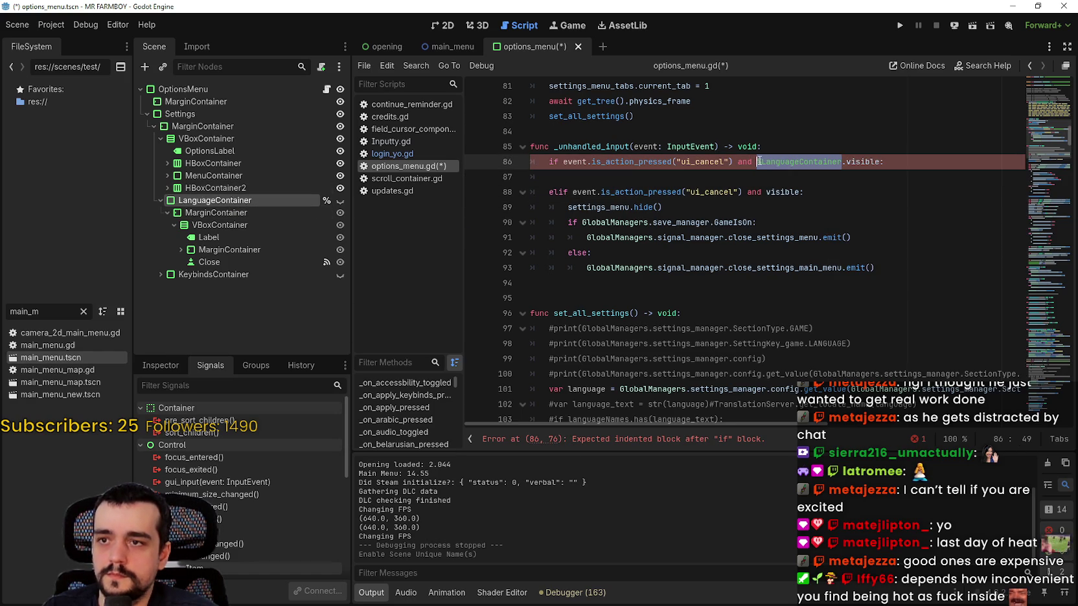
{"action": "key", "text": "ctrl+c"}
{"action": "left_click", "coordinate": [743, 176]}
{"action": "key", "text": "ctrl+v"}
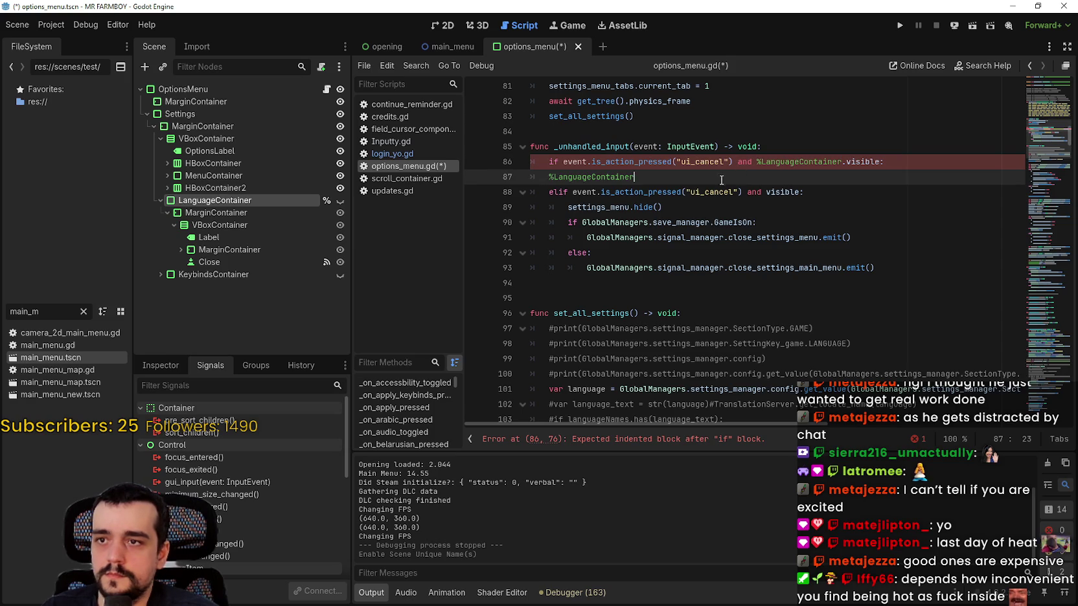
{"action": "key", "text": "Home"}
{"action": "key", "text": "End"}
{"action": "type", "text": ".hide"}
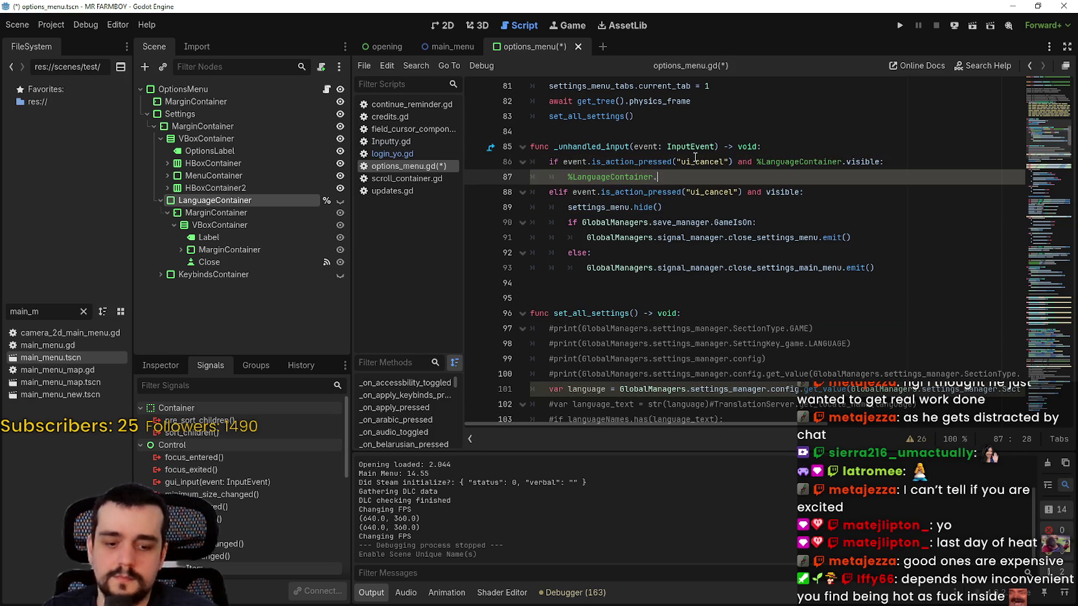
{"action": "key", "text": "Return"}
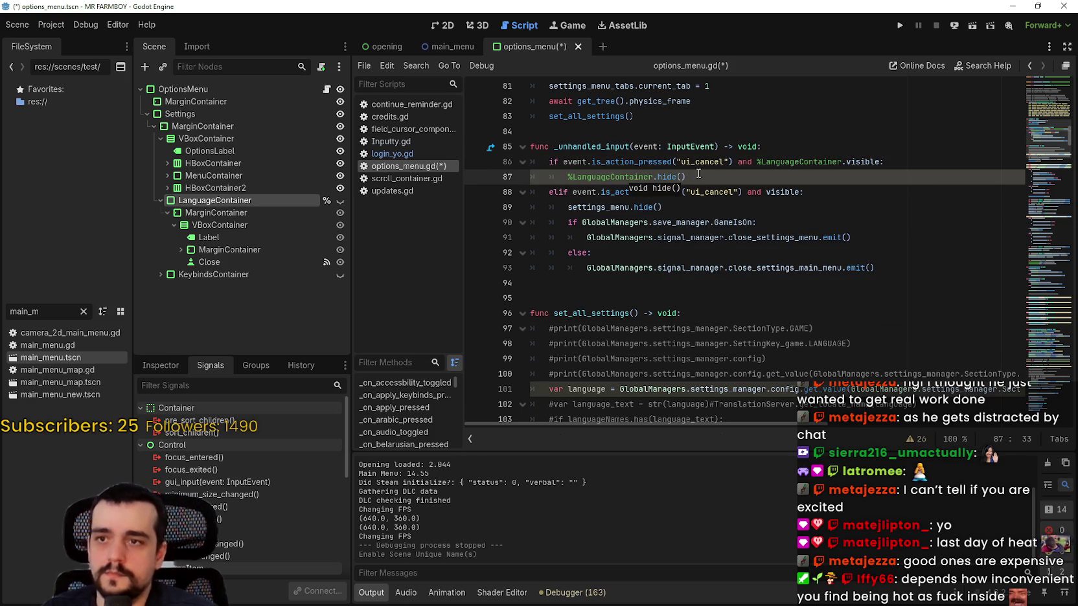
{"action": "scroll", "coordinate": [707, 189], "scroll_direction": "up", "scroll_amount": 2}
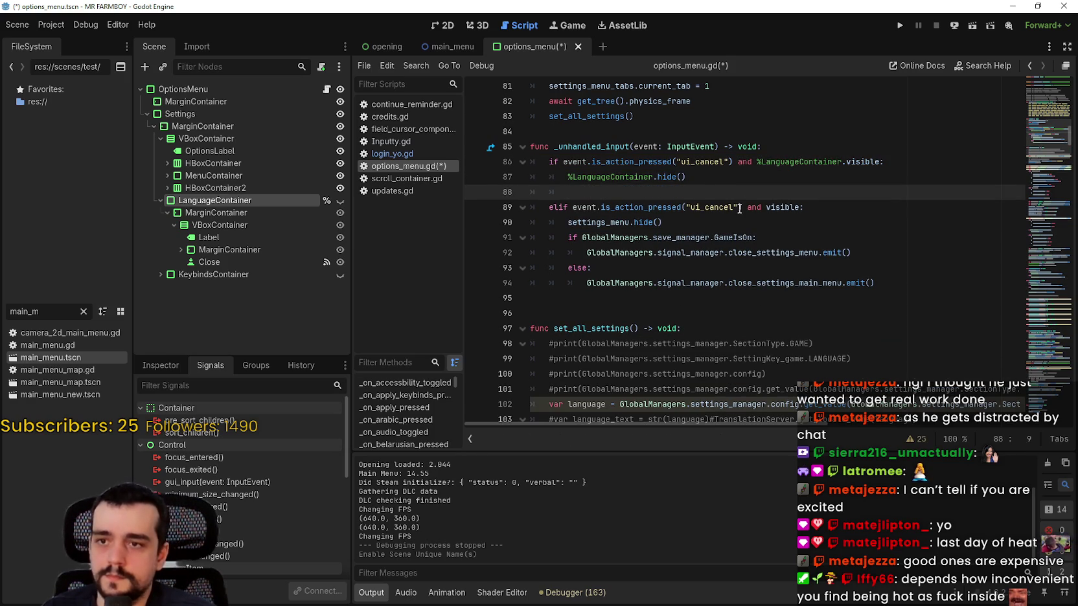
{"action": "key", "text": "Return"}
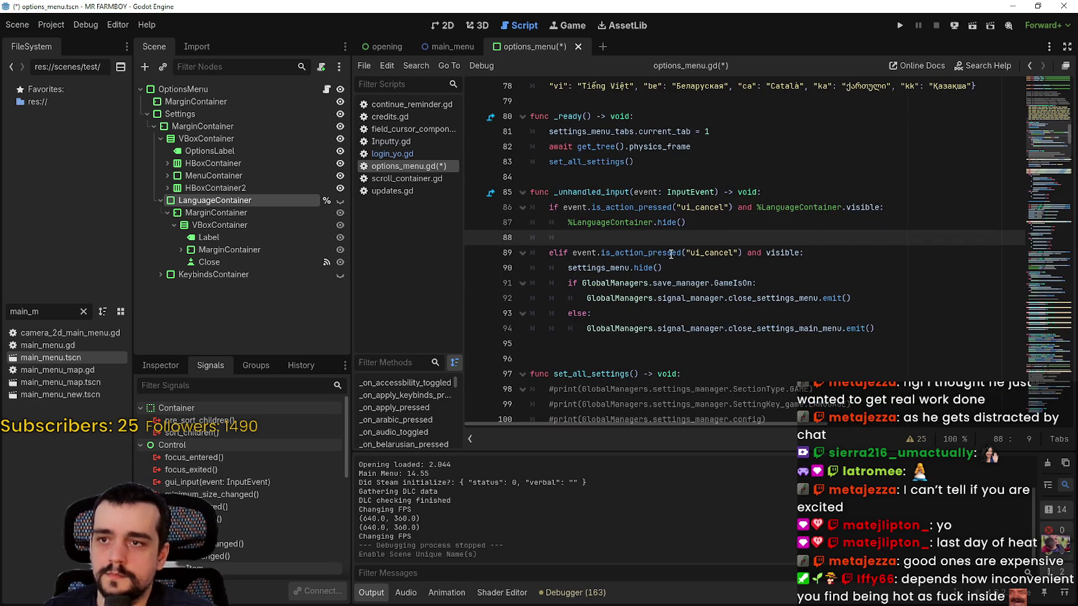
{"action": "scroll", "coordinate": [605, 282], "scroll_direction": "down", "scroll_amount": 2}
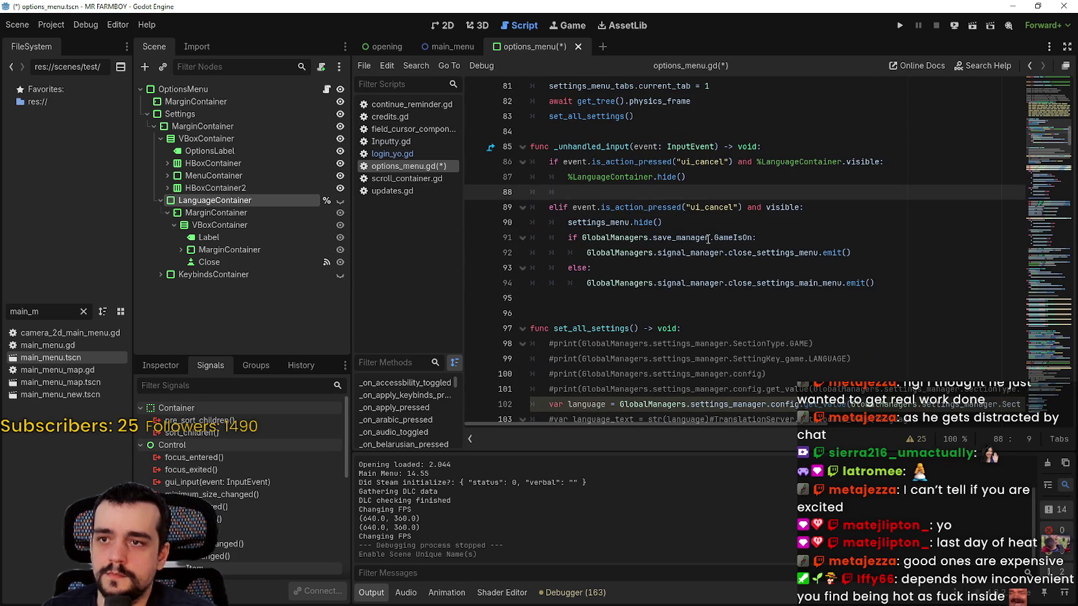
{"action": "scroll", "coordinate": [622, 243], "scroll_direction": "up", "scroll_amount": 1}
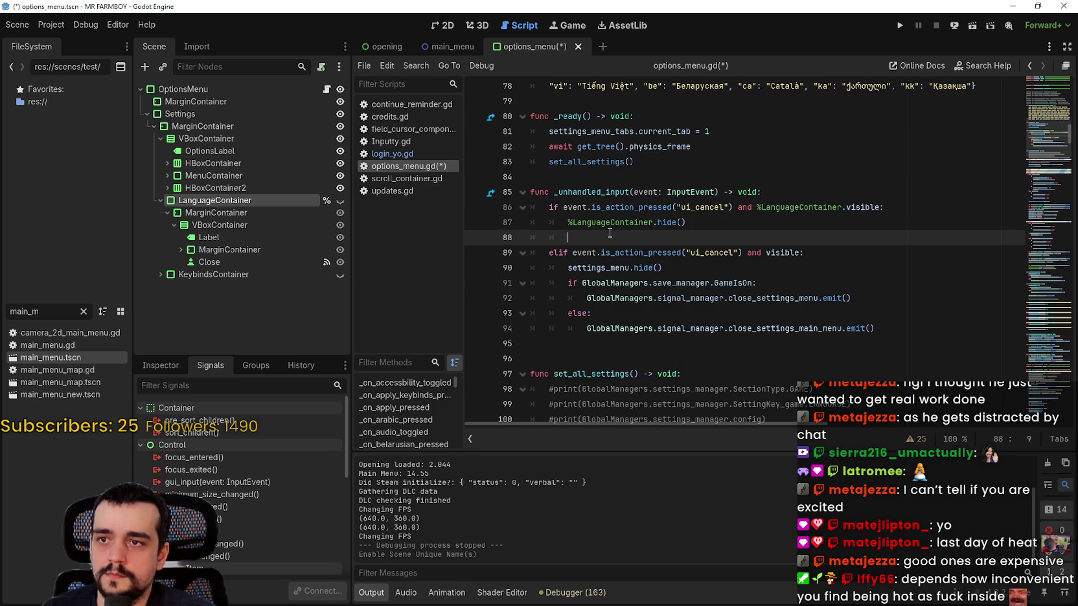
{"action": "scroll", "coordinate": [605, 235], "scroll_direction": "down", "scroll_amount": 2}
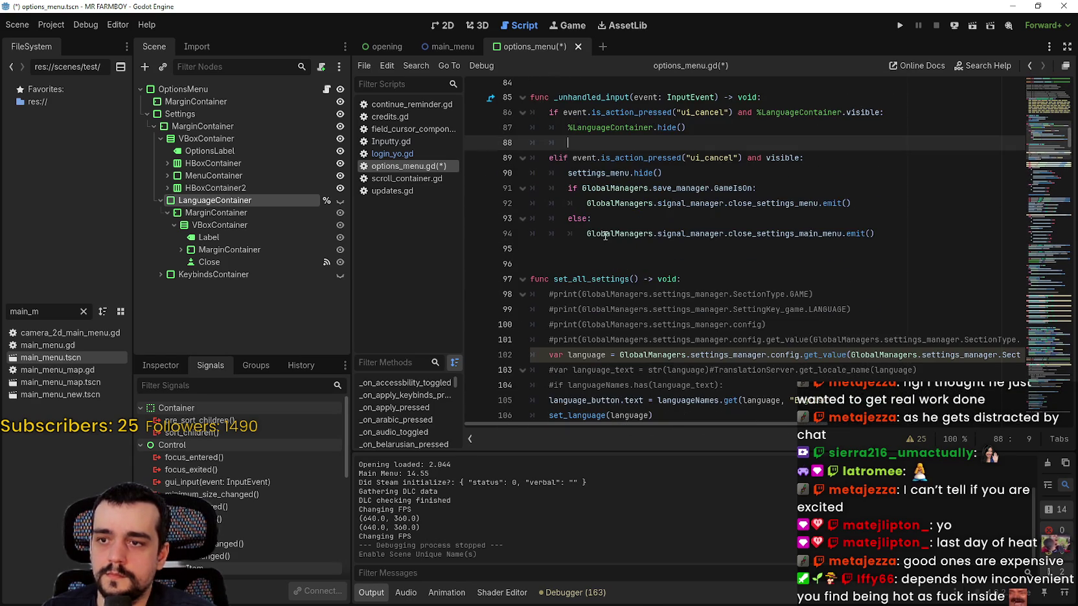
{"action": "scroll", "coordinate": [605, 235], "scroll_direction": "down", "scroll_amount": 3}
Step: Select the language panel's Close node and jump to its pressed handler code
{"action": "left_click", "coordinate": [673, 282]}
{"action": "scroll", "coordinate": [680, 288], "scroll_direction": "up", "scroll_amount": 2}
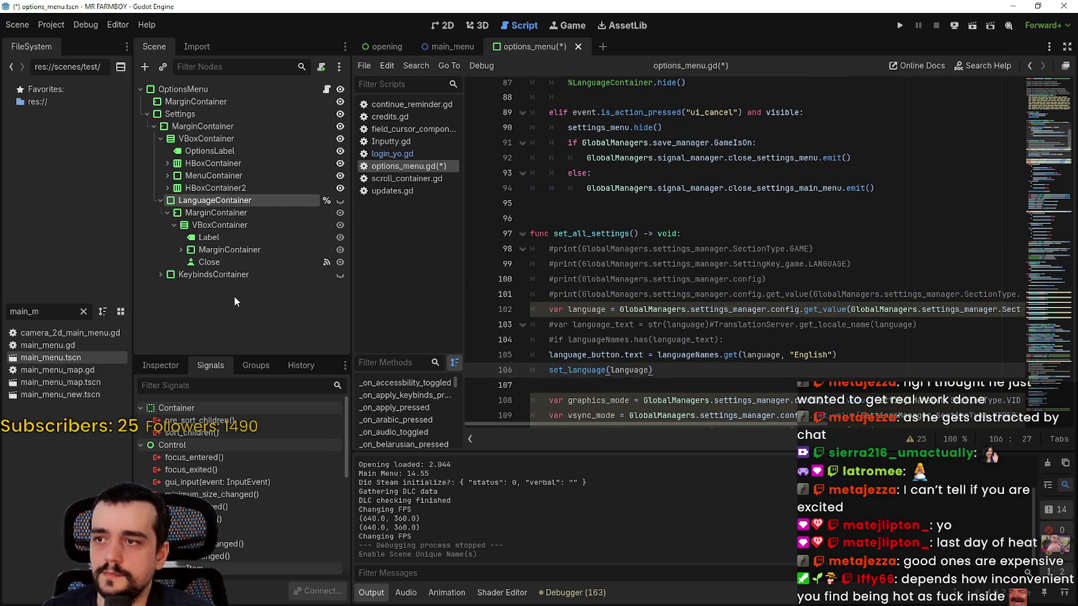
{"action": "left_click", "coordinate": [220, 265]}
{"action": "double_click", "coordinate": [212, 456]}
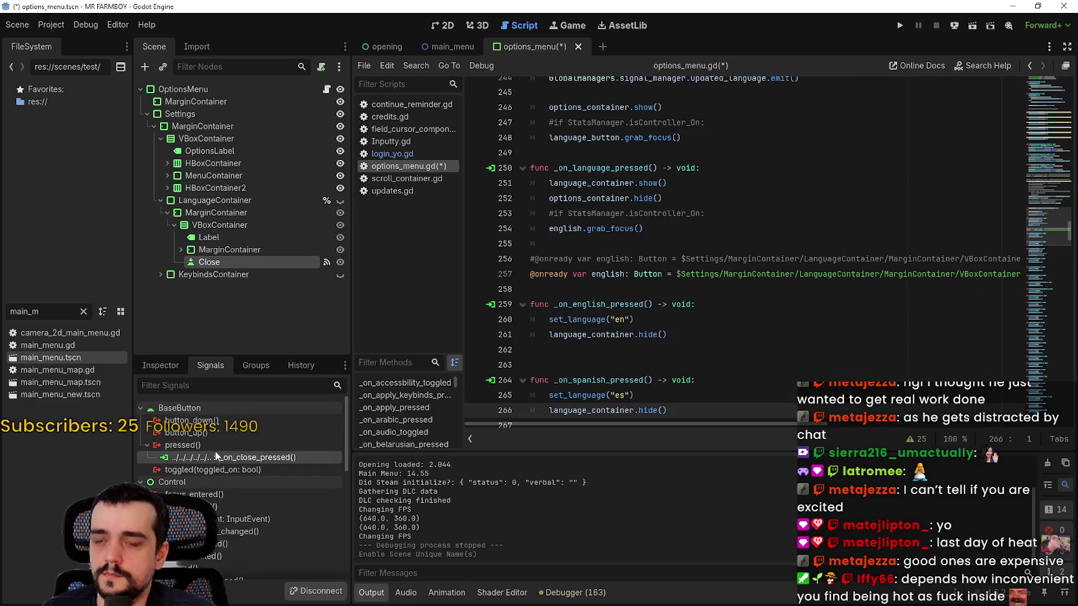
{"action": "scroll", "coordinate": [675, 355], "scroll_direction": "down", "scroll_amount": 2}
{"action": "mouse_move", "coordinate": [696, 319]}
{"action": "left_mouse_down"}
{"action": "mouse_move", "coordinate": [562, 309]}
{"action": "mouse_move", "coordinate": [549, 319]}
{"action": "left_mouse_up"}
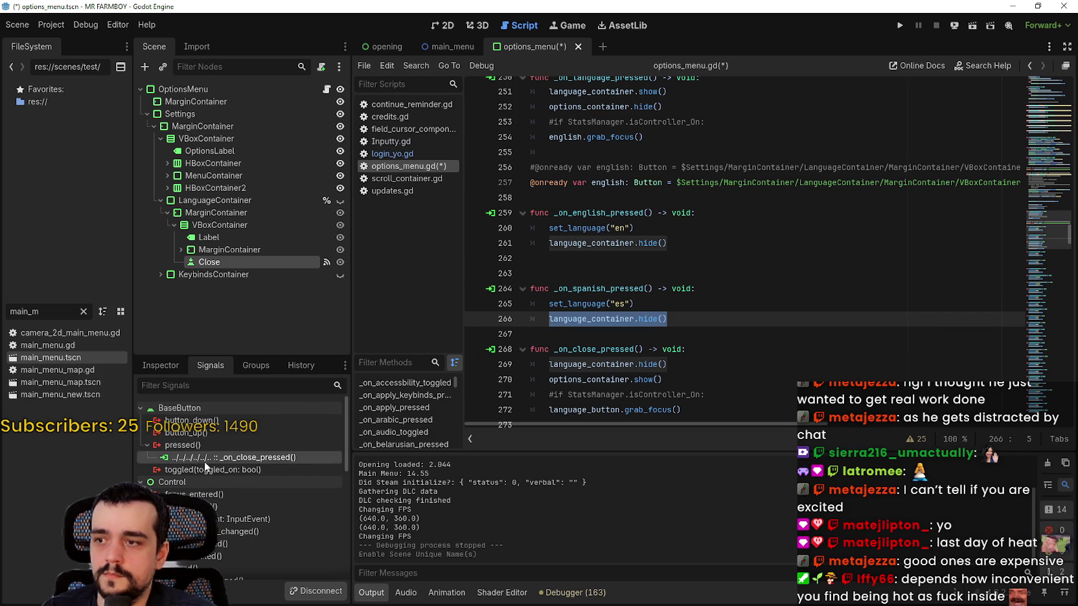
{"action": "scroll", "coordinate": [694, 268], "scroll_direction": "down", "scroll_amount": 1}
{"action": "scroll", "coordinate": [694, 268], "scroll_direction": "up", "scroll_amount": 2}
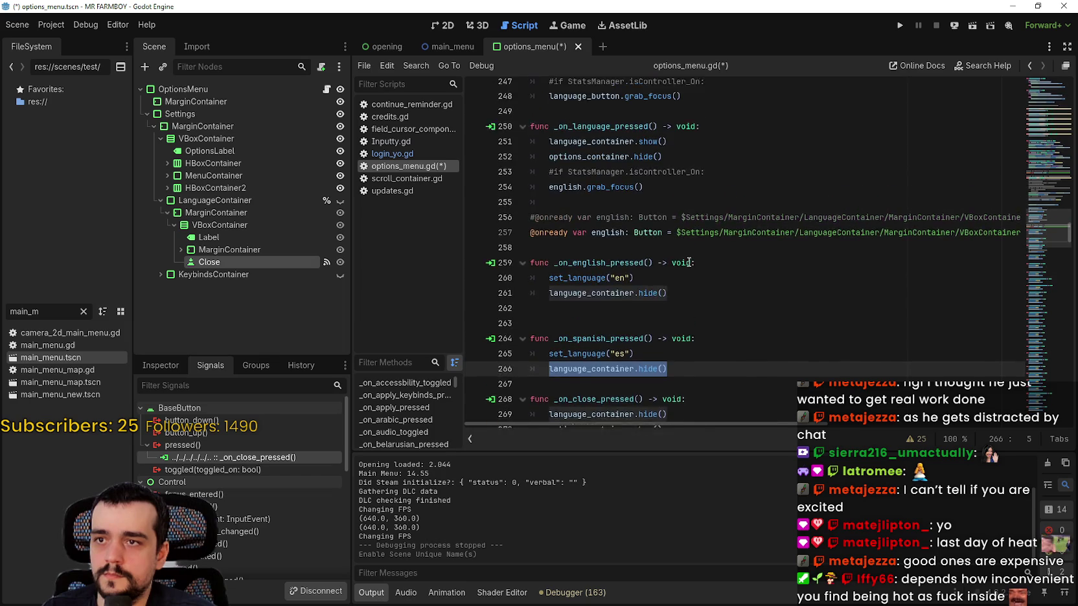
{"action": "left_click_drag", "start_coordinate": [662, 214], "coordinate": [543, 214]}
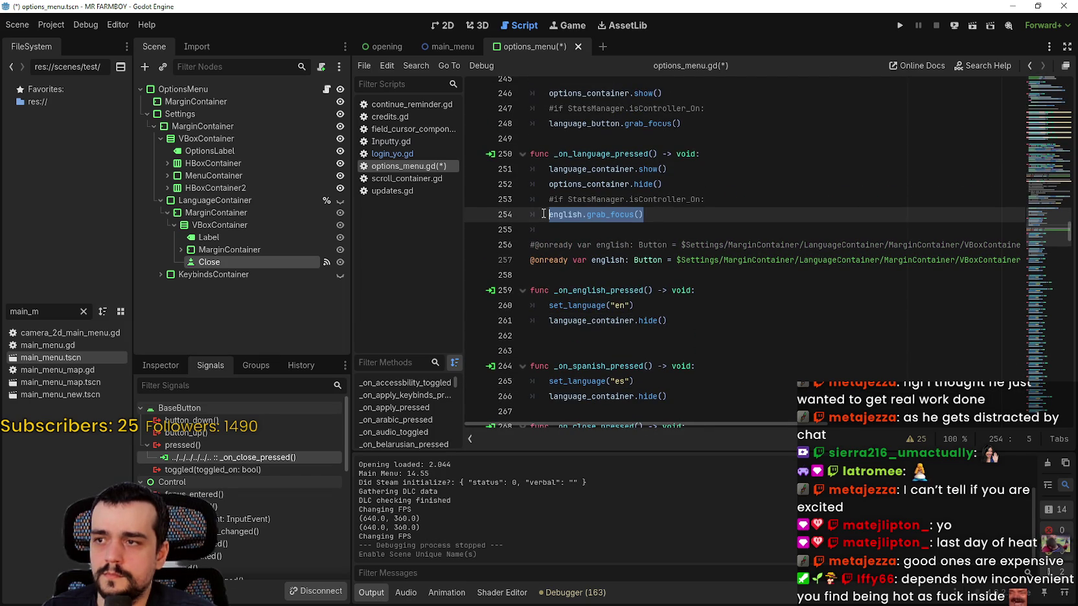
Step: Jump to the _on_close_pressed function and scroll through its body
{"action": "double_click", "coordinate": [265, 459]}
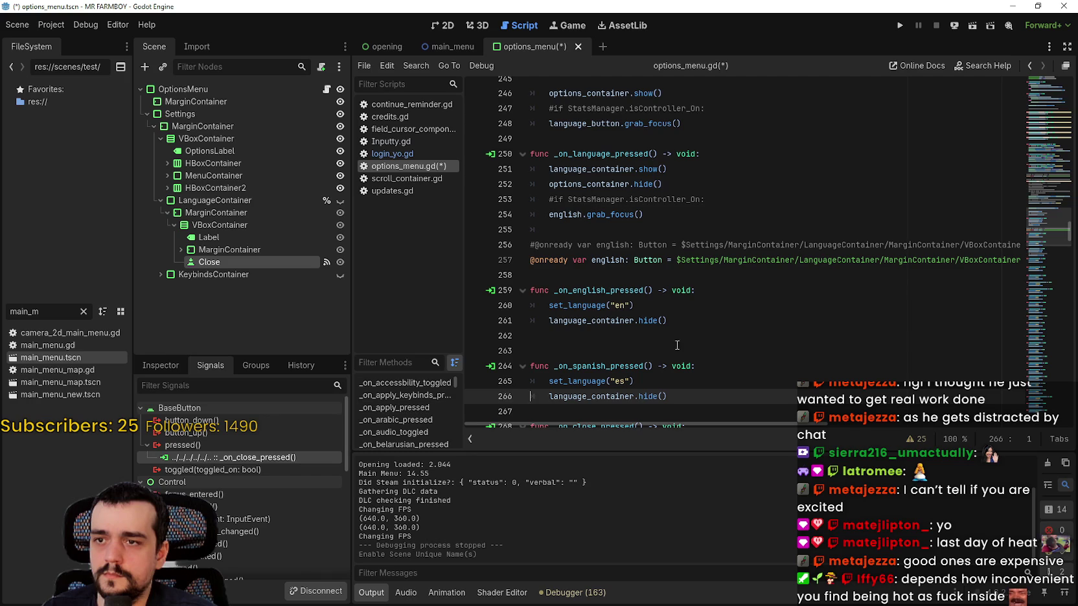
{"action": "scroll", "coordinate": [682, 343], "scroll_direction": "up", "scroll_amount": 6}
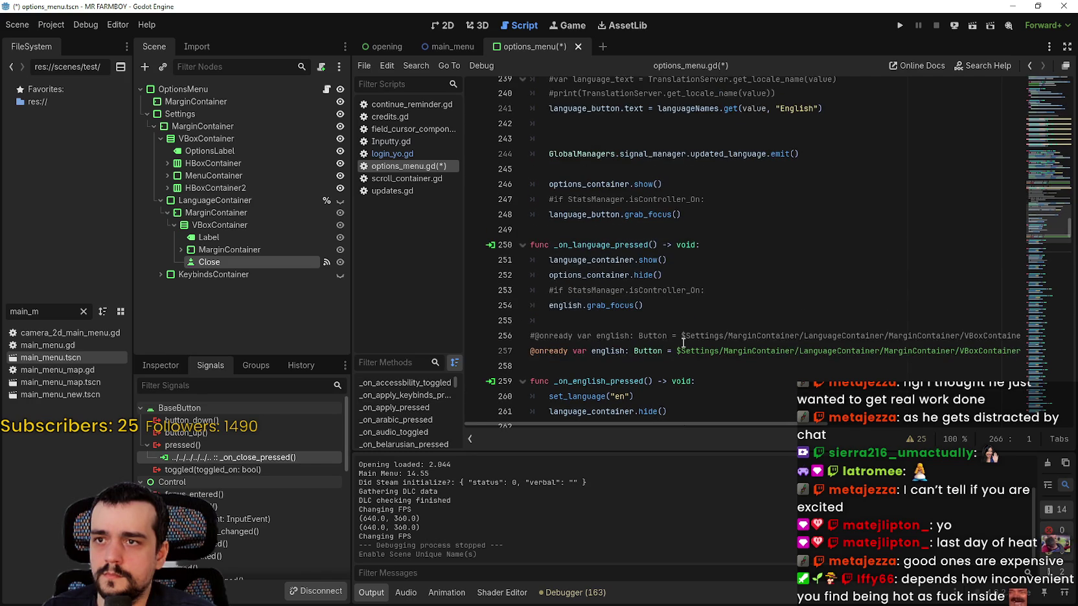
{"action": "scroll", "coordinate": [683, 340], "scroll_direction": "down", "scroll_amount": 8}
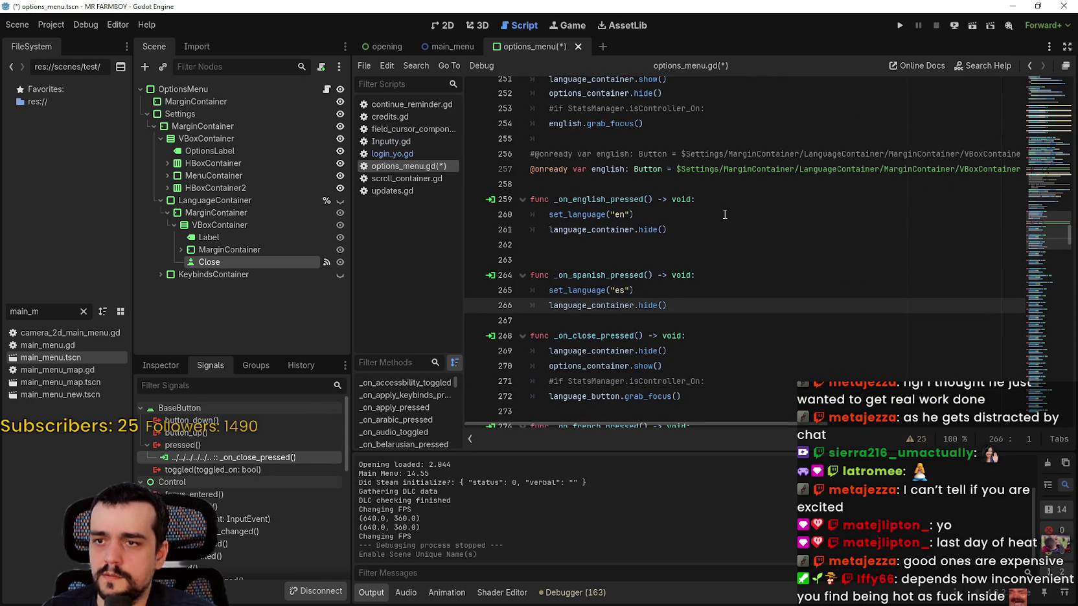
{"action": "left_click", "coordinate": [651, 248]}
{"action": "scroll", "coordinate": [673, 253], "scroll_direction": "up", "scroll_amount": 3}
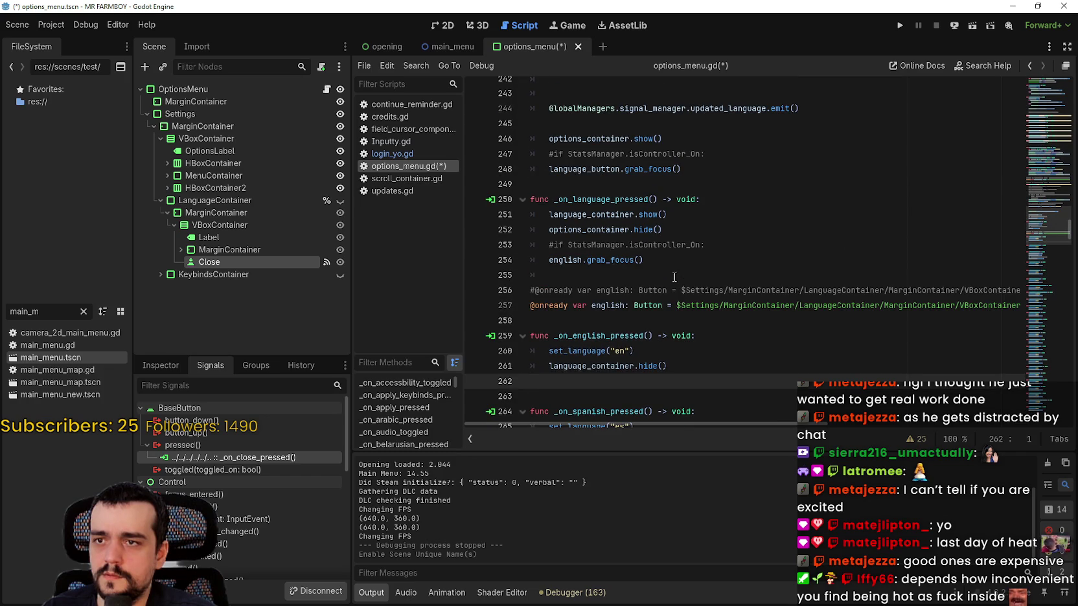
{"action": "scroll", "coordinate": [674, 276], "scroll_direction": "up", "scroll_amount": 5}
{"action": "scroll", "coordinate": [676, 271], "scroll_direction": "down", "scroll_amount": 8}
{"action": "scroll", "coordinate": [676, 271], "scroll_direction": "down", "scroll_amount": 2}
{"action": "scroll", "coordinate": [676, 269], "scroll_direction": "down", "scroll_amount": 1}
{"action": "scroll", "coordinate": [676, 270], "scroll_direction": "up", "scroll_amount": 1}
Step: Select the _on_close_pressed body lines, then select LanguageContainer in the Scene dock
{"action": "left_click_drag", "start_coordinate": [746, 315], "coordinate": [543, 316]}
{"action": "left_click", "coordinate": [680, 315]}
{"action": "double_click", "coordinate": [623, 270]}
{"action": "mouse_move", "coordinate": [690, 316]}
{"action": "left_mouse_down"}
{"action": "mouse_move", "coordinate": [615, 312]}
{"action": "mouse_move", "coordinate": [532, 270]}
{"action": "left_mouse_up"}
{"action": "key", "text": "ctrl+c"}
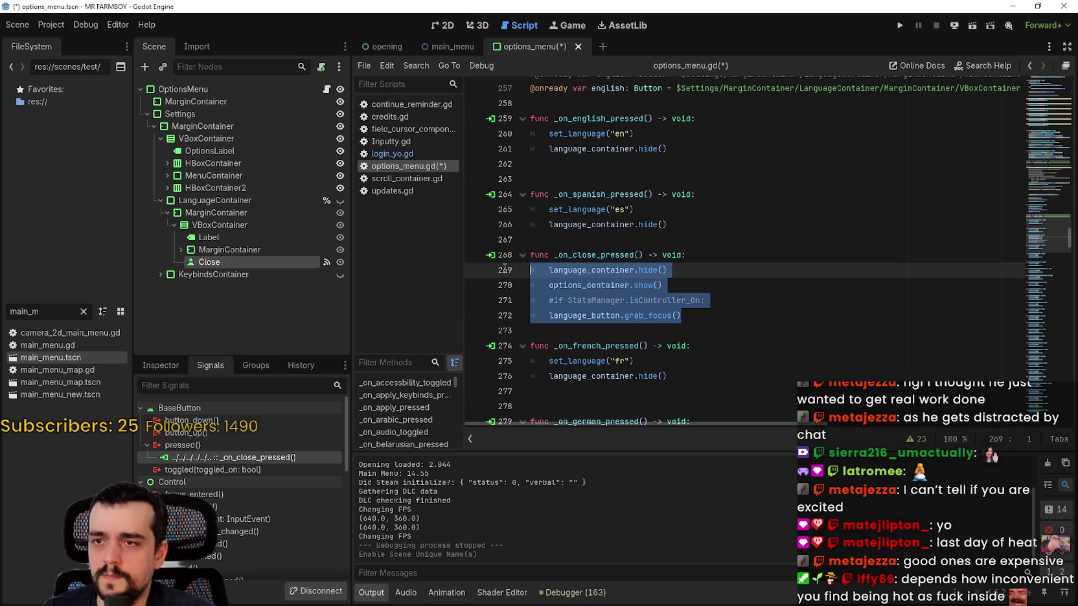
{"action": "left_click", "coordinate": [722, 312]}
{"action": "left_click", "coordinate": [645, 285]}
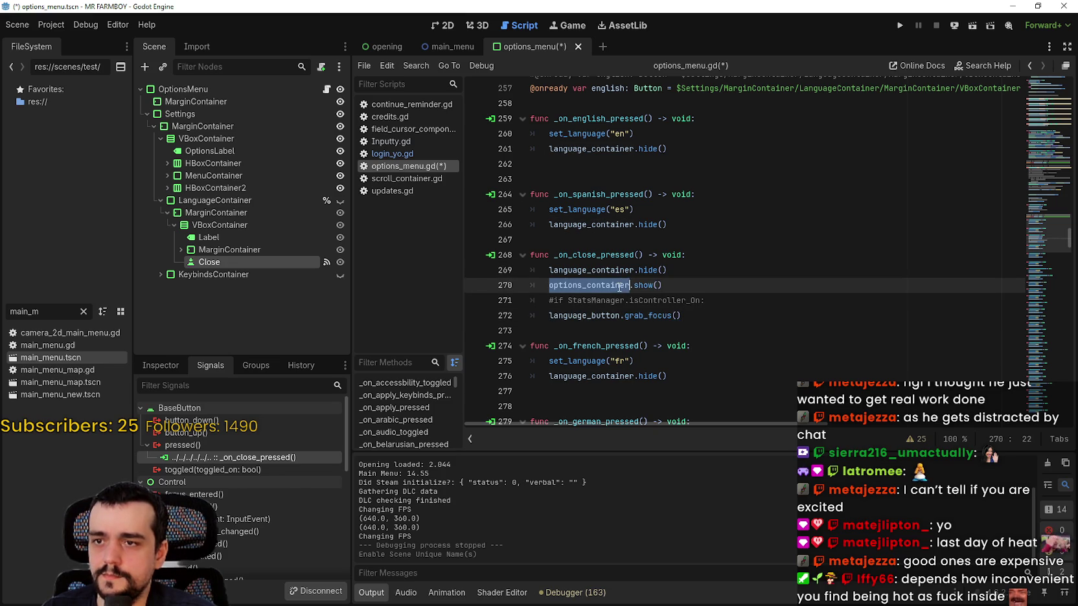
{"action": "left_click", "coordinate": [719, 330]}
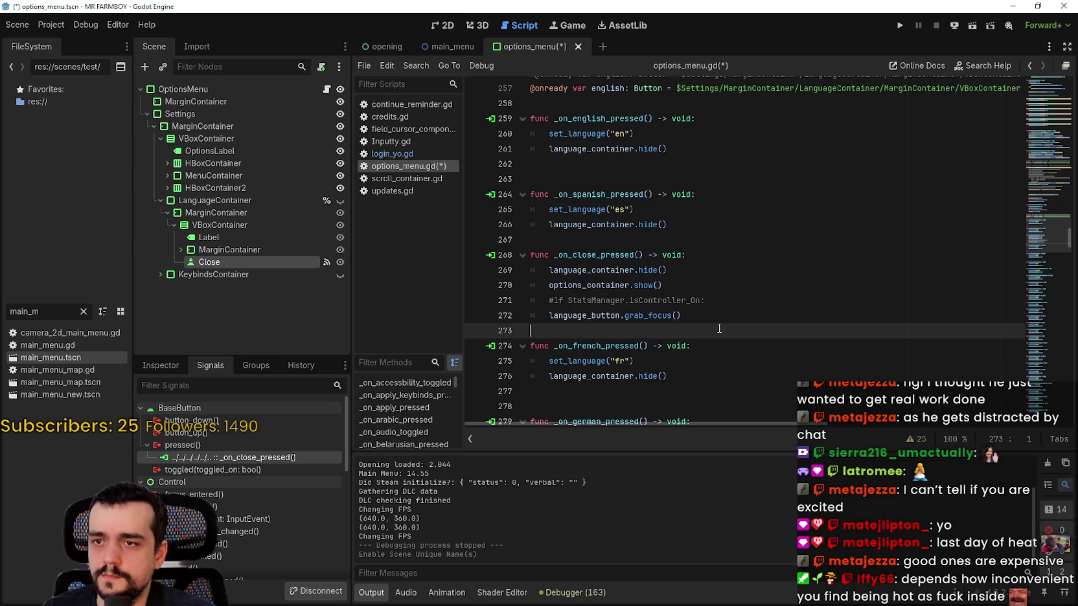
{"action": "left_click", "coordinate": [314, 203]}
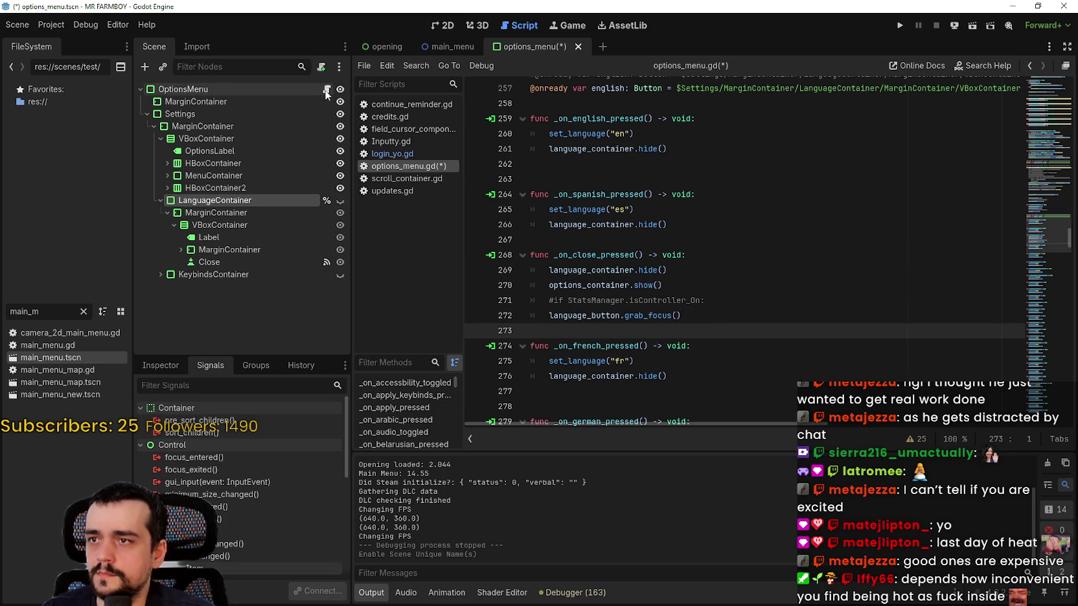
{"action": "scroll", "coordinate": [716, 227], "scroll_direction": "up", "scroll_amount": 20}
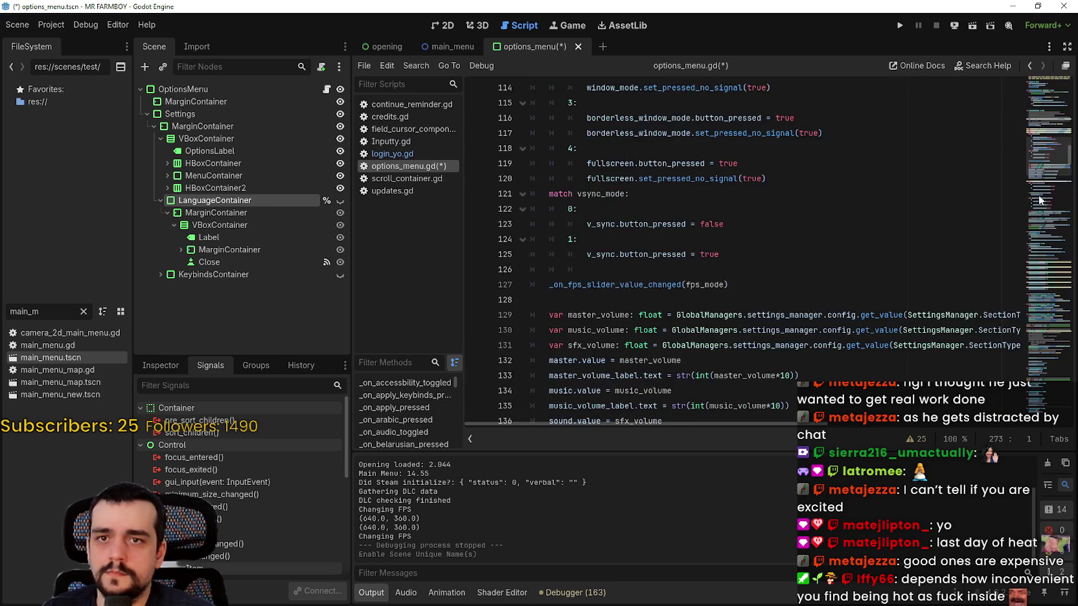
{"action": "scroll", "coordinate": [724, 244], "scroll_direction": "down", "scroll_amount": 10}
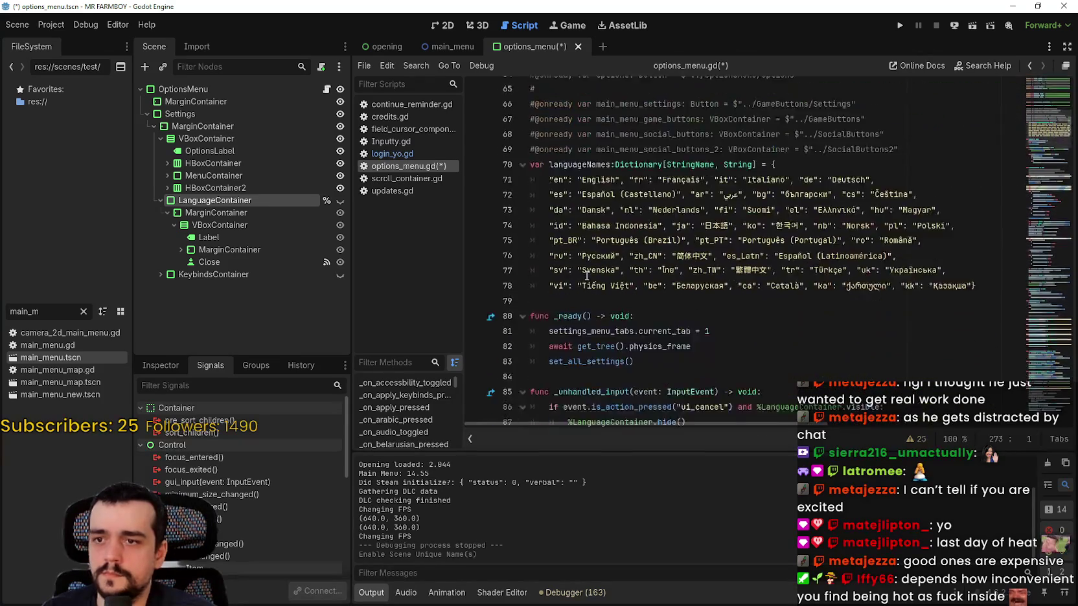
Step: Paste the close-handler lines into the LanguageContainer ui_cancel branch and indent them
{"action": "left_click", "coordinate": [587, 224]}
{"action": "left_click_drag", "start_coordinate": [607, 208], "coordinate": [583, 217]}
{"action": "left_click", "coordinate": [583, 221]}
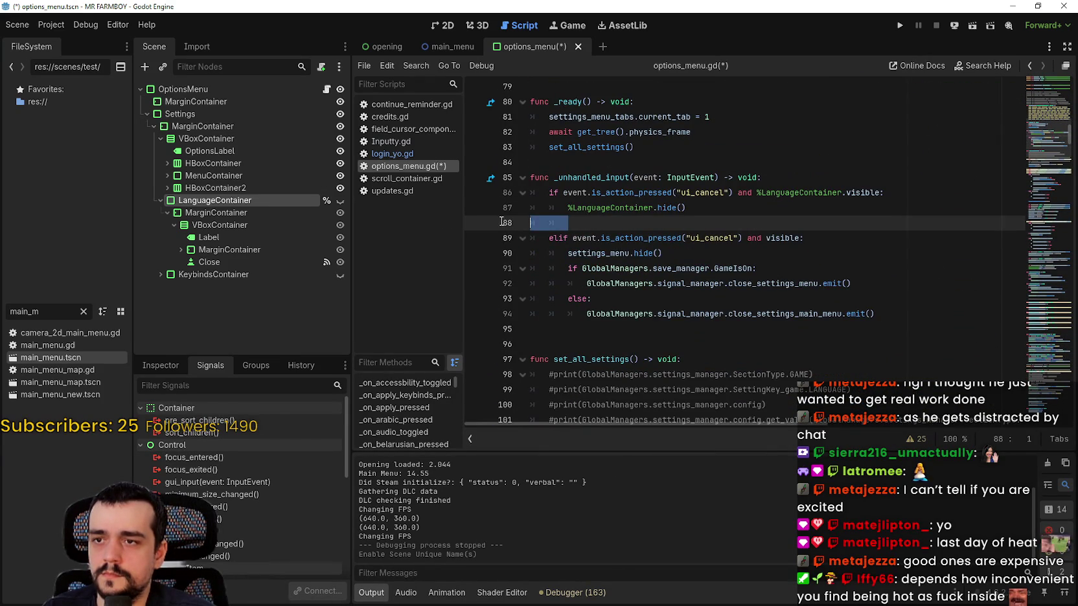
{"action": "key", "text": "ctrl+v"}
{"action": "key", "text": "Return"}
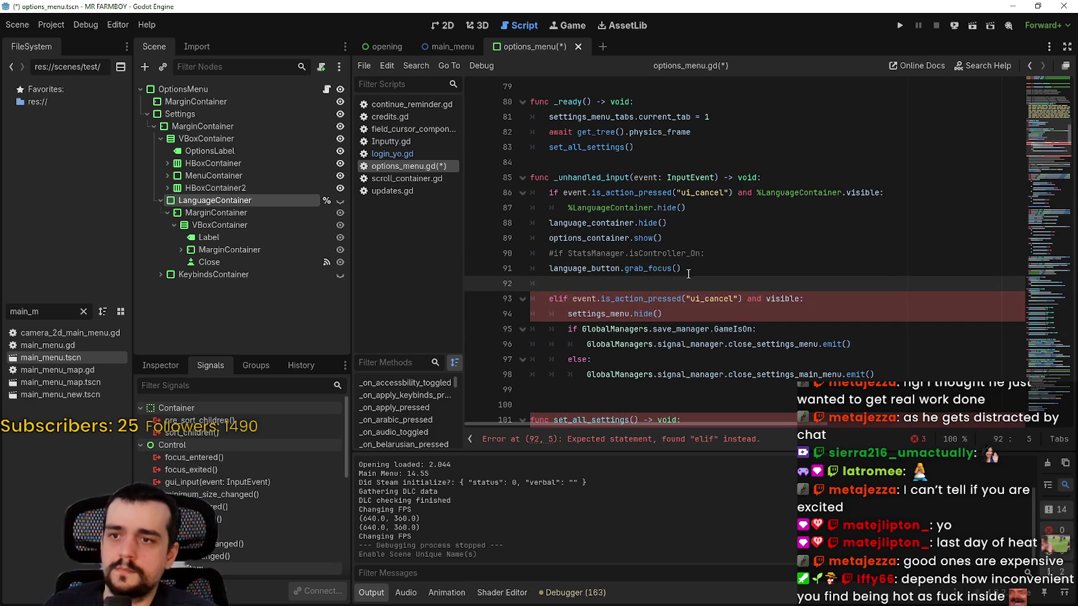
{"action": "mouse_move", "coordinate": [693, 283]}
{"action": "left_mouse_down"}
{"action": "mouse_move", "coordinate": [674, 220]}
{"action": "mouse_move", "coordinate": [685, 207]}
{"action": "mouse_move", "coordinate": [535, 207]}
{"action": "left_mouse_up"}
{"action": "key", "text": "Tab"}
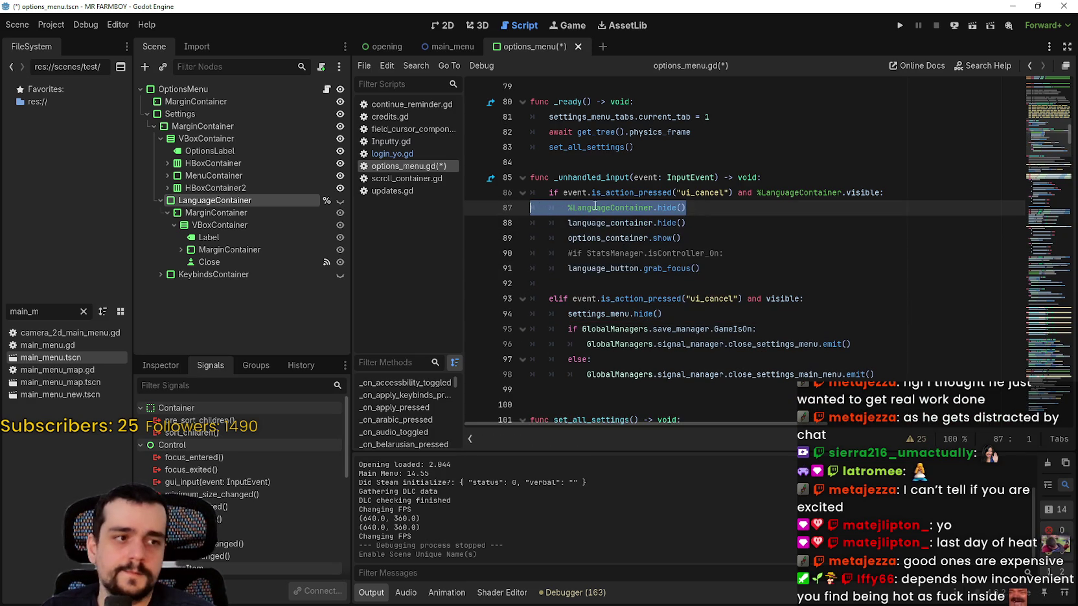
Step: Delete the old %LanguageContainer.hide() and commented StatsManager lines, then save the script
{"action": "key", "text": "BackSpace"}
{"action": "key", "text": "BackSpace"}
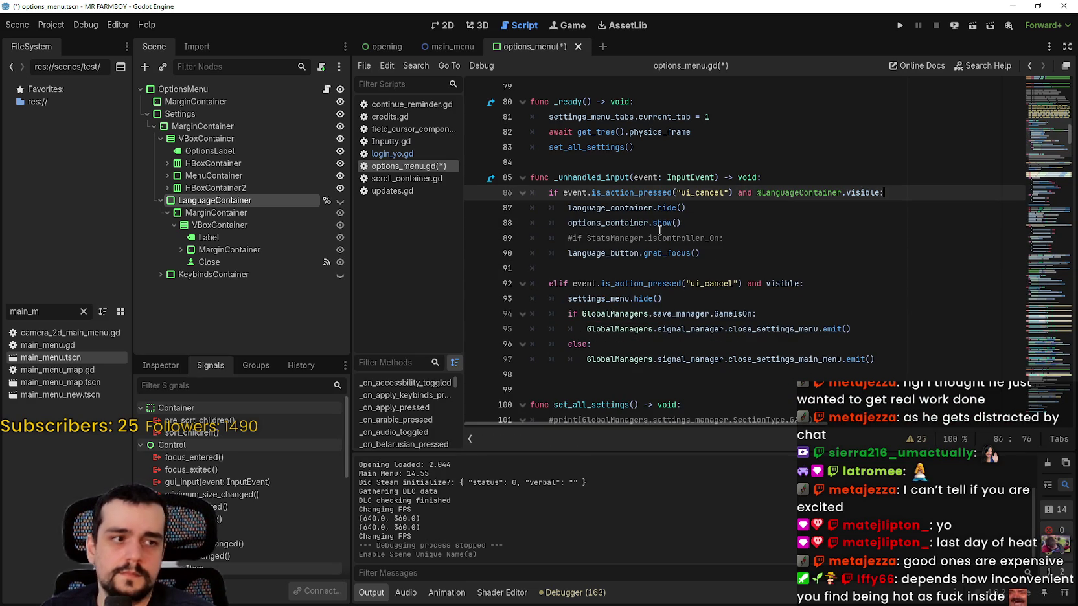
{"action": "left_click", "coordinate": [659, 227]}
{"action": "left_click_drag", "start_coordinate": [723, 235], "coordinate": [528, 238]}
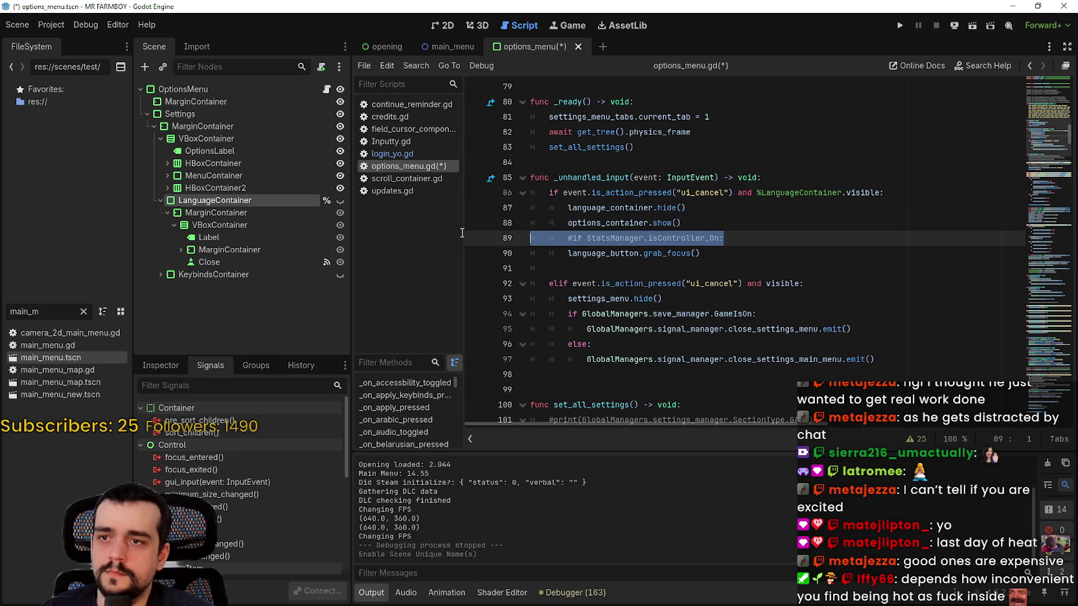
{"action": "key", "text": "BackSpace"}
{"action": "key", "text": "BackSpace"}
{"action": "key", "text": "ctrl+s"}
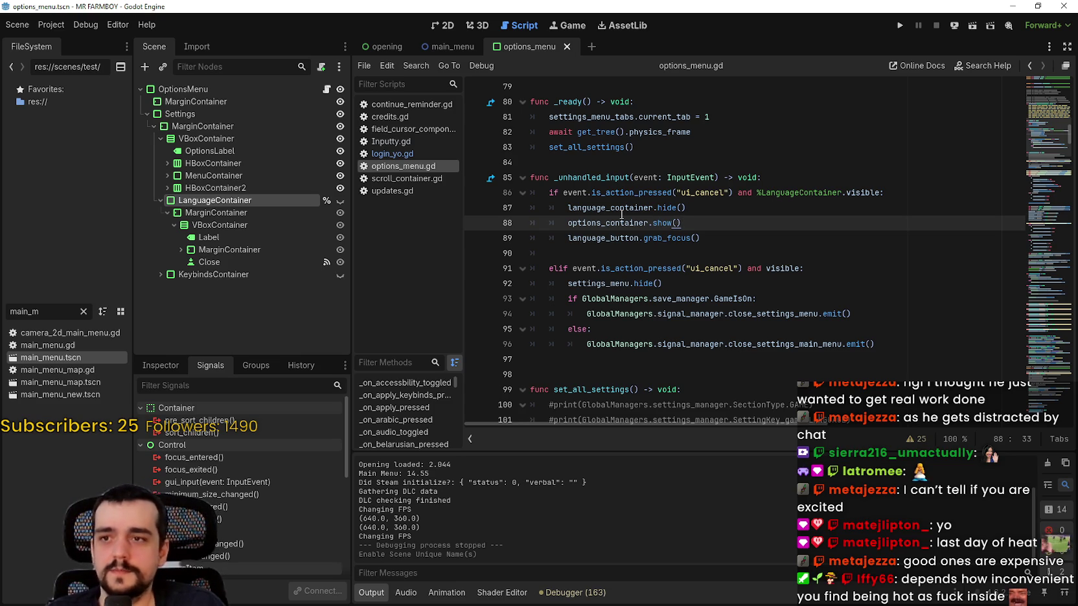
{"action": "key", "text": "ctrl+s"}
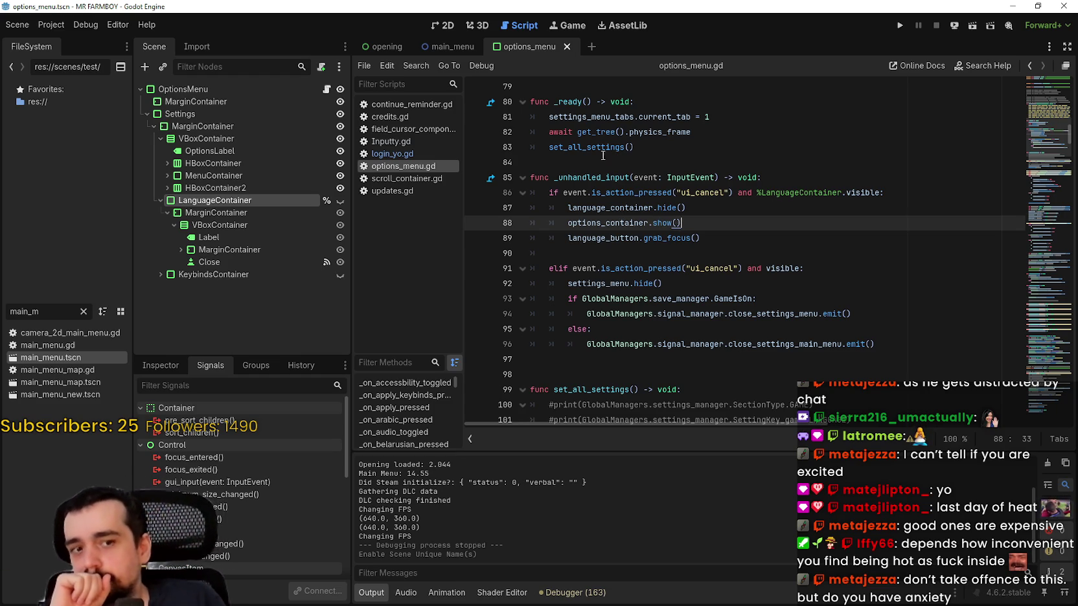
{"action": "left_click", "coordinate": [732, 253]}
{"action": "scroll", "coordinate": [734, 250], "scroll_direction": "up", "scroll_amount": 2}
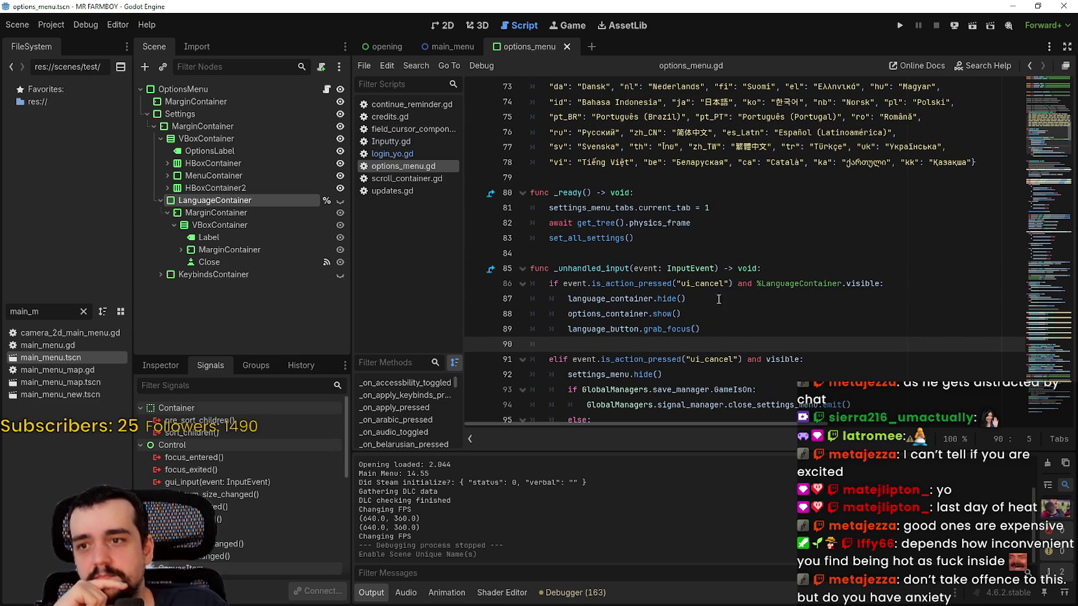
{"action": "scroll", "coordinate": [724, 330], "scroll_direction": "down", "scroll_amount": 1}
{"action": "scroll", "coordinate": [712, 272], "scroll_direction": "down", "scroll_amount": 2}
{"action": "scroll", "coordinate": [709, 272], "scroll_direction": "down", "scroll_amount": 3}
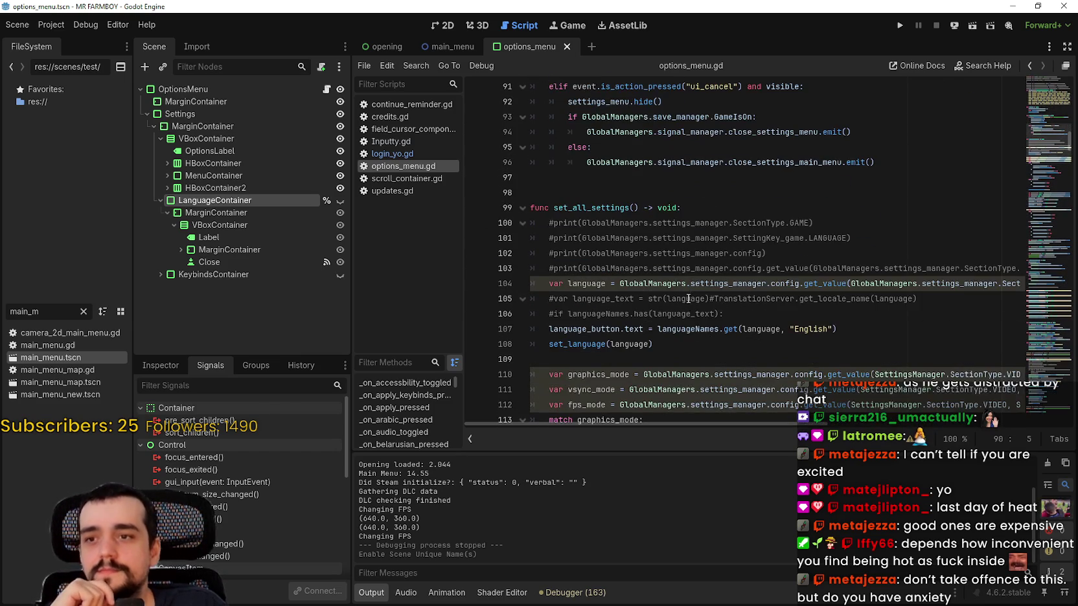
{"action": "scroll", "coordinate": [821, 262], "scroll_direction": "up", "scroll_amount": 1}
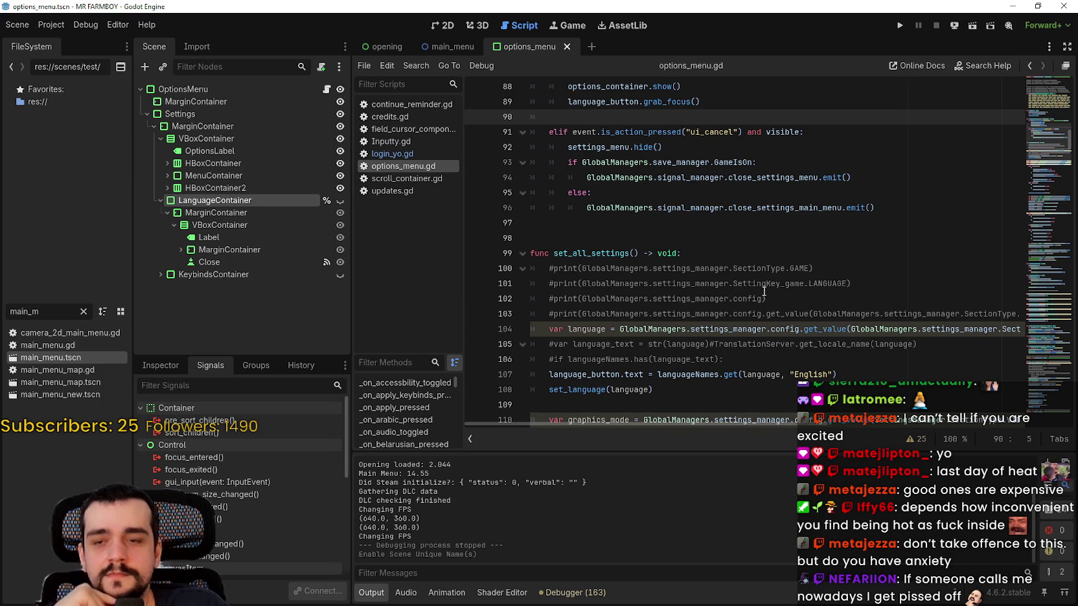
{"action": "scroll", "coordinate": [744, 270], "scroll_direction": "up", "scroll_amount": 2}
{"action": "left_click", "coordinate": [719, 317]}
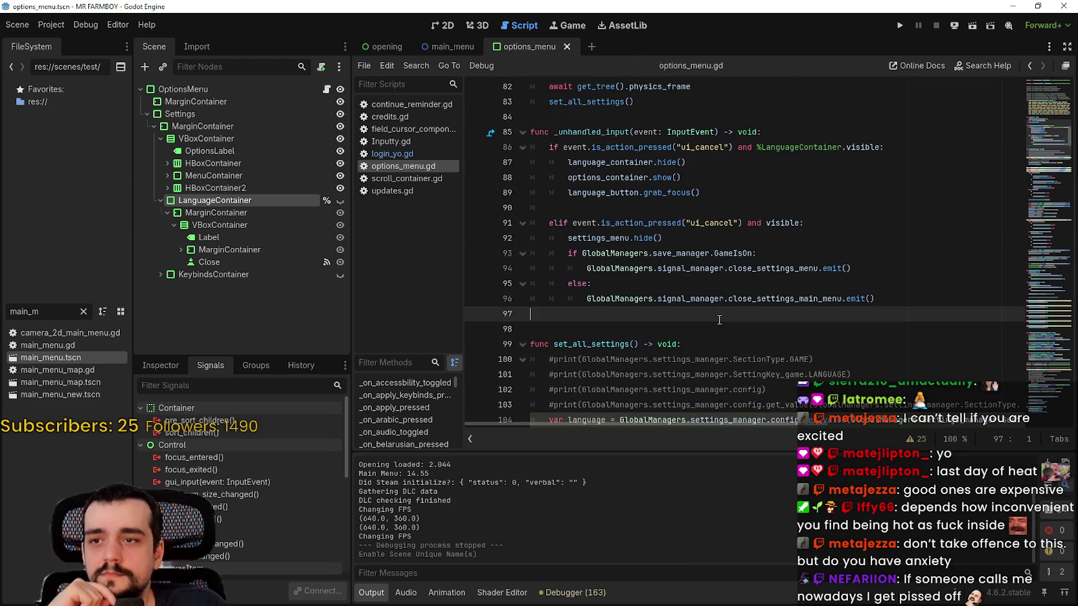
{"action": "scroll", "coordinate": [712, 281], "scroll_direction": "down", "scroll_amount": 1}
{"action": "scroll", "coordinate": [709, 265], "scroll_direction": "up", "scroll_amount": 2}
{"action": "left_click", "coordinate": [704, 252]}
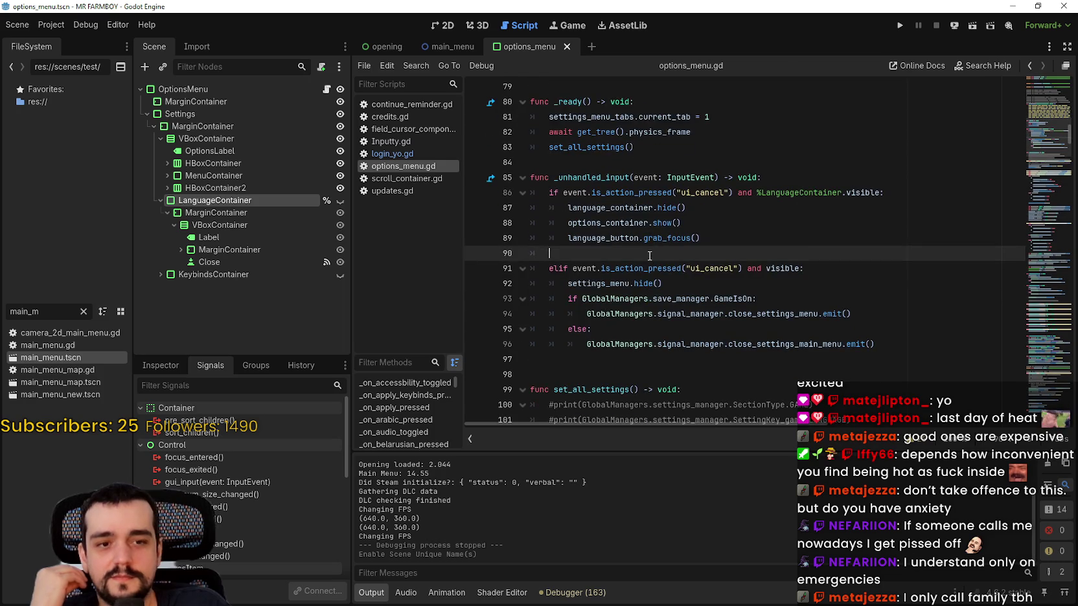
{"action": "mouse_move", "coordinate": [735, 233]}
{"action": "left_mouse_down"}
{"action": "mouse_move", "coordinate": [527, 194]}
{"action": "mouse_move", "coordinate": [524, 207]}
{"action": "left_mouse_up"}
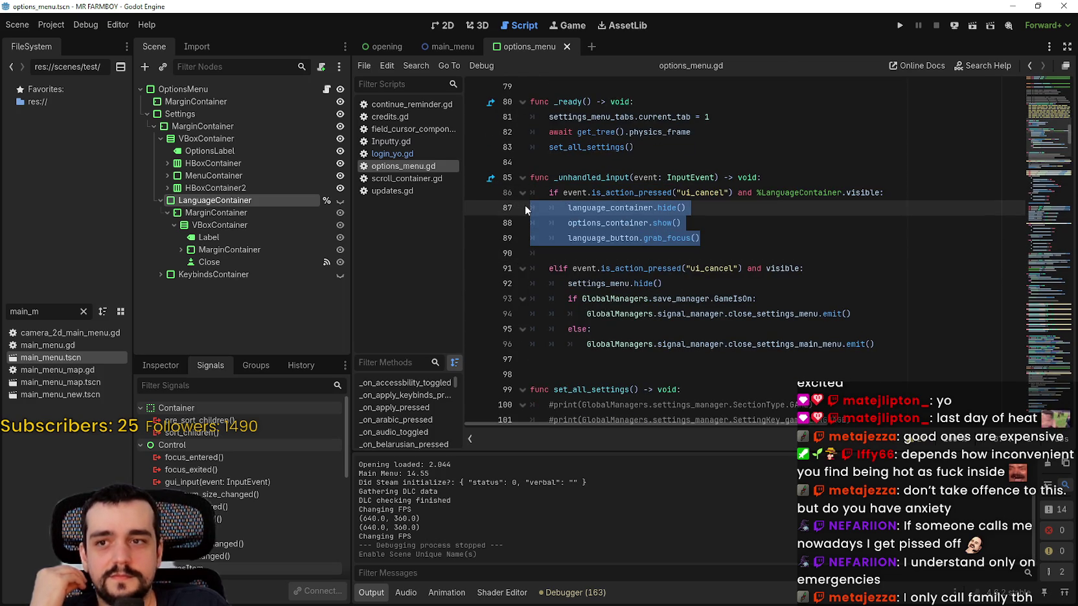
{"action": "left_click", "coordinate": [813, 241]}
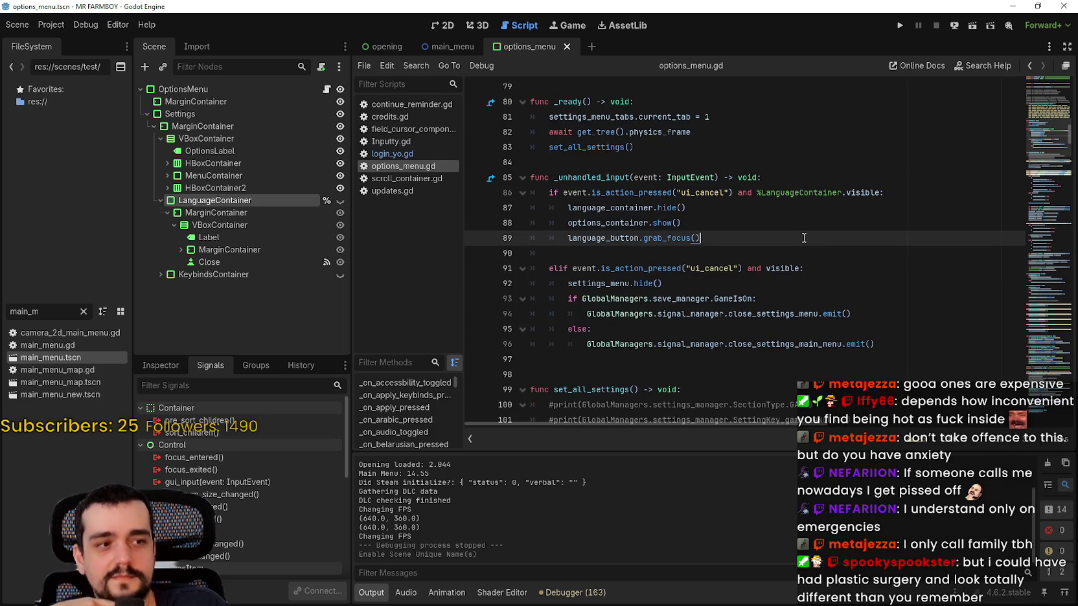
{"action": "left_click_drag", "start_coordinate": [732, 209], "coordinate": [720, 201]}
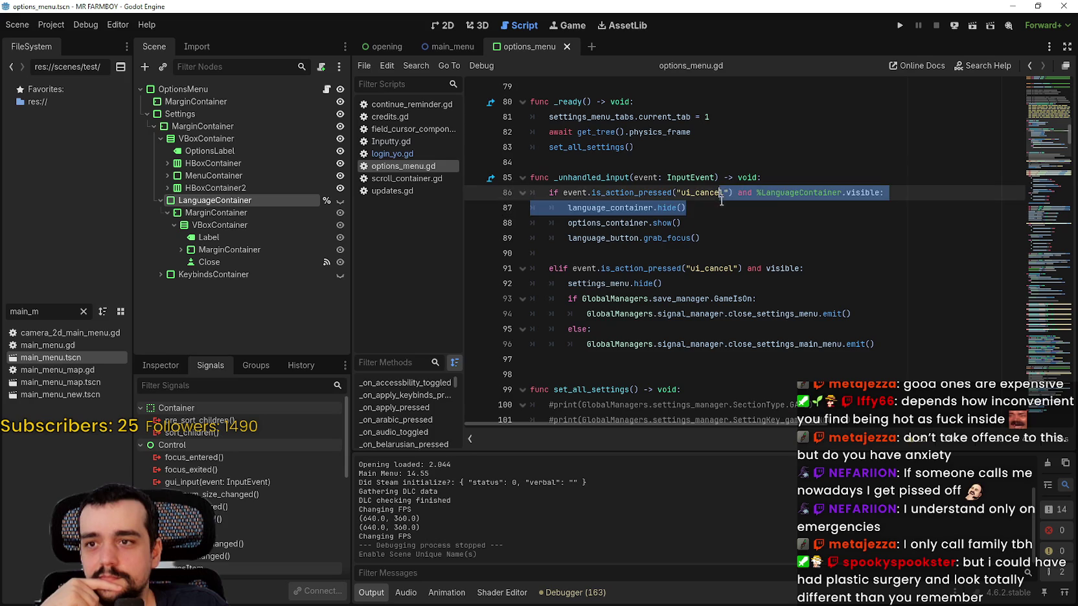
{"action": "left_click", "coordinate": [718, 210]}
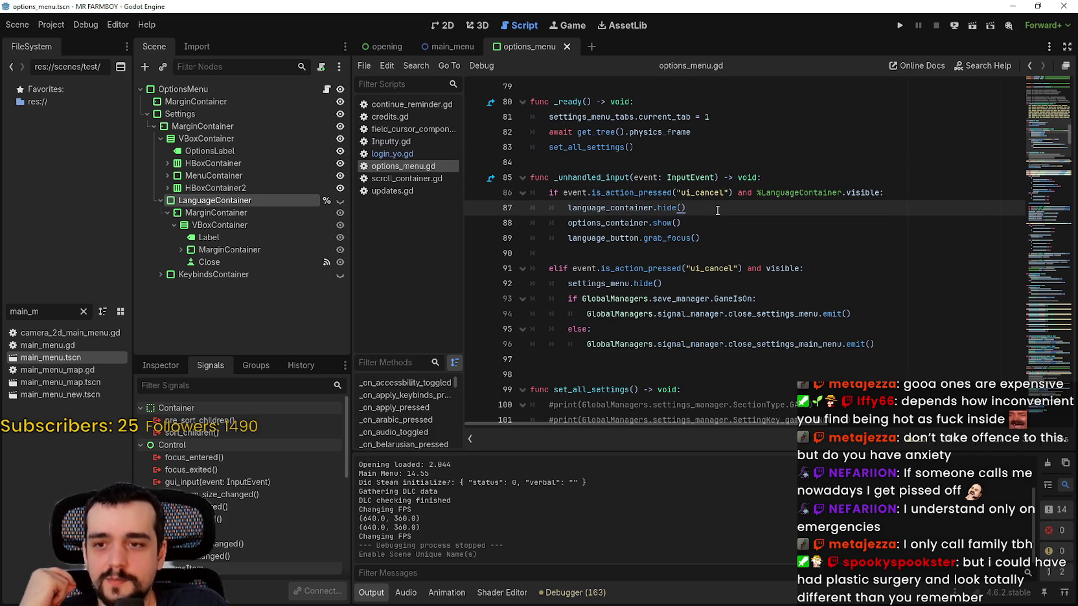
{"action": "mouse_move", "coordinate": [712, 234]}
{"action": "left_mouse_down"}
{"action": "mouse_move", "coordinate": [551, 194]}
{"action": "mouse_move", "coordinate": [519, 218]}
{"action": "mouse_move", "coordinate": [555, 209]}
{"action": "mouse_move", "coordinate": [531, 208]}
{"action": "mouse_move", "coordinate": [533, 221]}
{"action": "mouse_move", "coordinate": [567, 237]}
{"action": "mouse_move", "coordinate": [533, 236]}
{"action": "left_mouse_up"}
{"action": "left_click", "coordinate": [578, 234]}
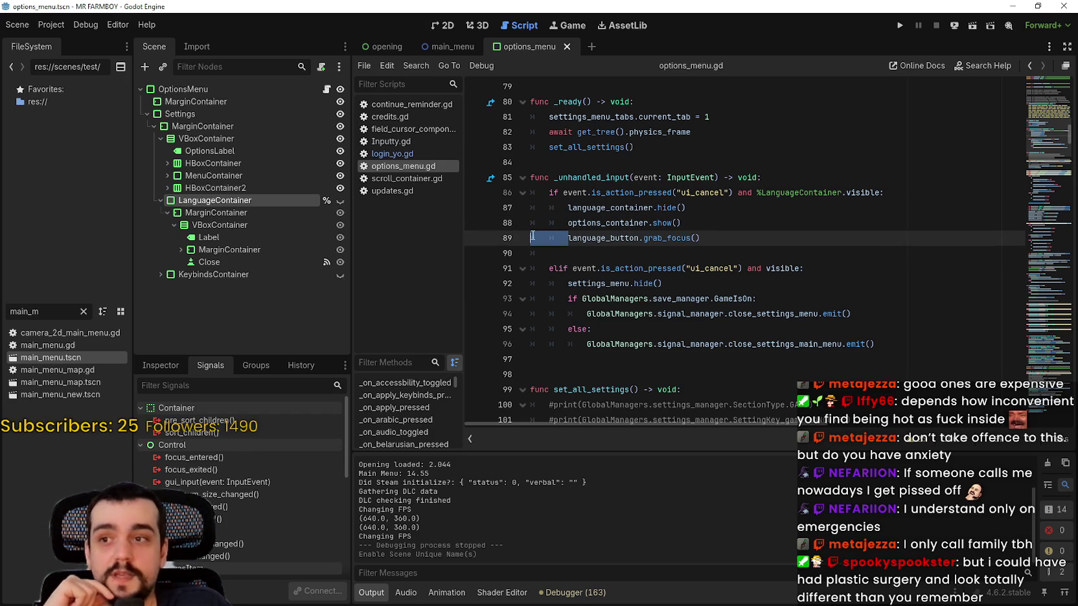
{"action": "left_click", "coordinate": [572, 222]}
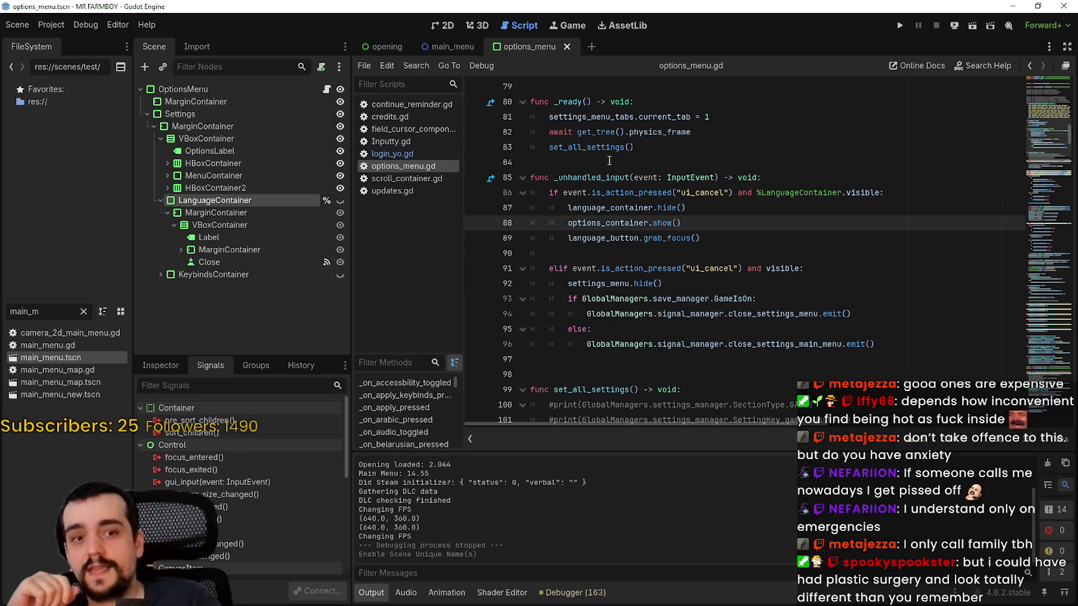
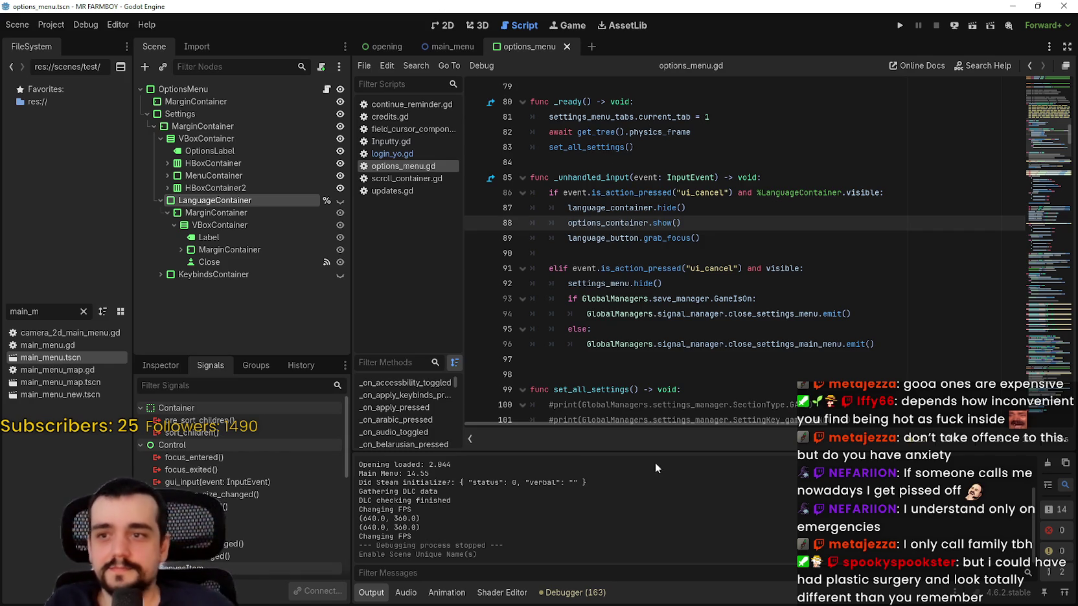
Step: Untick Access as Unique Name for the LanguageContainer node
{"action": "left_click", "coordinate": [716, 240]}
{"action": "scroll", "coordinate": [716, 241], "scroll_direction": "up", "scroll_amount": 1}
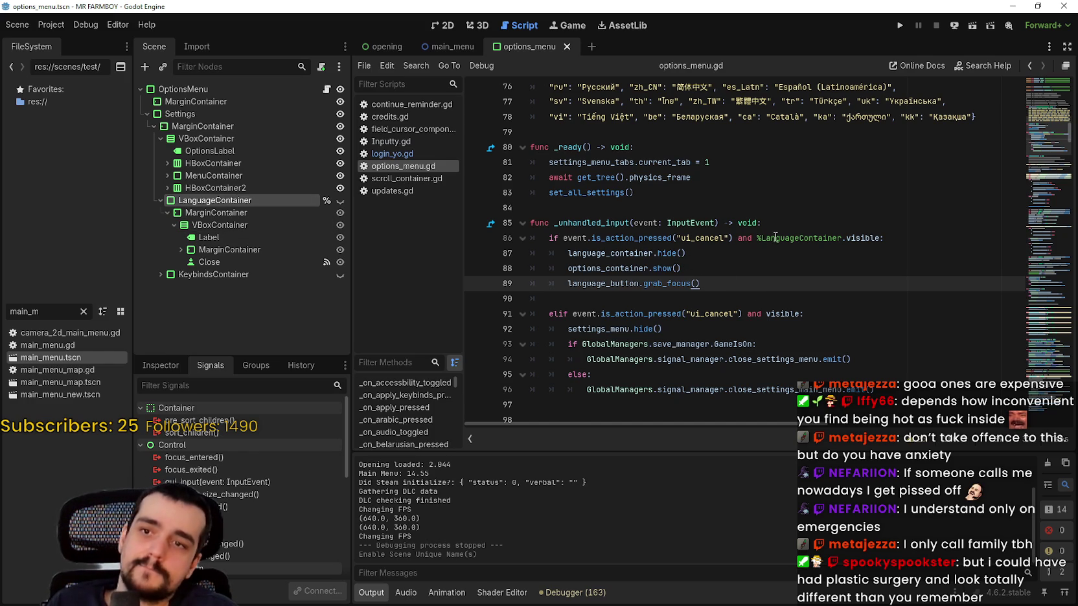
{"action": "right_click", "coordinate": [291, 188]}
{"action": "left_click", "coordinate": [266, 199]}
{"action": "right_click", "coordinate": [265, 199]}
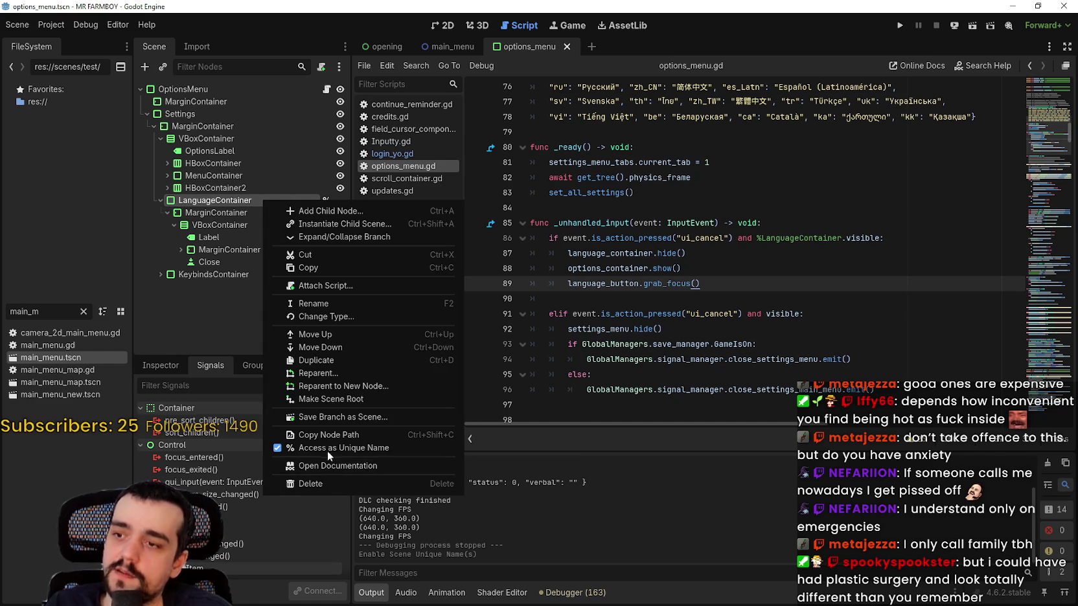
{"action": "left_click", "coordinate": [327, 448]}
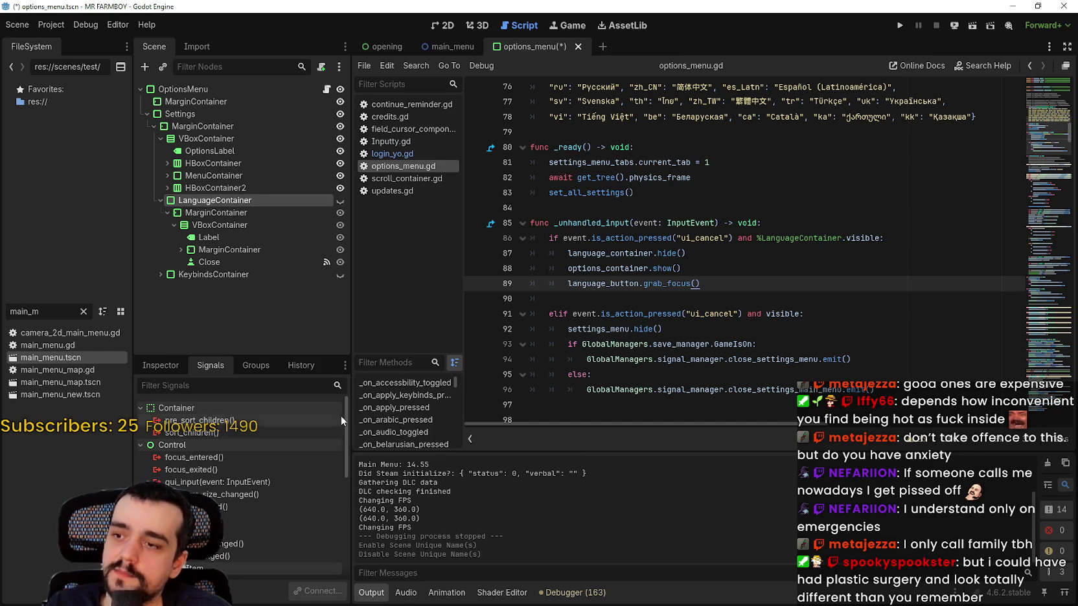
Step: Replace %LanguageContainer with language_container in the line 86 cancel check and save
{"action": "left_click", "coordinate": [618, 246]}
{"action": "double_click", "coordinate": [615, 253]}
{"action": "key", "text": "ctrl+c"}
{"action": "double_click", "coordinate": [807, 238]}
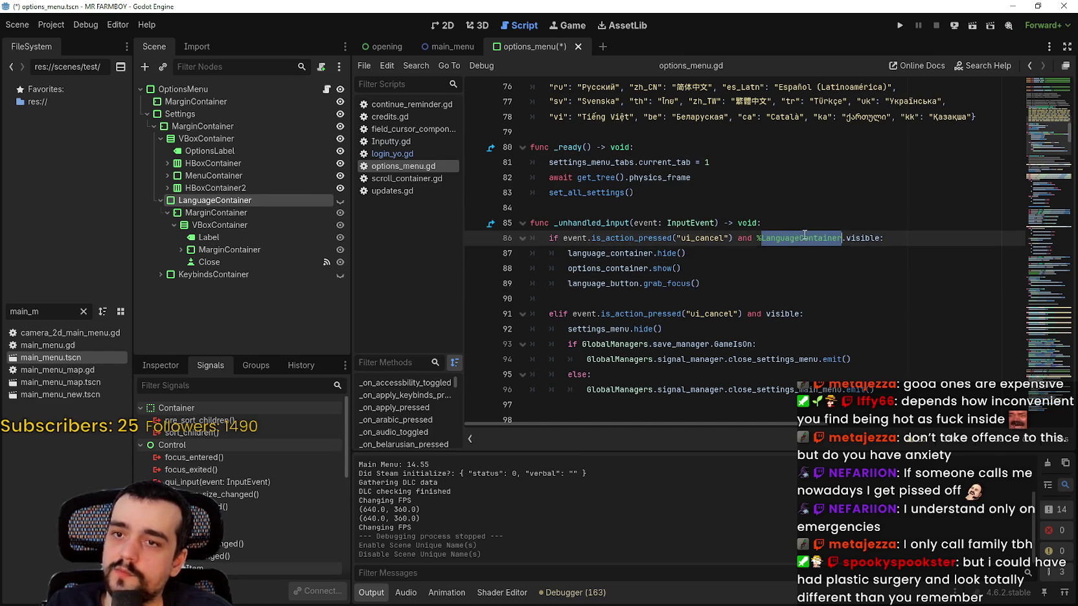
{"action": "left_click", "coordinate": [756, 238], "text": "shift"}
{"action": "key", "text": "ctrl+v"}
{"action": "left_click", "coordinate": [755, 255]}
{"action": "key", "text": "ctrl+s"}
{"action": "left_click", "coordinate": [747, 285]}
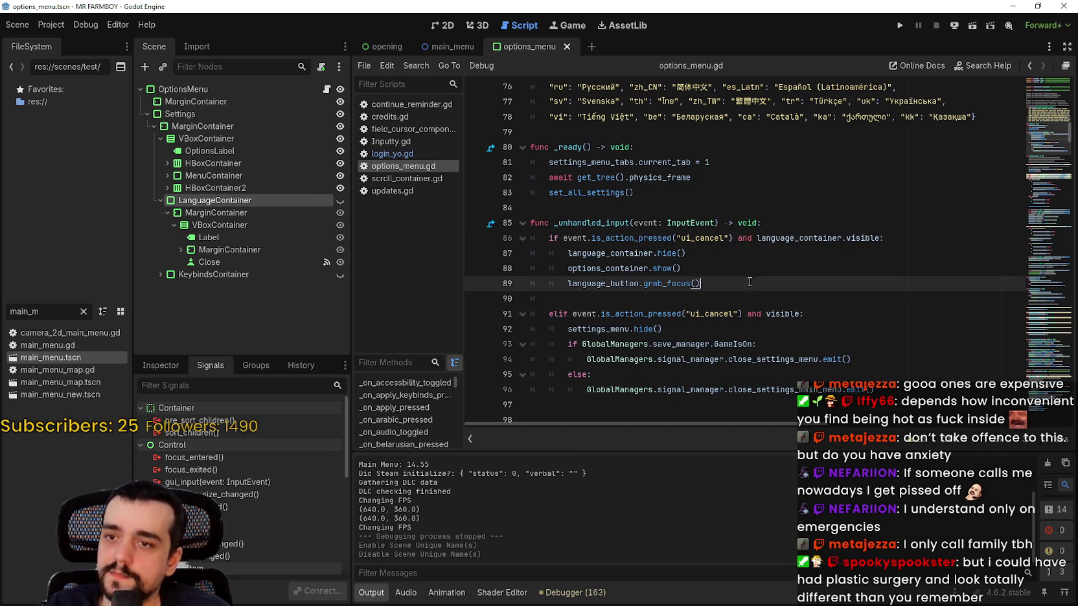
Step: Delete the empty line 90 and save options_menu.gd again
{"action": "key", "text": "Down"}
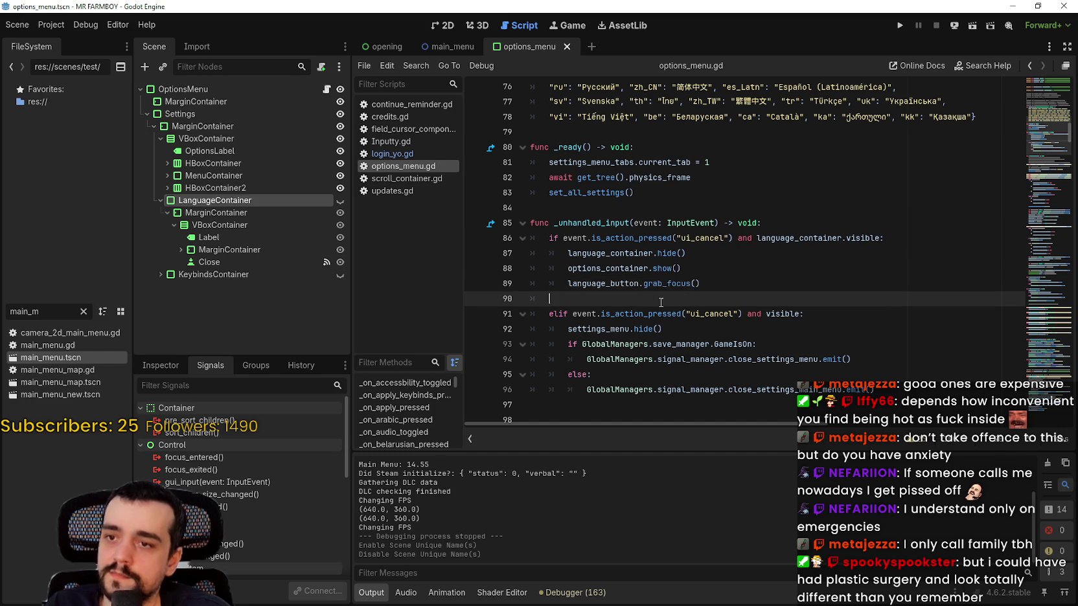
{"action": "mouse_move", "coordinate": [674, 280]}
{"action": "key", "text": "BackSpace"}
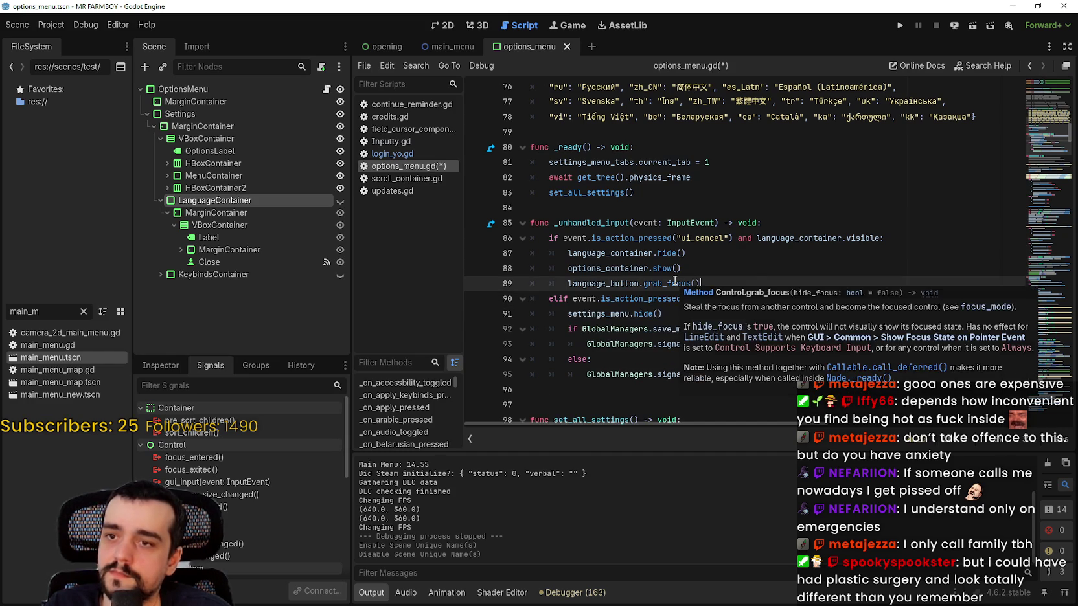
{"action": "key", "text": "ctrl+s"}
Step: Expand KeybindsContainer > MarginContainer > HBoxContainer and select the Cancel button node
{"action": "left_click", "coordinate": [167, 212]}
{"action": "left_click", "coordinate": [161, 225]}
{"action": "left_click", "coordinate": [168, 237]}
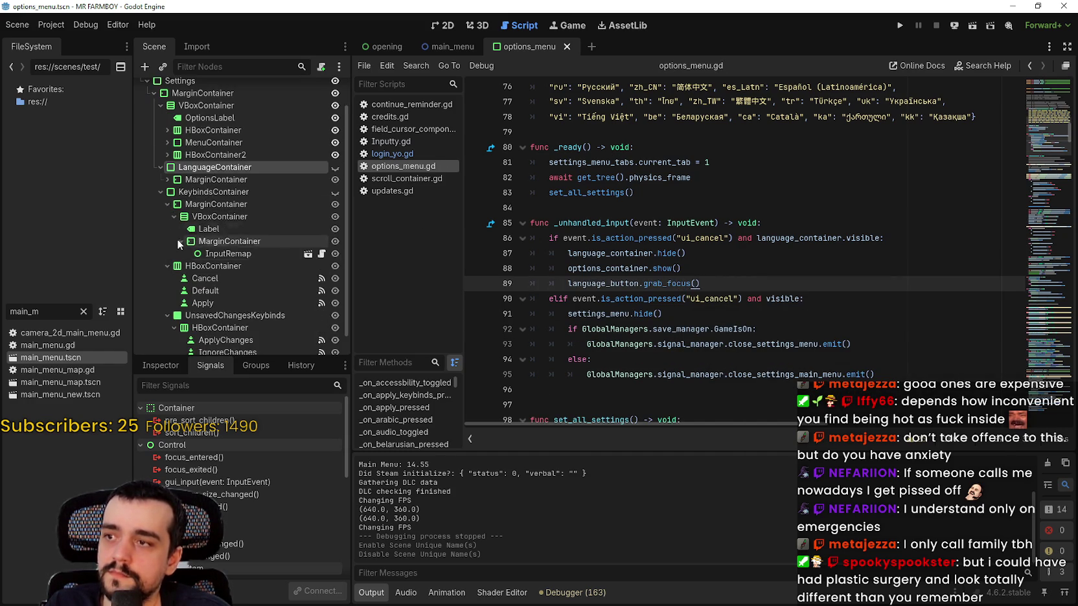
{"action": "left_click", "coordinate": [167, 249]}
{"action": "left_click", "coordinate": [167, 262]}
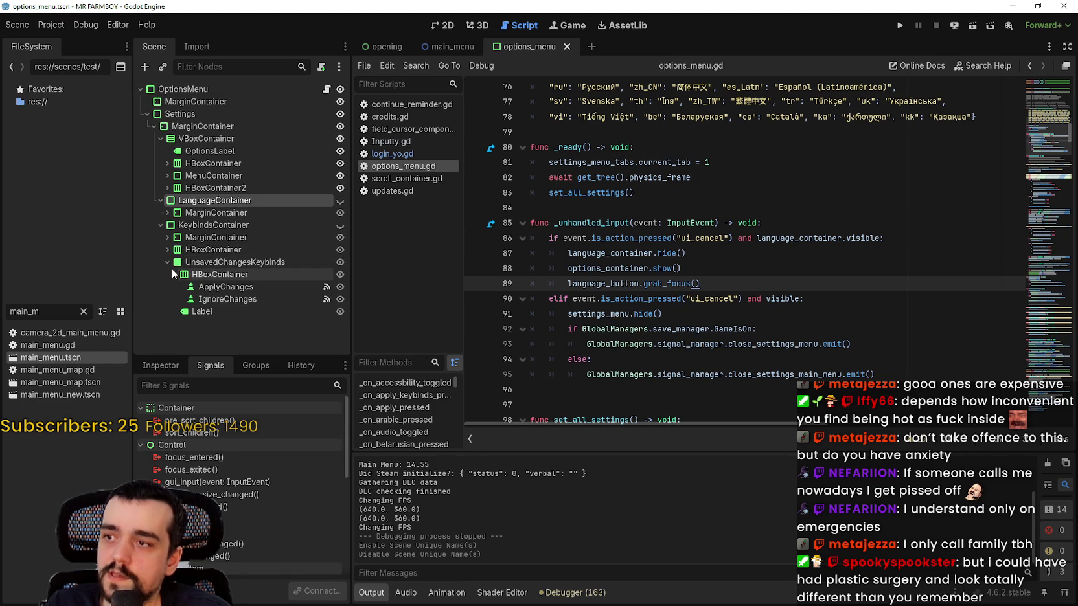
{"action": "left_click", "coordinate": [203, 226]}
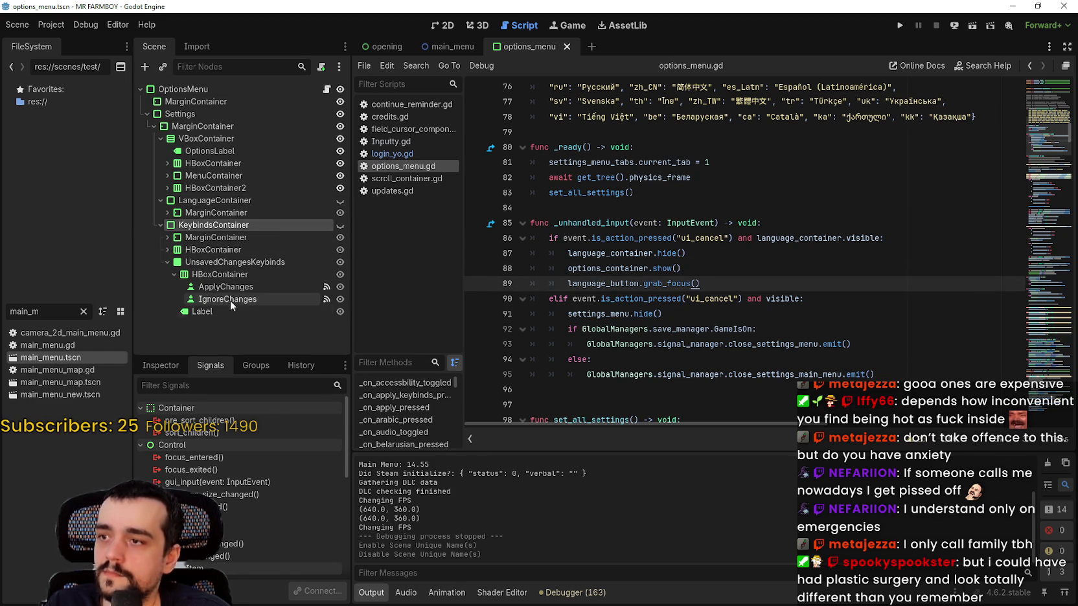
{"action": "left_click", "coordinate": [166, 262]}
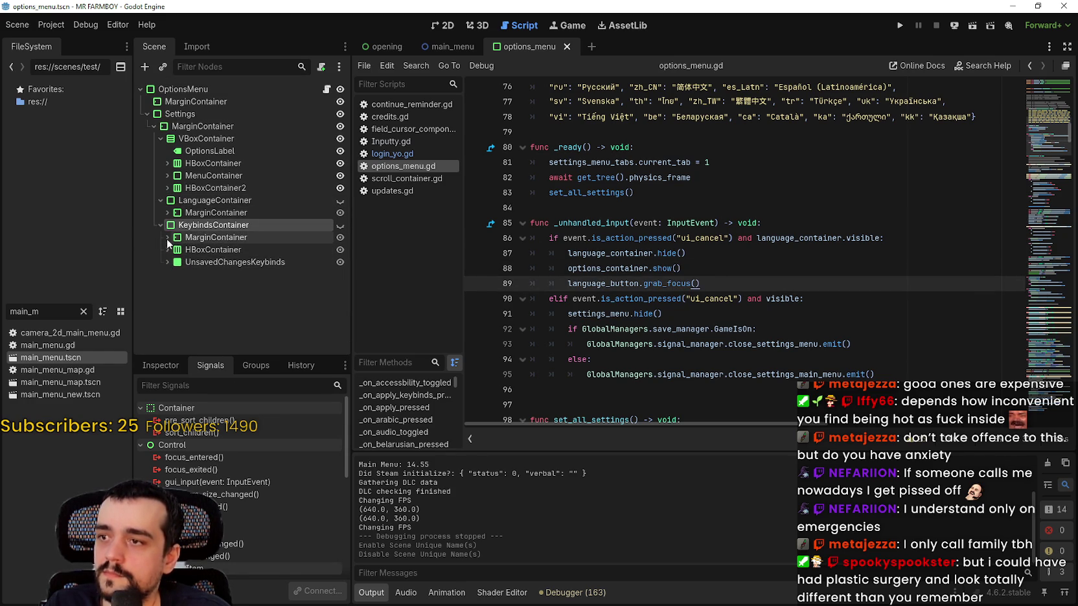
{"action": "left_click", "coordinate": [167, 237]}
{"action": "left_click", "coordinate": [167, 299]}
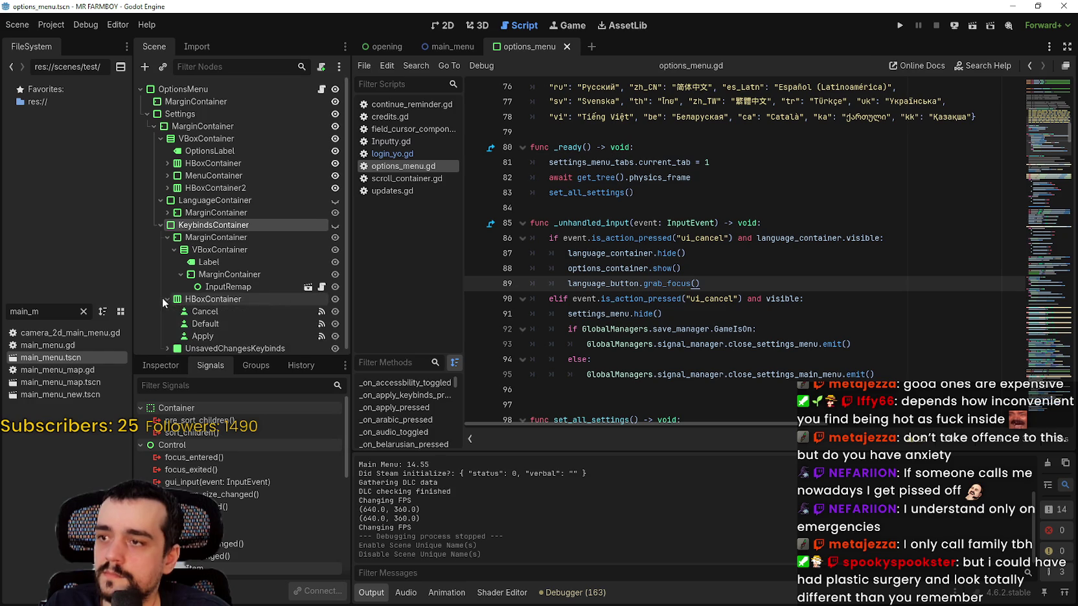
{"action": "left_click", "coordinate": [234, 305]}
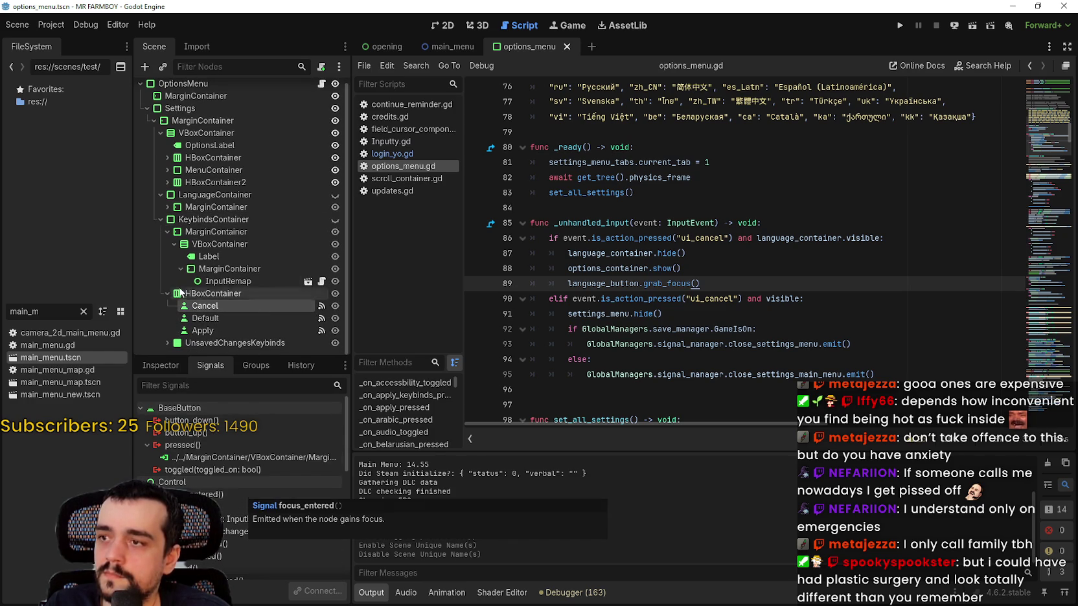
{"action": "left_click", "coordinate": [165, 232]}
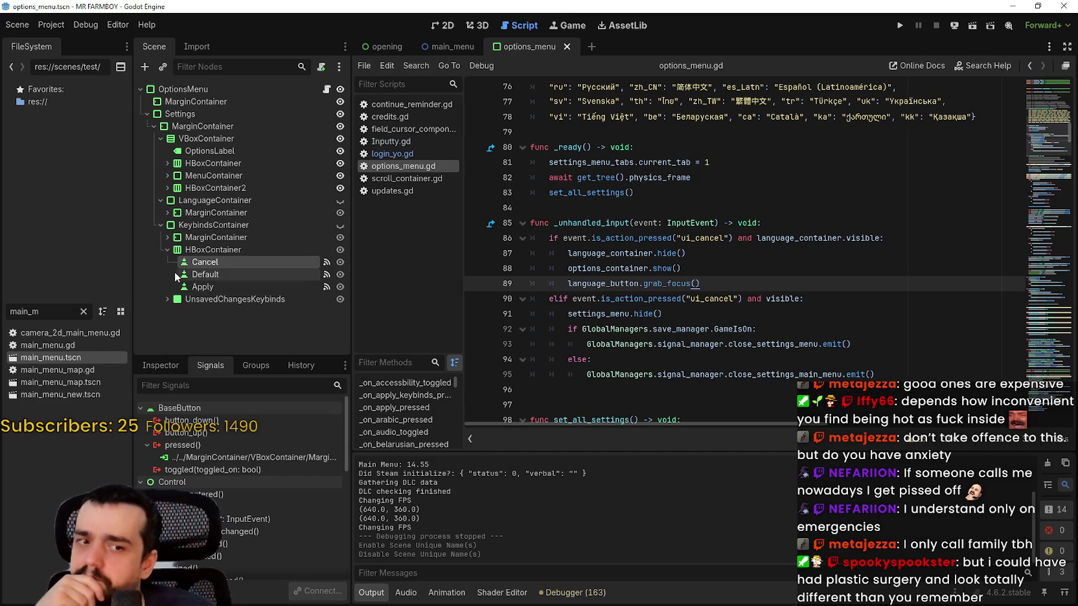
Step: Jump from Cancel's existing pressed() connection to its _on_cancel_pressed handler
{"action": "left_click", "coordinate": [295, 467]}
{"action": "double_click", "coordinate": [294, 464]}
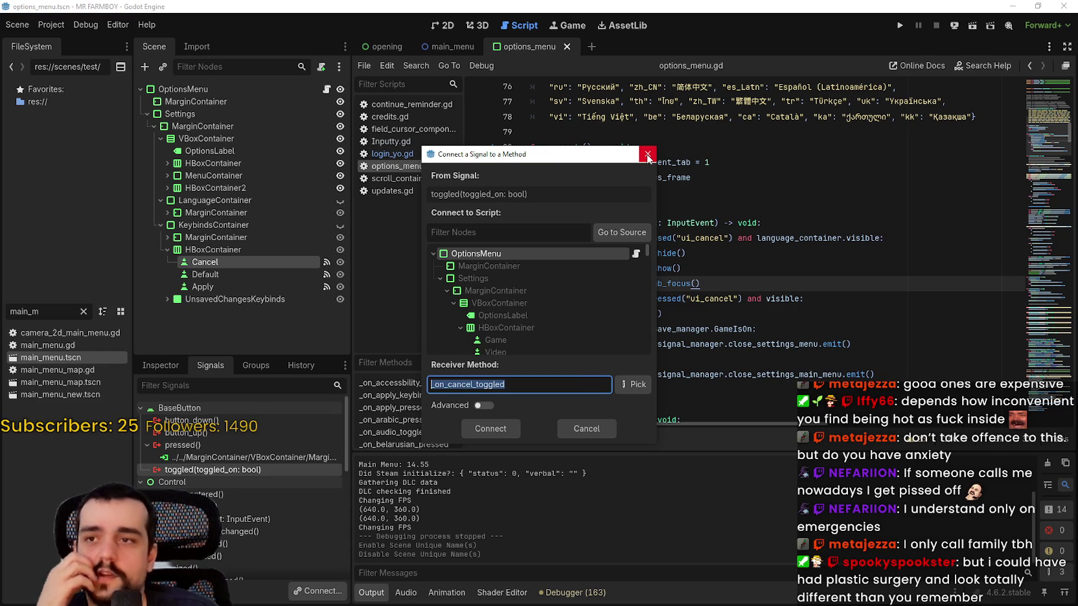
{"action": "left_click", "coordinate": [647, 154]}
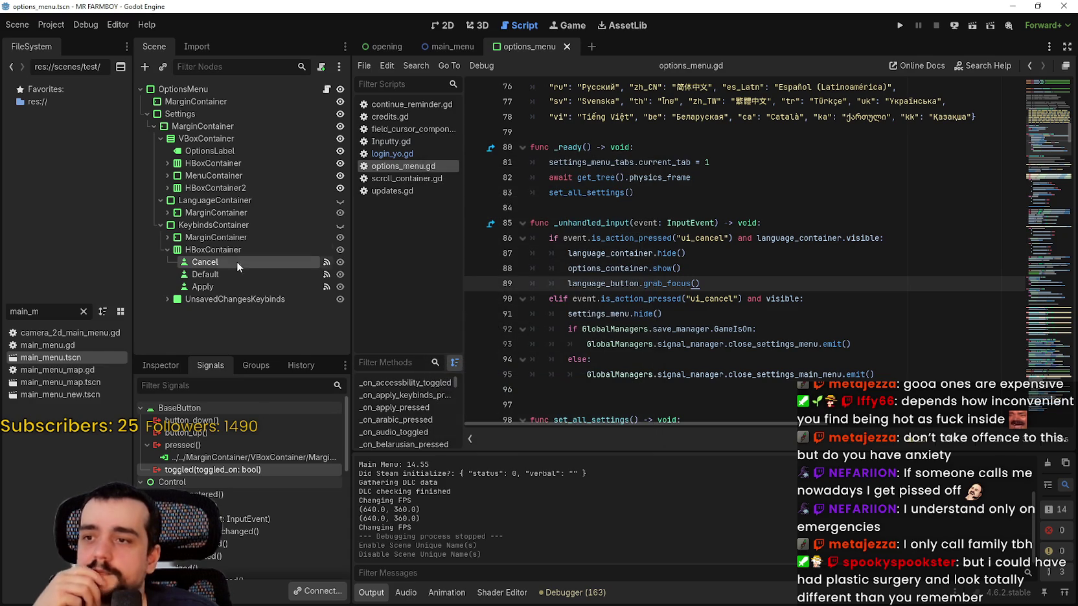
{"action": "left_click", "coordinate": [268, 463]}
{"action": "double_click", "coordinate": [269, 459]}
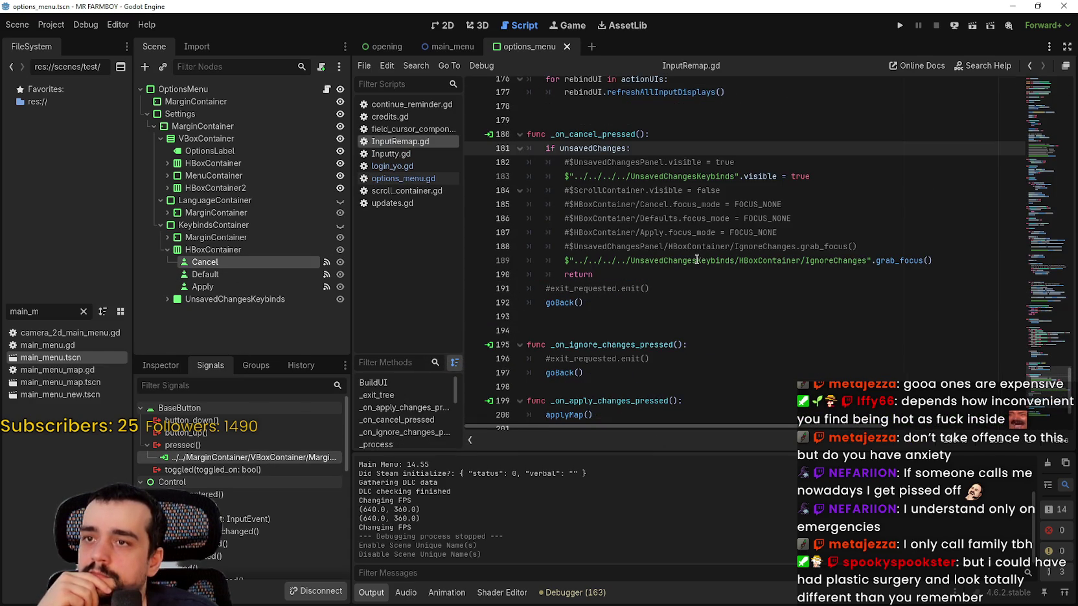
Step: Look up the definition of goBack() from its call in InputRemap.gd
{"action": "left_click", "coordinate": [711, 301]}
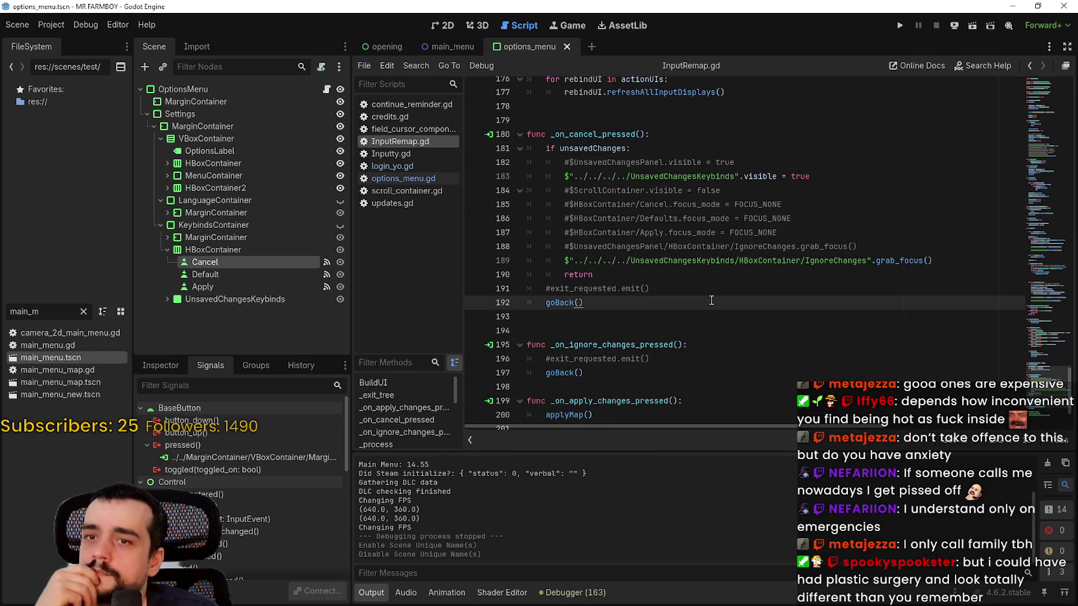
{"action": "double_click", "coordinate": [822, 259]}
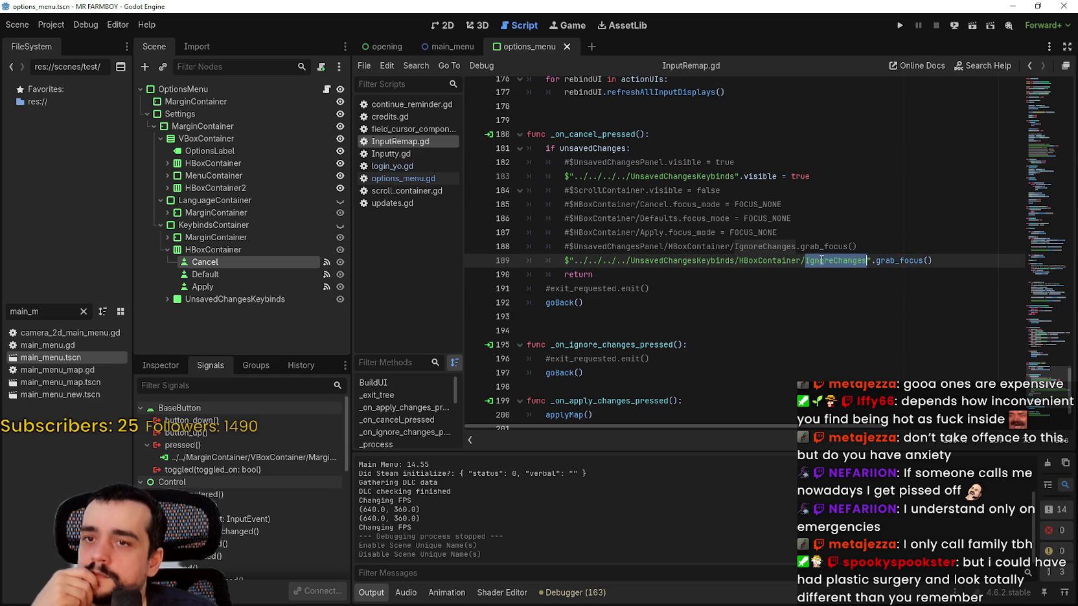
{"action": "left_click", "coordinate": [695, 307]}
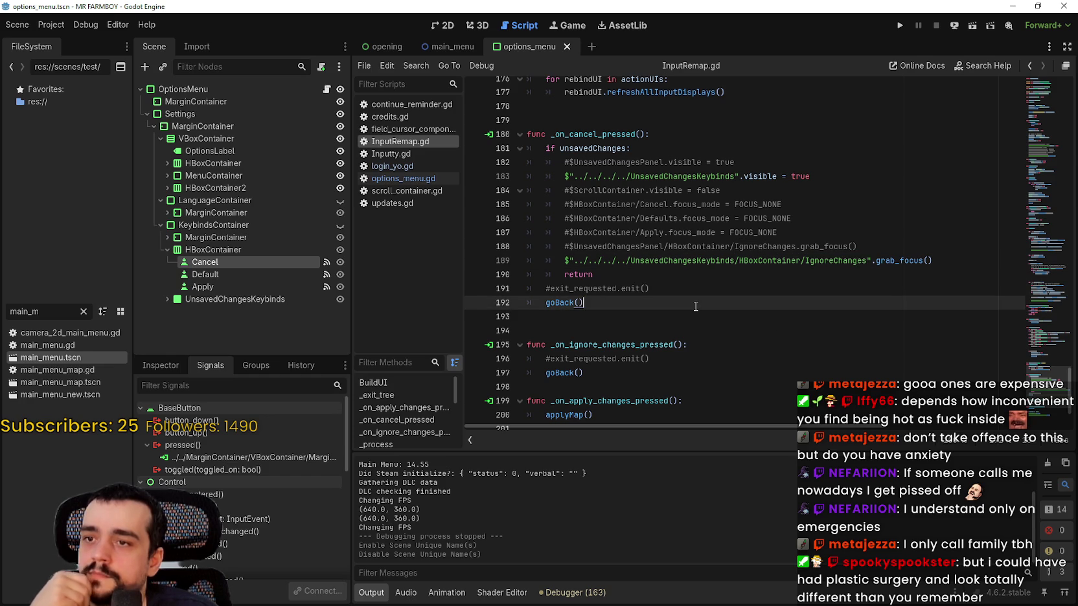
{"action": "right_click", "coordinate": [558, 299]}
{"action": "left_click", "coordinate": [599, 478]}
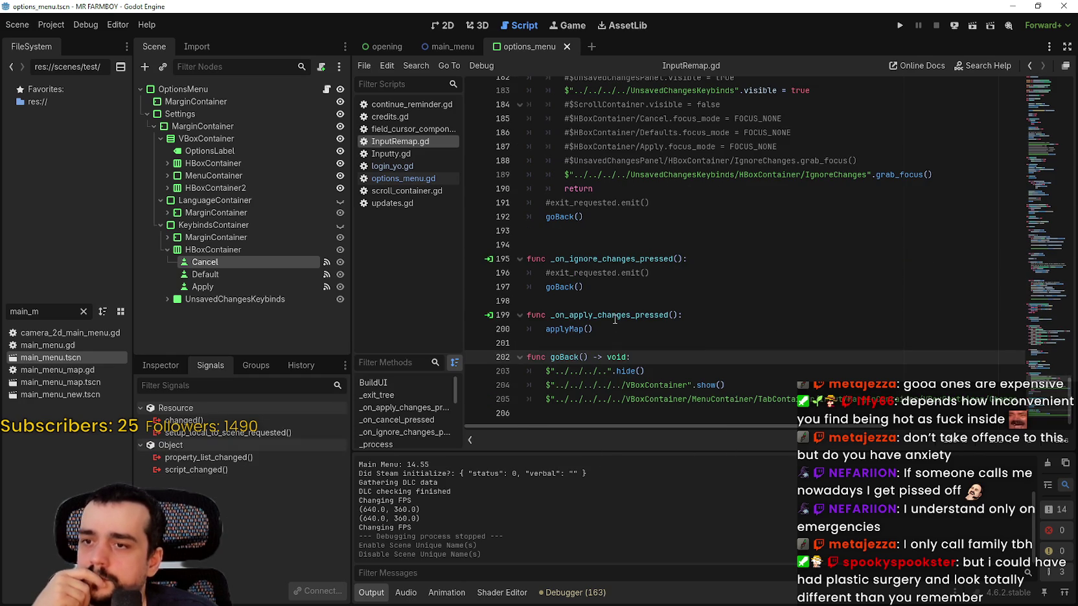
{"action": "mouse_move", "coordinate": [702, 426]}
{"action": "left_mouse_down"}
{"action": "mouse_move", "coordinate": [897, 437]}
{"action": "mouse_move", "coordinate": [933, 428]}
{"action": "mouse_move", "coordinate": [707, 428]}
{"action": "left_mouse_up"}
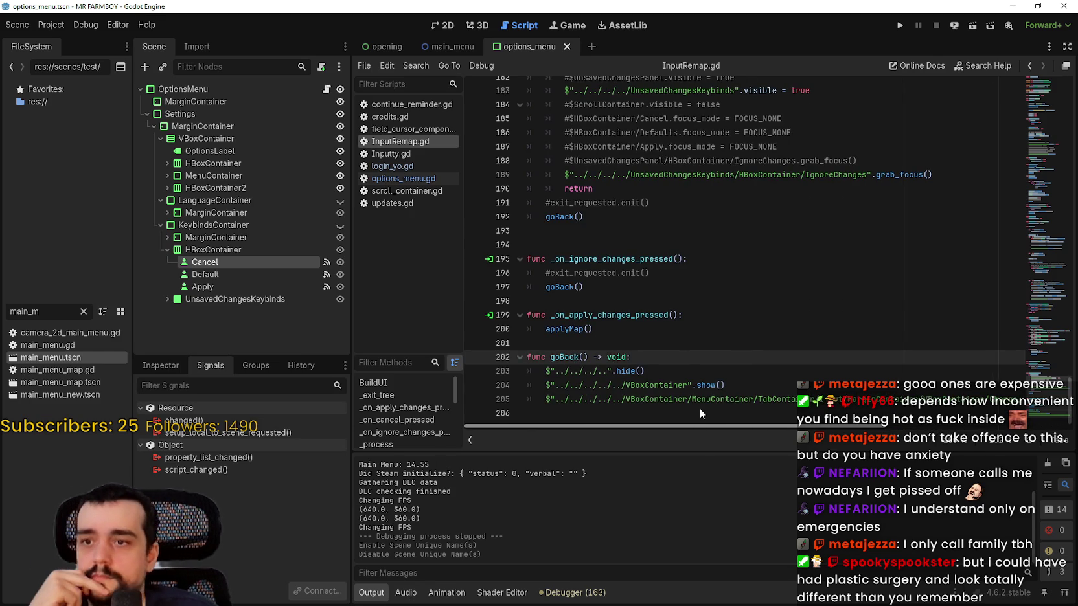
Step: Inspect goBack's definition, then return to options_menu.gd
{"action": "double_click", "coordinate": [572, 358]}
{"action": "right_click", "coordinate": [582, 356]}
{"action": "left_click", "coordinate": [592, 429]}
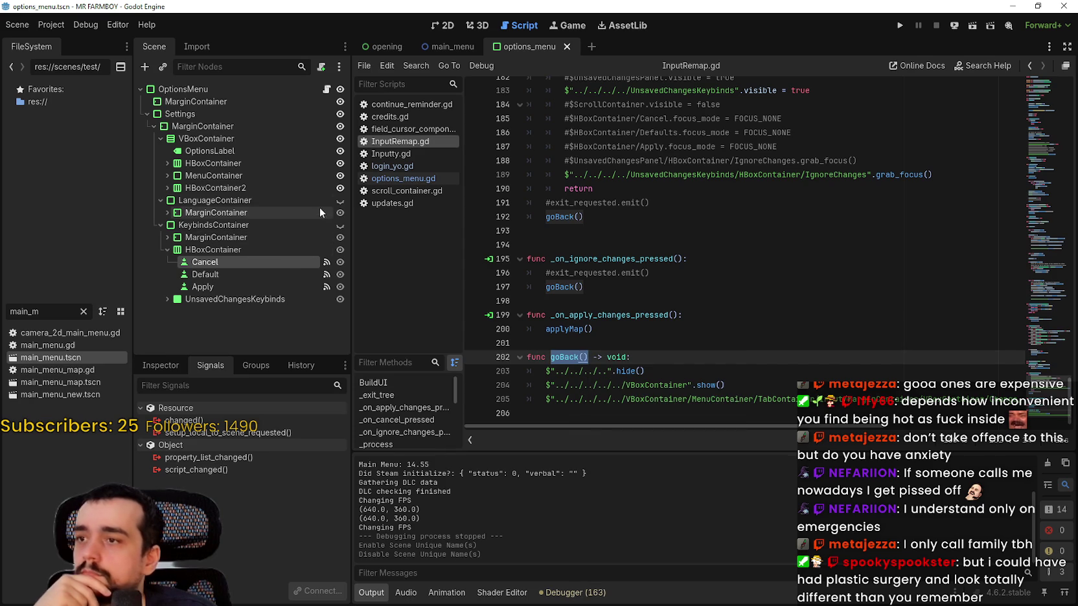
{"action": "left_click", "coordinate": [327, 88]}
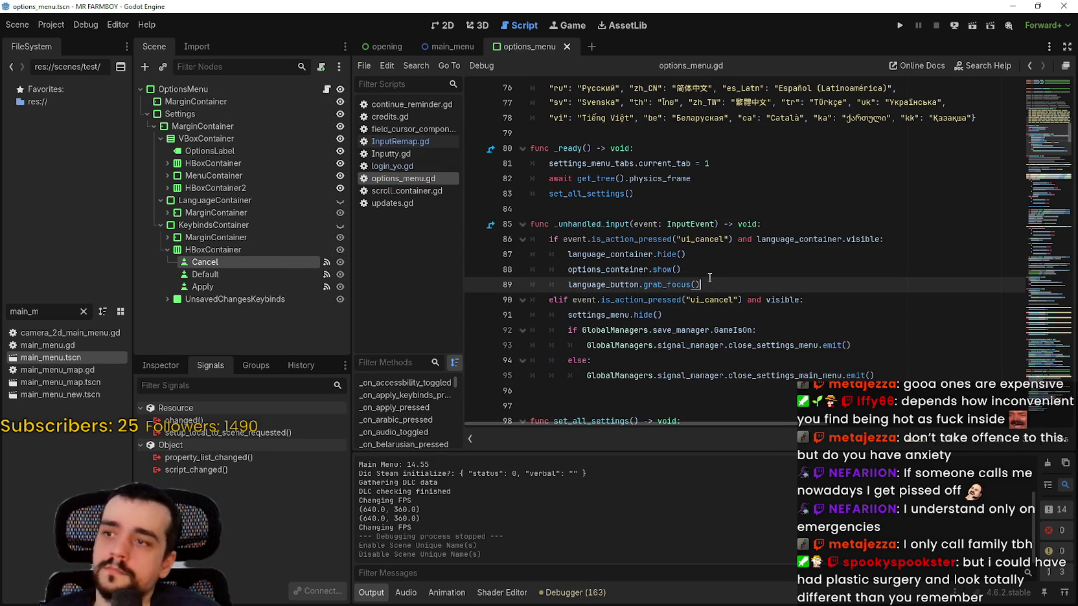
{"action": "mouse_move", "coordinate": [1049, 136]}
{"action": "left_mouse_down"}
{"action": "mouse_move", "coordinate": [1067, 457]}
{"action": "mouse_move", "coordinate": [1062, 84]}
{"action": "left_mouse_up"}
{"action": "left_click", "coordinate": [188, 262]}
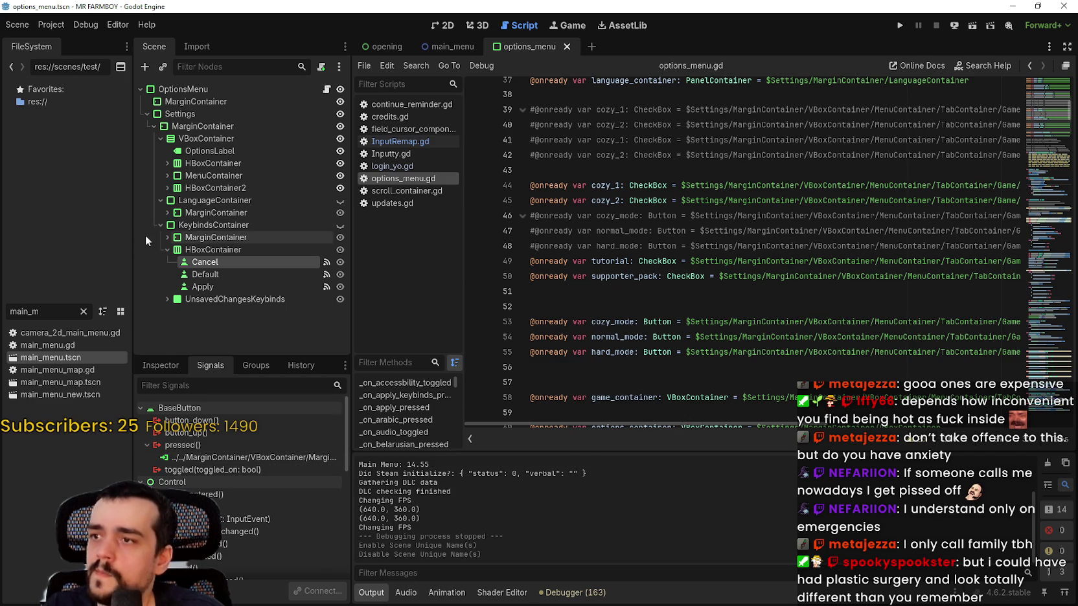
{"action": "left_click", "coordinate": [166, 250]}
{"action": "scroll", "coordinate": [949, 204], "scroll_direction": "down", "scroll_amount": 3}
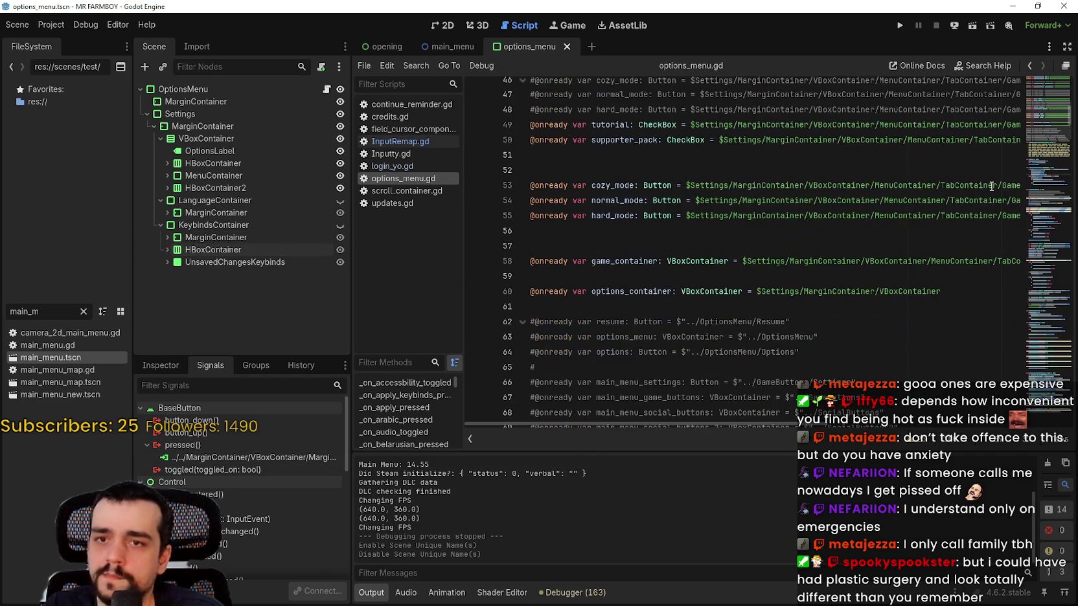
{"action": "left_click", "coordinate": [1047, 160]}
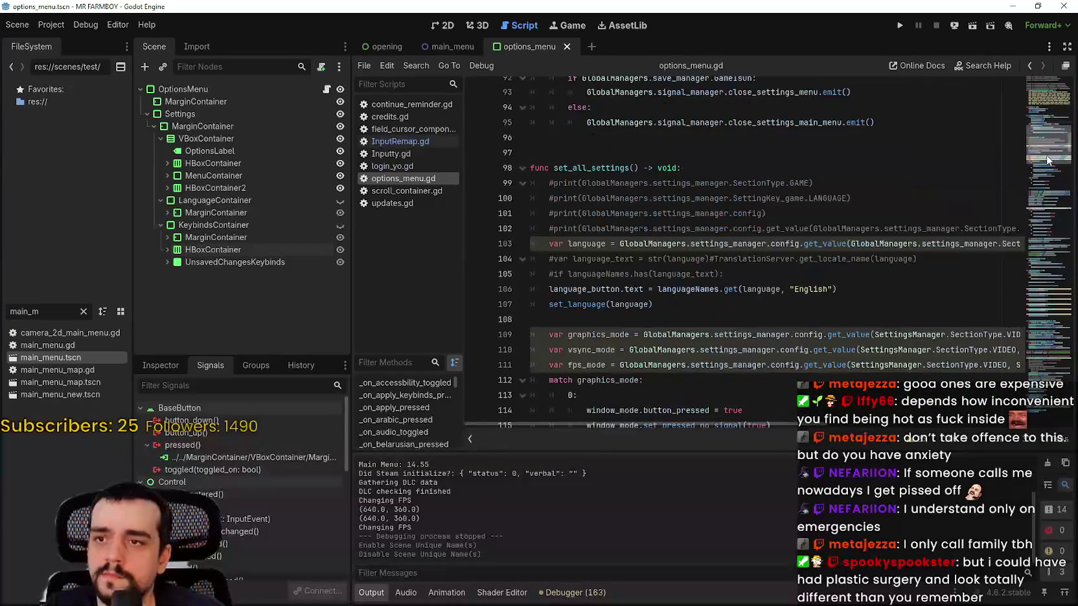
{"action": "scroll", "coordinate": [741, 203], "scroll_direction": "up", "scroll_amount": 4}
{"action": "left_click_drag", "start_coordinate": [688, 182], "coordinate": [742, 202]}
{"action": "left_click", "coordinate": [731, 219]}
Step: Copy the line 86 cancel condition onto a new line 90 below grab_focus
{"action": "key", "text": "Return"}
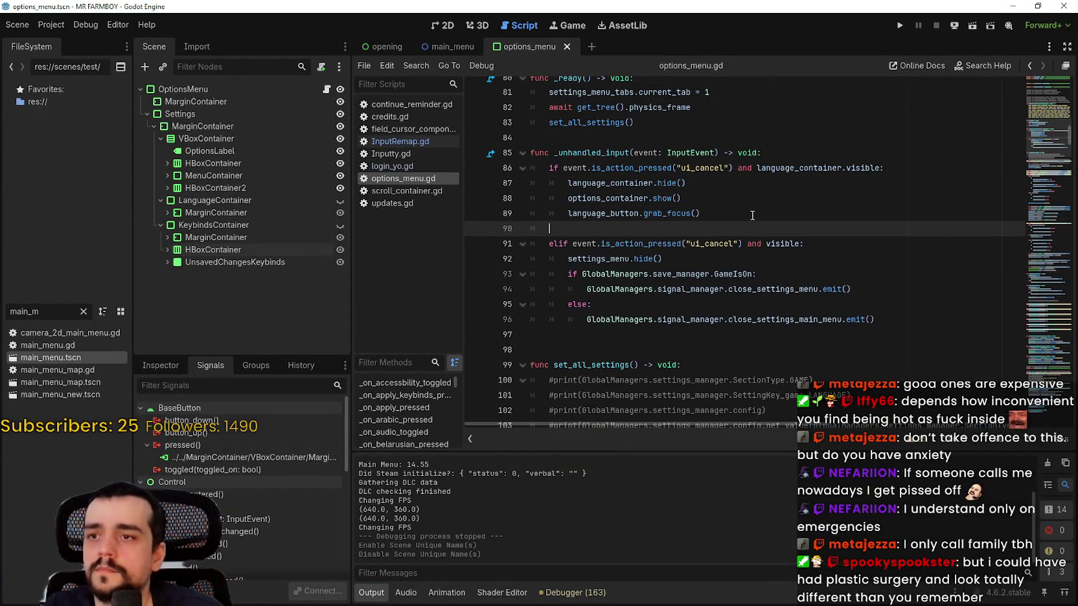
{"action": "key", "text": "Return"}
{"action": "key", "text": "BackSpace"}
{"action": "type", "text": "goBack()"}
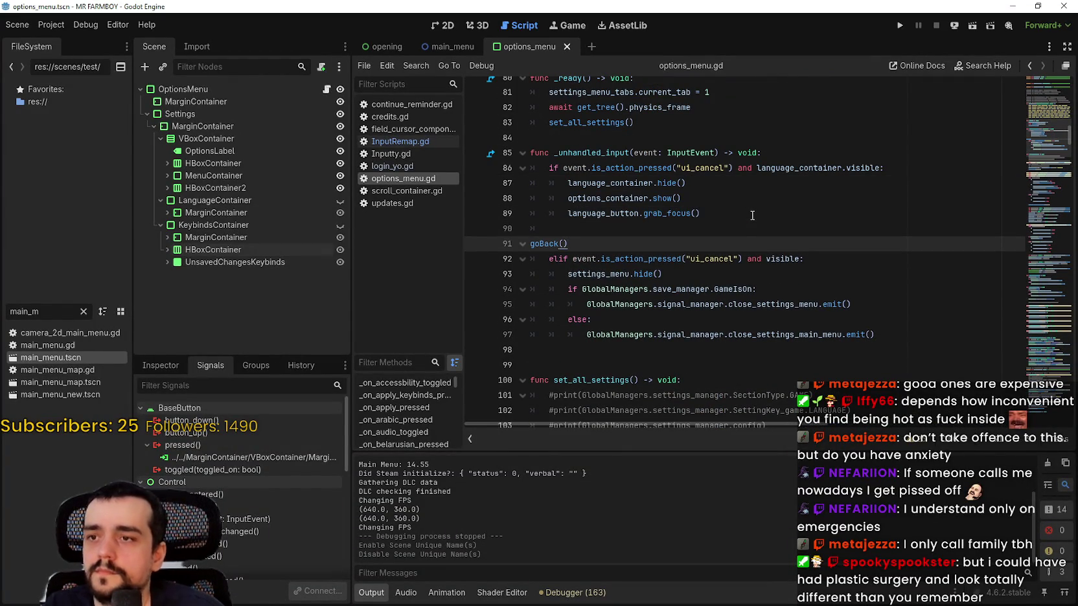
{"action": "key", "text": "Tab"}
{"action": "key", "text": "Tab"}
{"action": "left_click", "coordinate": [733, 217]}
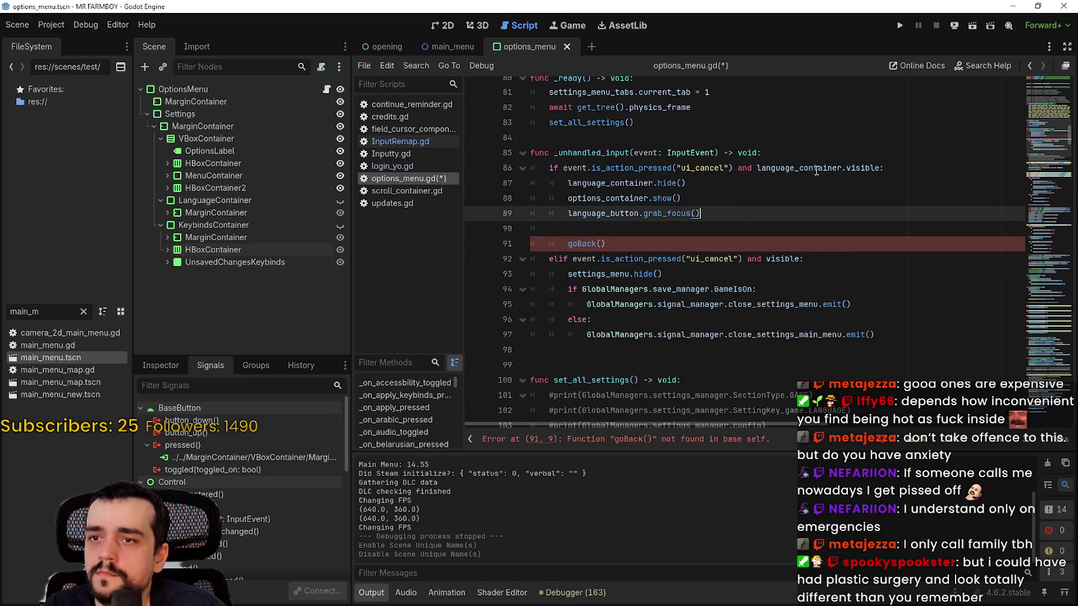
{"action": "left_click_drag", "start_coordinate": [893, 169], "coordinate": [544, 170]}
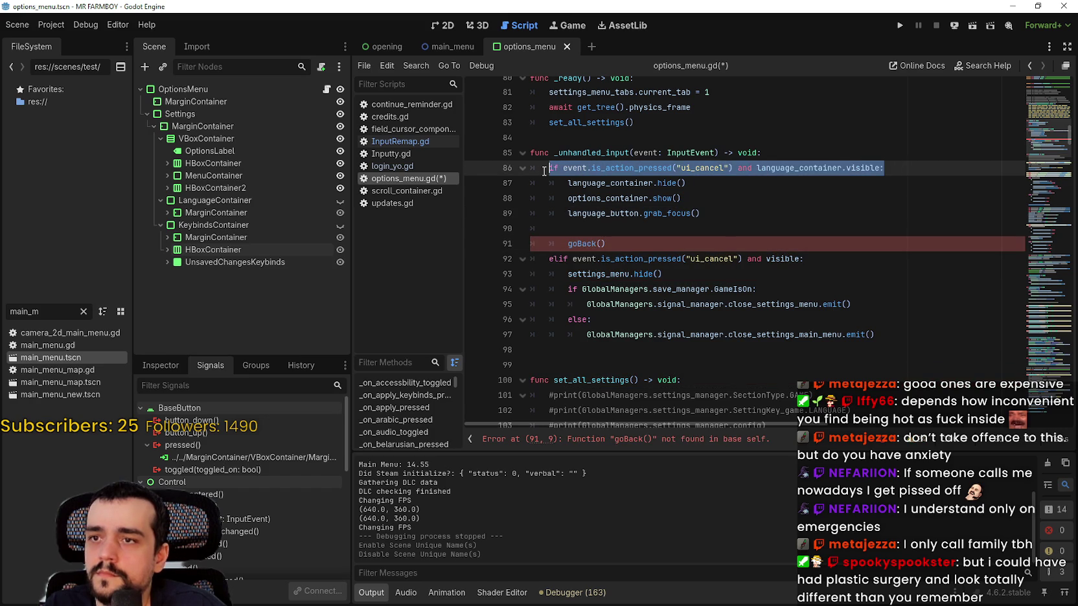
{"action": "key", "text": "ctrl+c"}
{"action": "left_click", "coordinate": [582, 224]}
{"action": "key", "text": "BackSpace"}
{"action": "key", "text": "ctrl+v"}
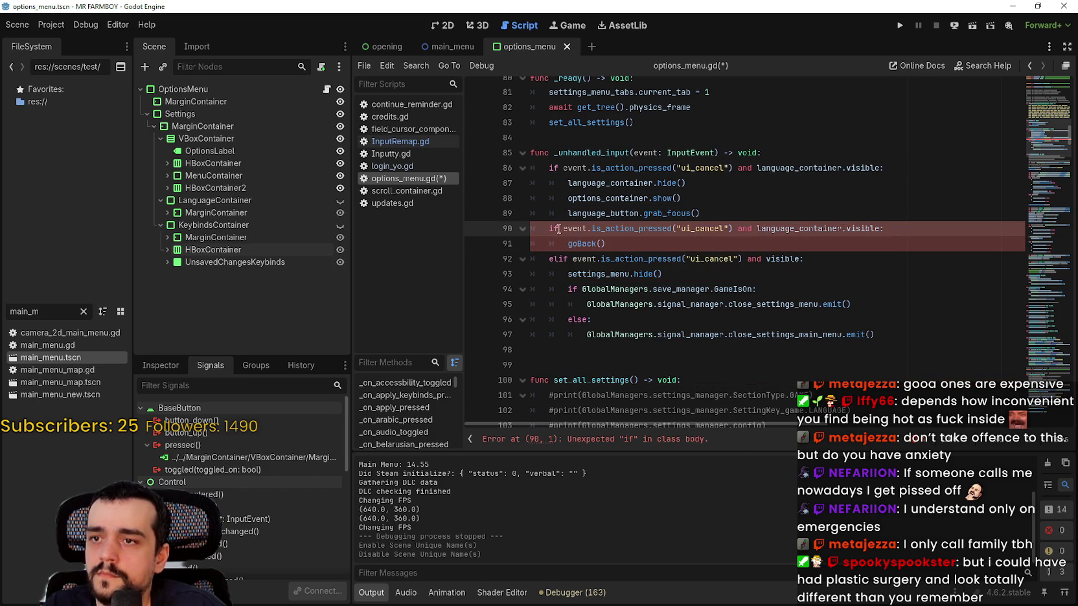
Step: Turn line 90 into an elif branch with an indented goBack() call beneath it
{"action": "key", "text": "Tab"}
{"action": "key", "text": "Delete"}
{"action": "key", "text": "Delete"}
{"action": "type", "text": "elif"}
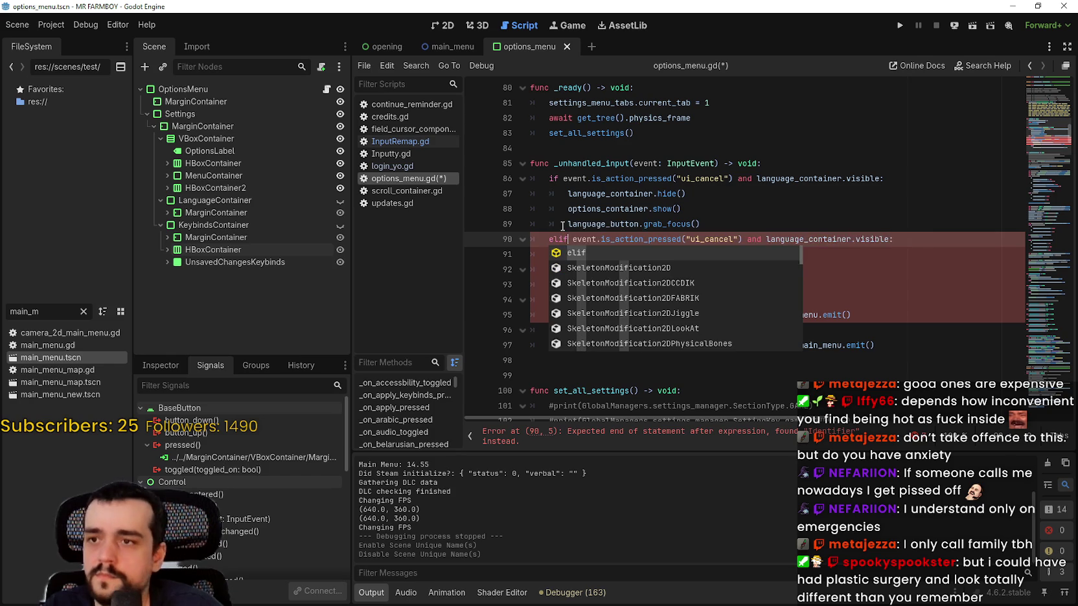
{"action": "key", "text": "End"}
{"action": "key", "text": "Return"}
{"action": "type", "text": "goBack()"}
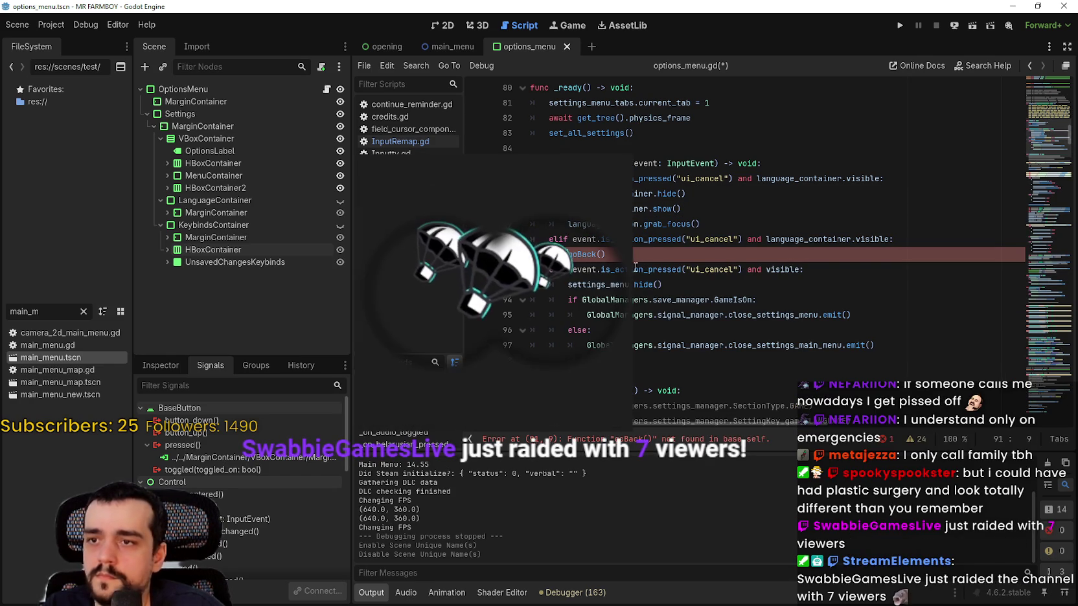
Step: Expand KeybindsContainer's children to reveal the Cancel, Default and Apply buttons
{"action": "right_click", "coordinate": [254, 227]}
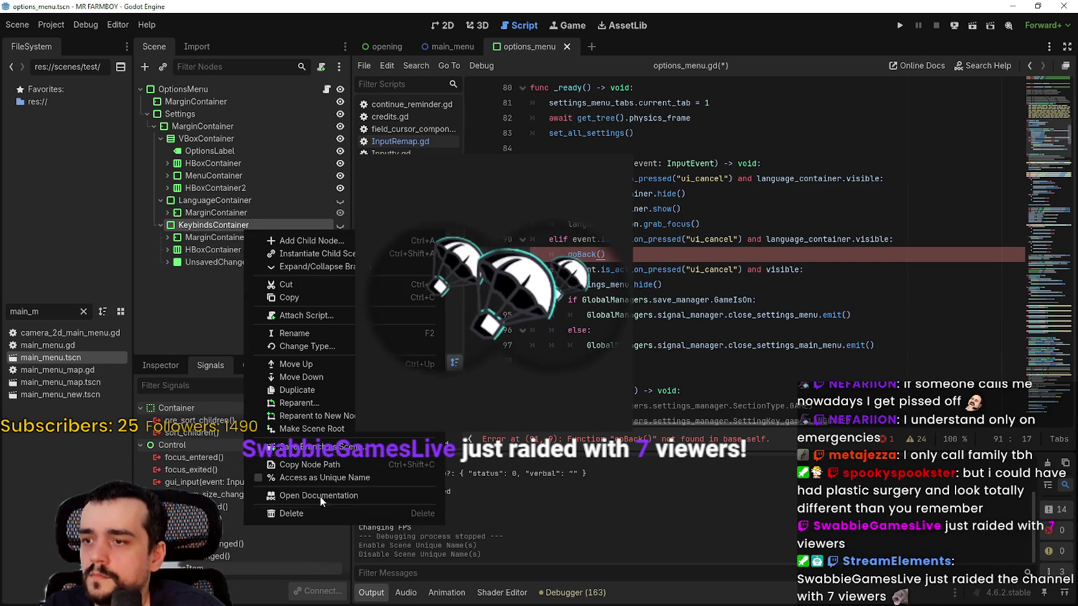
{"action": "left_click", "coordinate": [243, 249]}
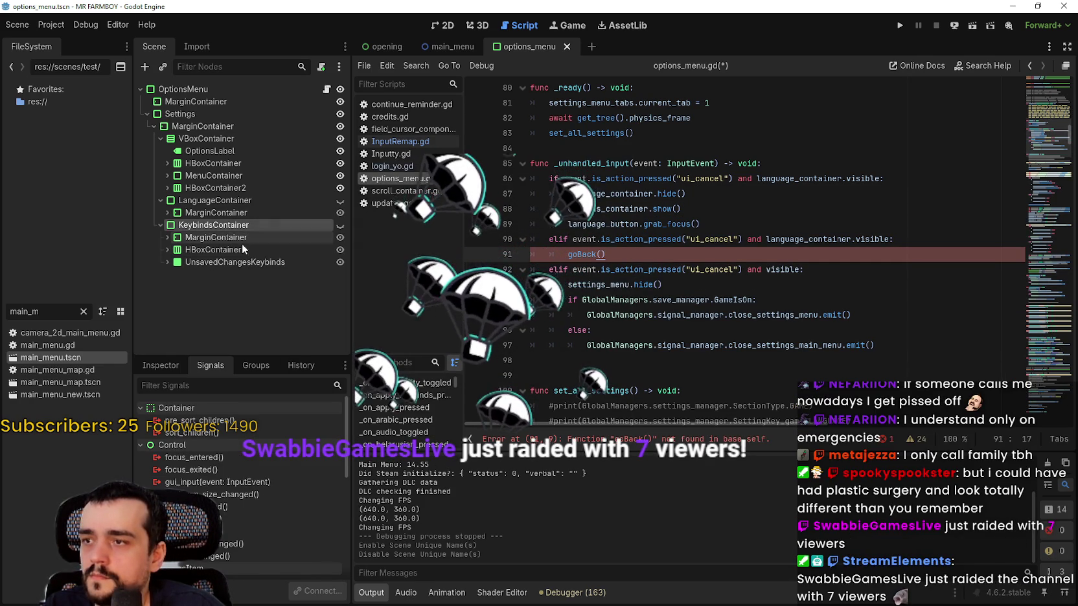
{"action": "left_click", "coordinate": [167, 249]}
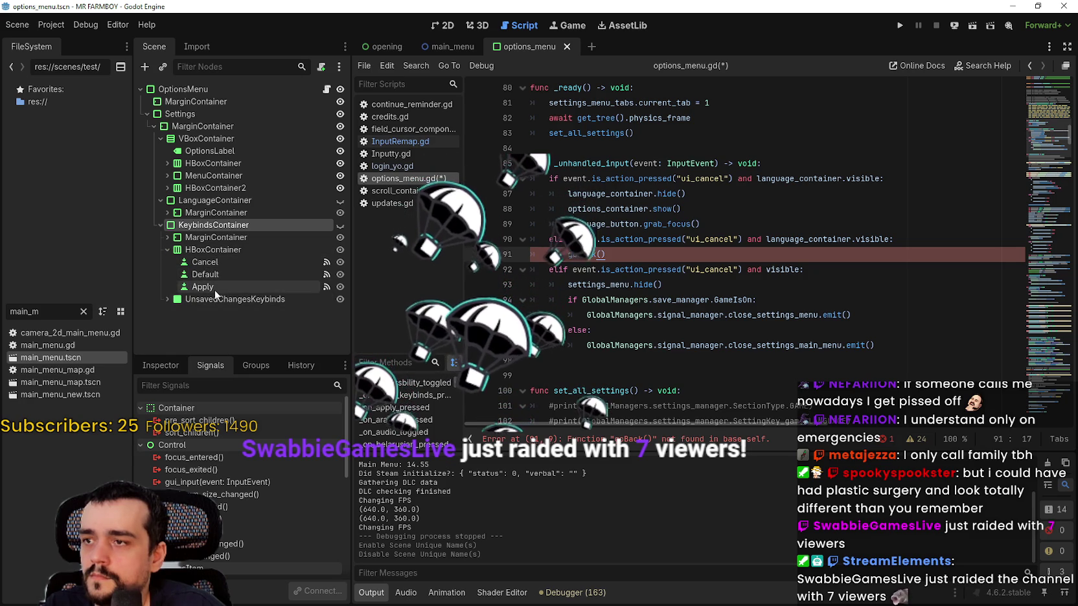
{"action": "left_click", "coordinate": [215, 289]}
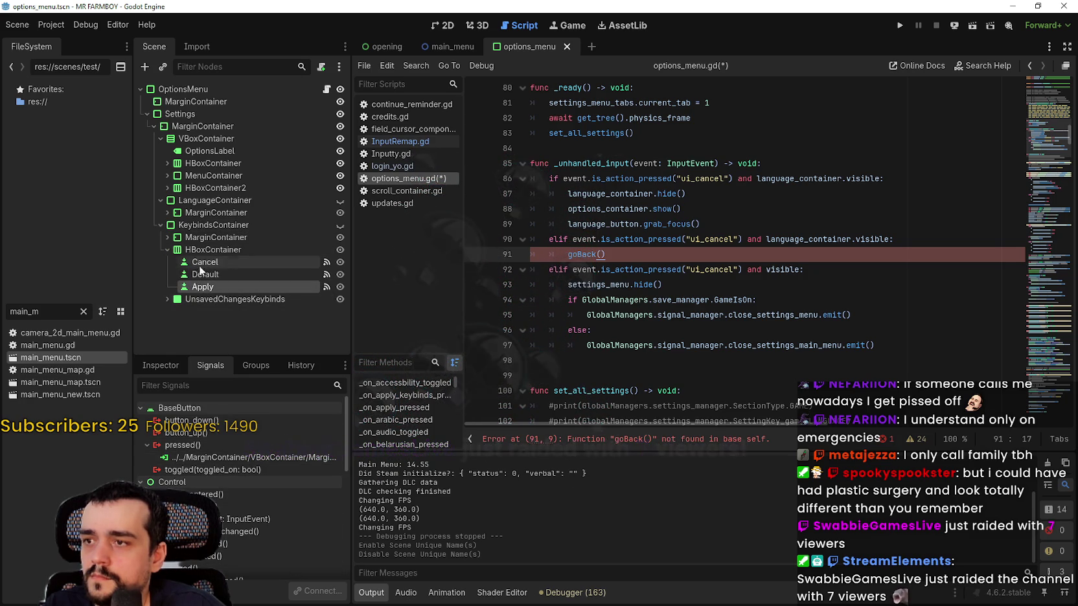
{"action": "left_click", "coordinate": [165, 236]}
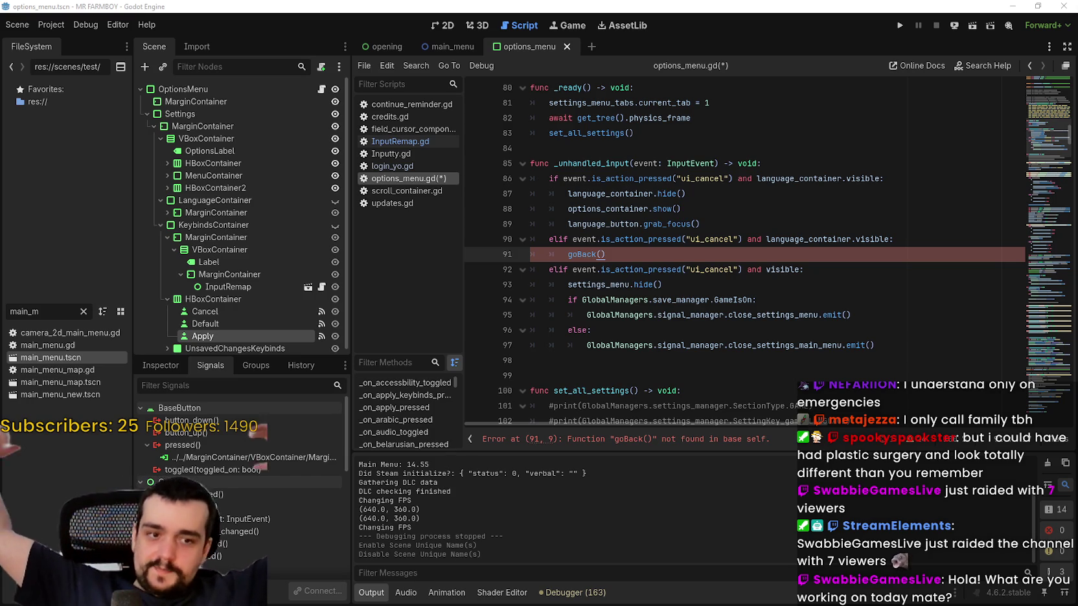
Step: Review the new lines 90–91 against the InputRemap and KeybindsContainer nodes in 2D
{"action": "left_click_drag", "start_coordinate": [626, 256], "coordinate": [562, 253]}
{"action": "left_click", "coordinate": [565, 254]}
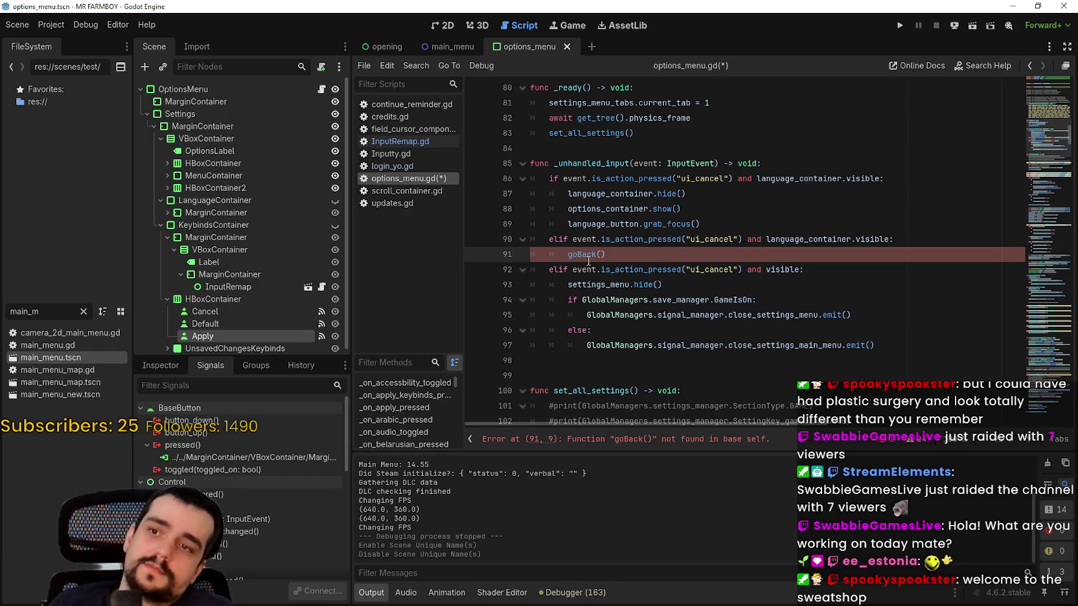
{"action": "scroll", "coordinate": [246, 214], "scroll_direction": "down", "scroll_amount": 1}
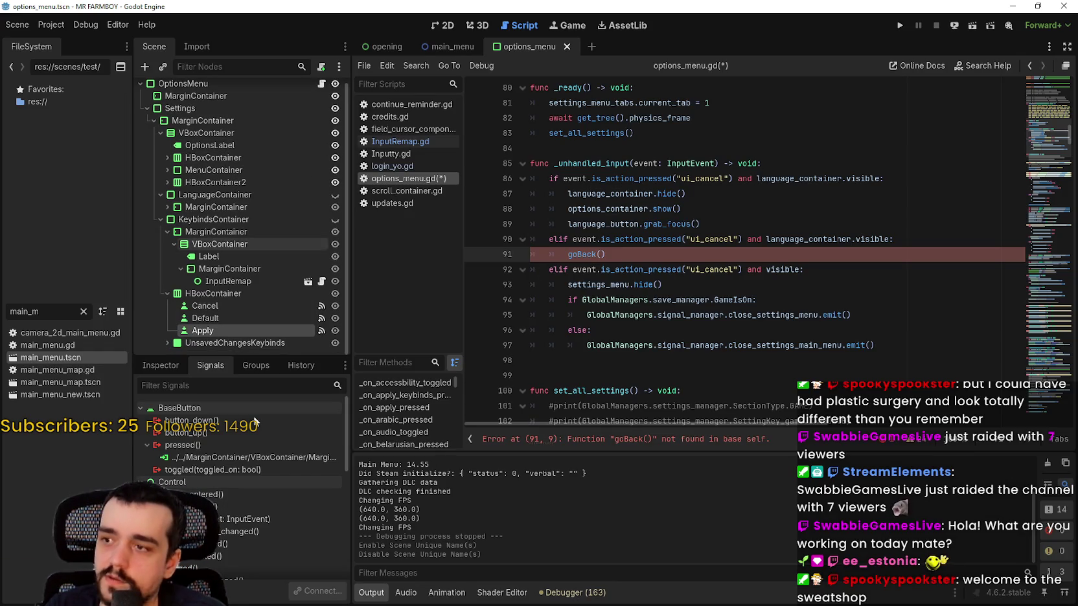
{"action": "left_click", "coordinate": [219, 284]}
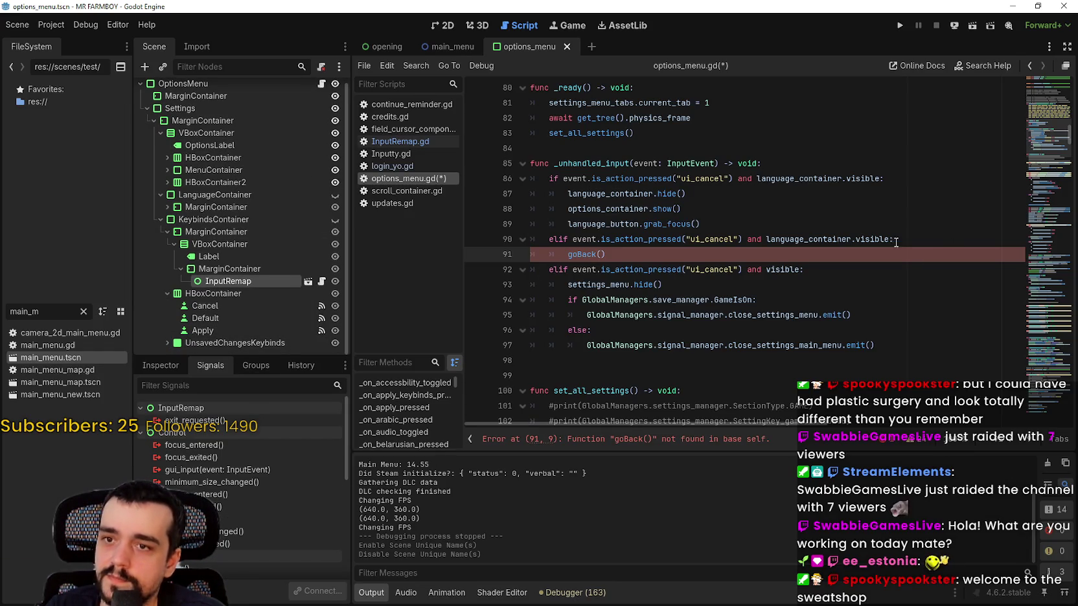
{"action": "double_click", "coordinate": [820, 239]}
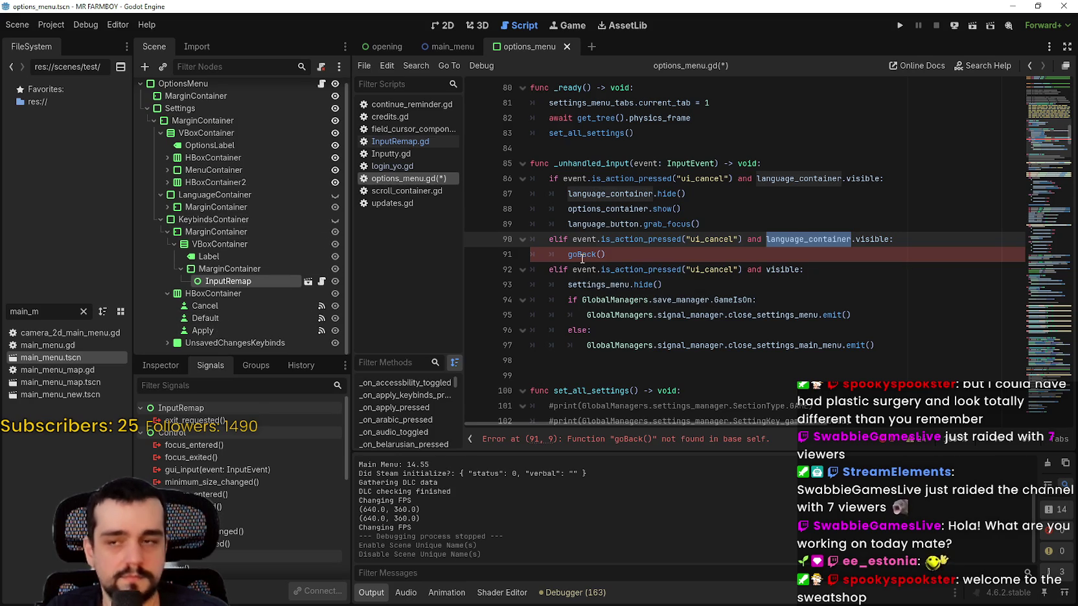
{"action": "double_click", "coordinate": [582, 254]}
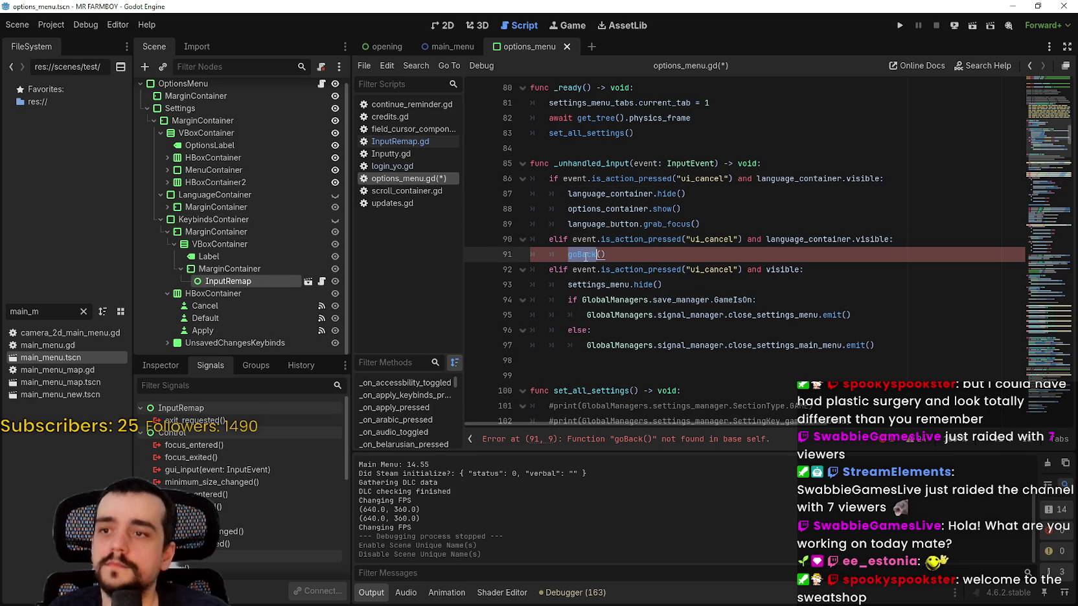
{"action": "left_click", "coordinate": [166, 239]}
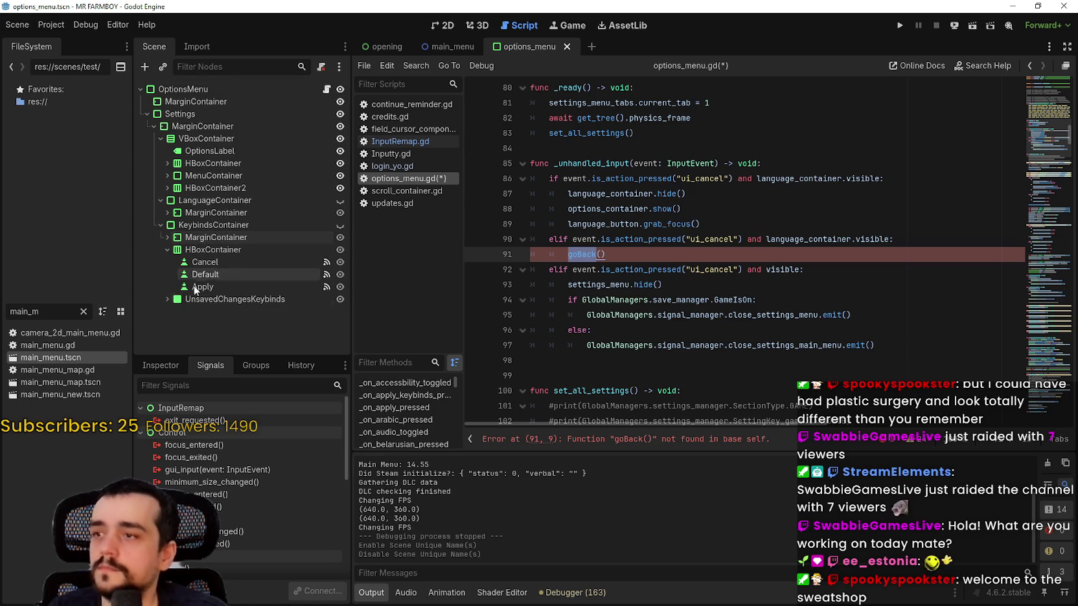
{"action": "left_click", "coordinate": [168, 238]}
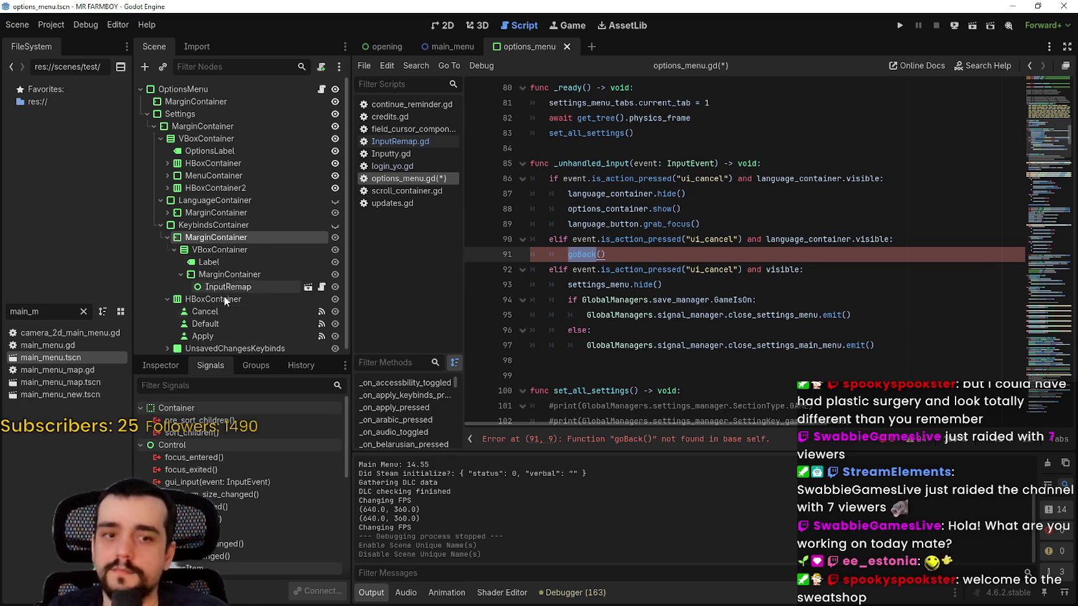
{"action": "left_click", "coordinate": [289, 225]}
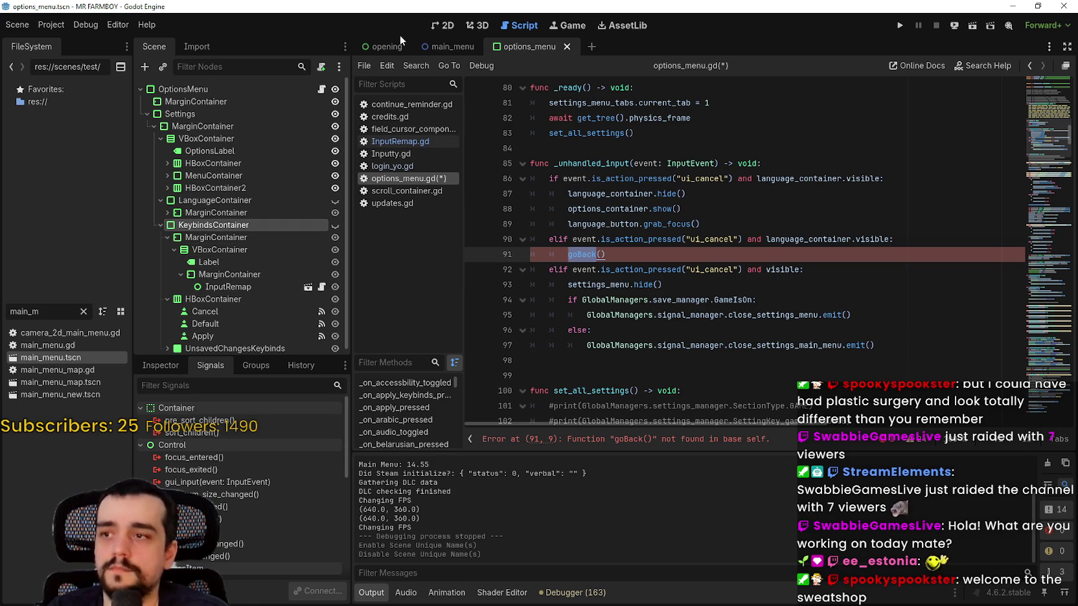
{"action": "left_click", "coordinate": [444, 29]}
{"action": "left_click", "coordinate": [334, 225]}
{"action": "scroll", "coordinate": [736, 381], "scroll_direction": "up", "scroll_amount": 5}
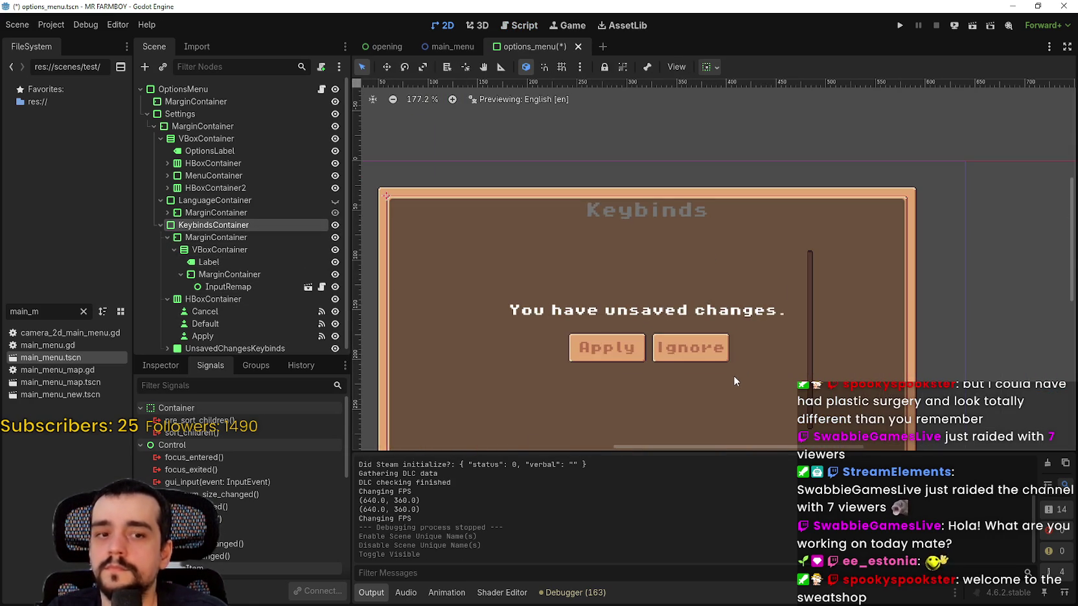
{"action": "scroll", "coordinate": [734, 377], "scroll_direction": "down", "scroll_amount": 5}
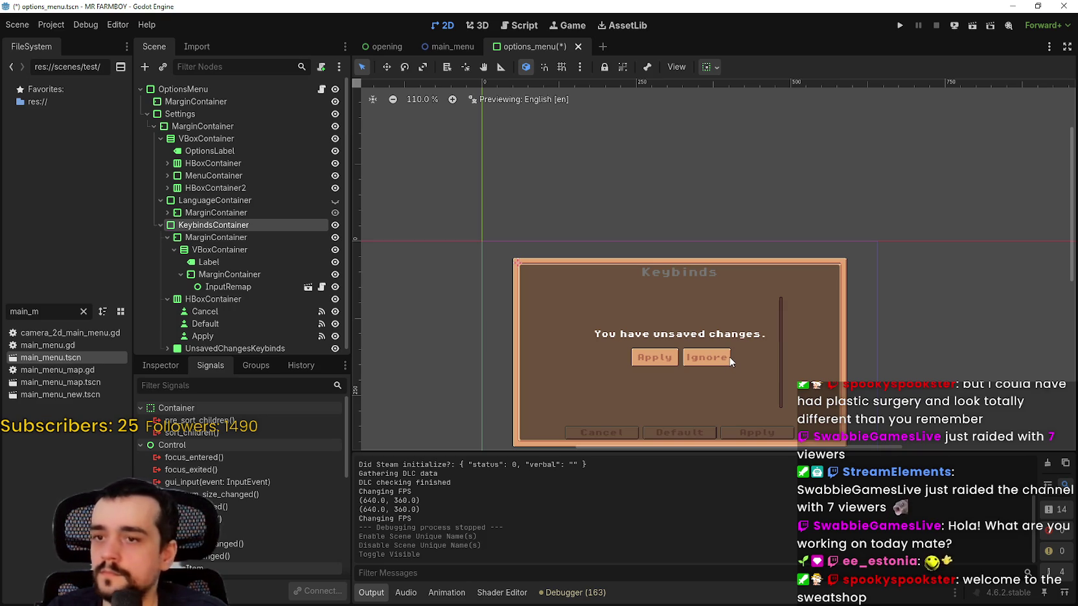
{"action": "left_click", "coordinate": [333, 225]}
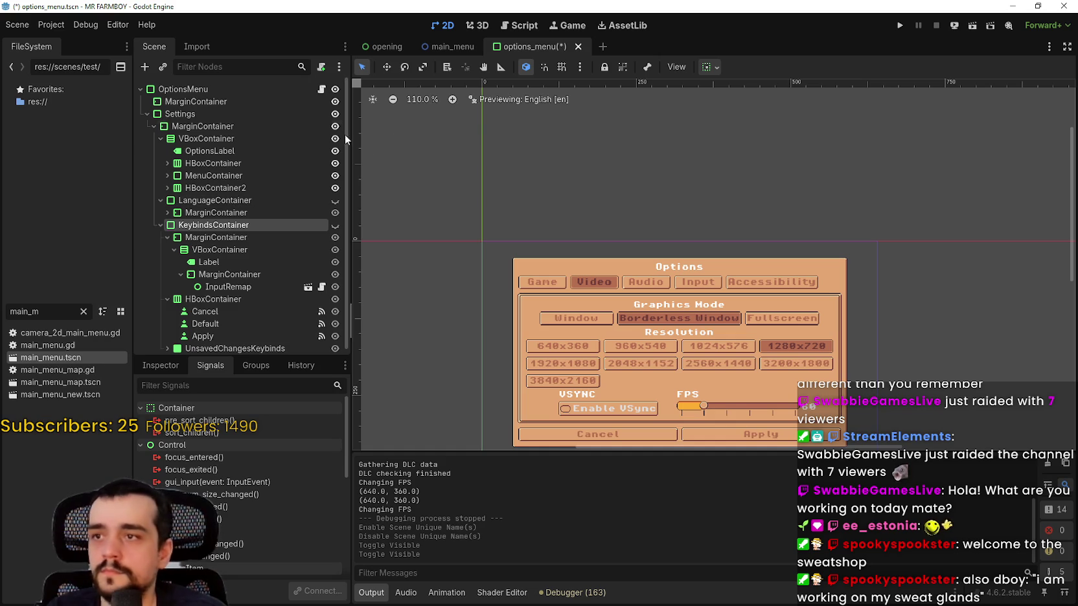
{"action": "left_click", "coordinate": [320, 90]}
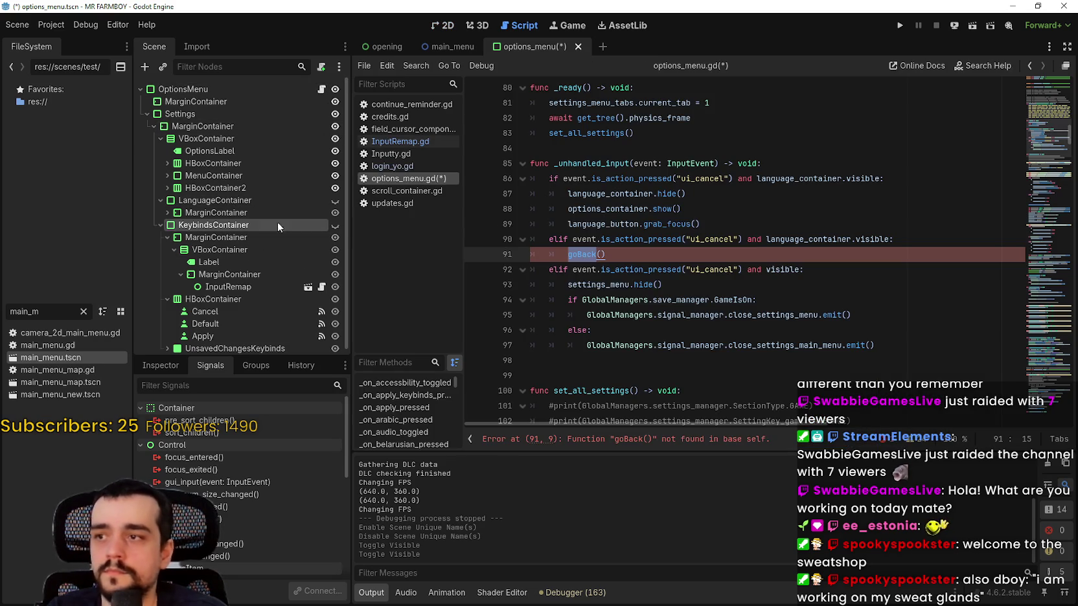
Step: Make line 90 test keybinds_container and copy the cancel-keybinds handler lines 408–410
{"action": "double_click", "coordinate": [810, 239]}
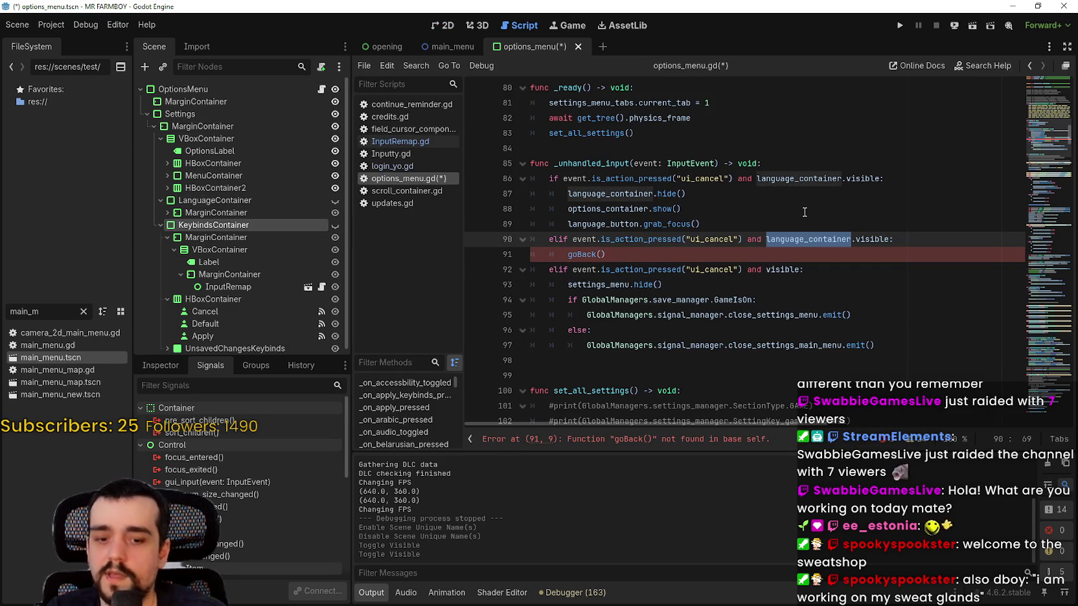
{"action": "type", "text": "keybind"}
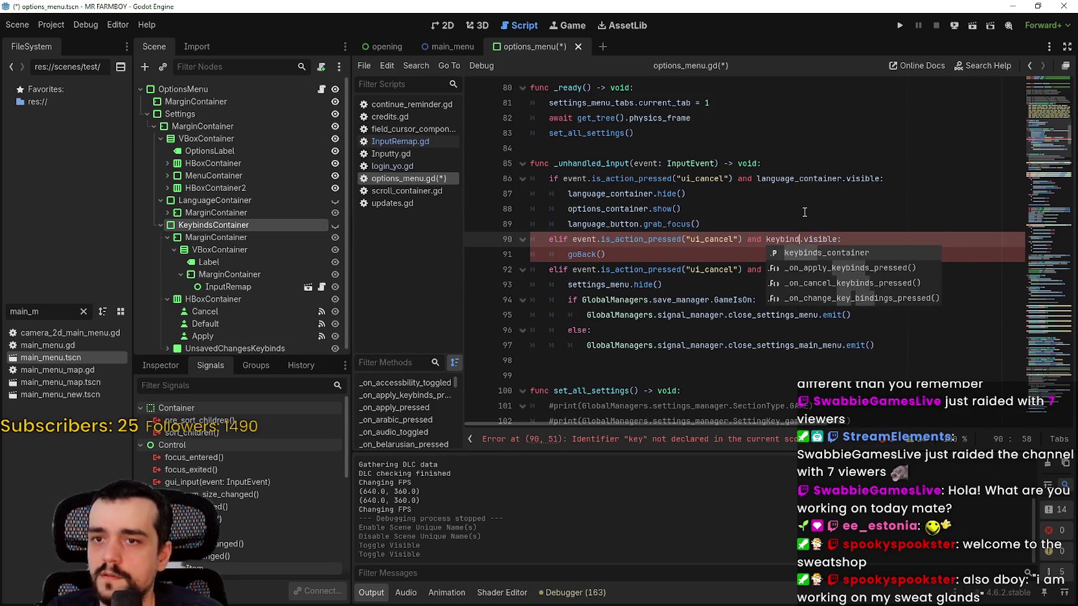
{"action": "key", "text": "Return"}
{"action": "double_click", "coordinate": [790, 240]}
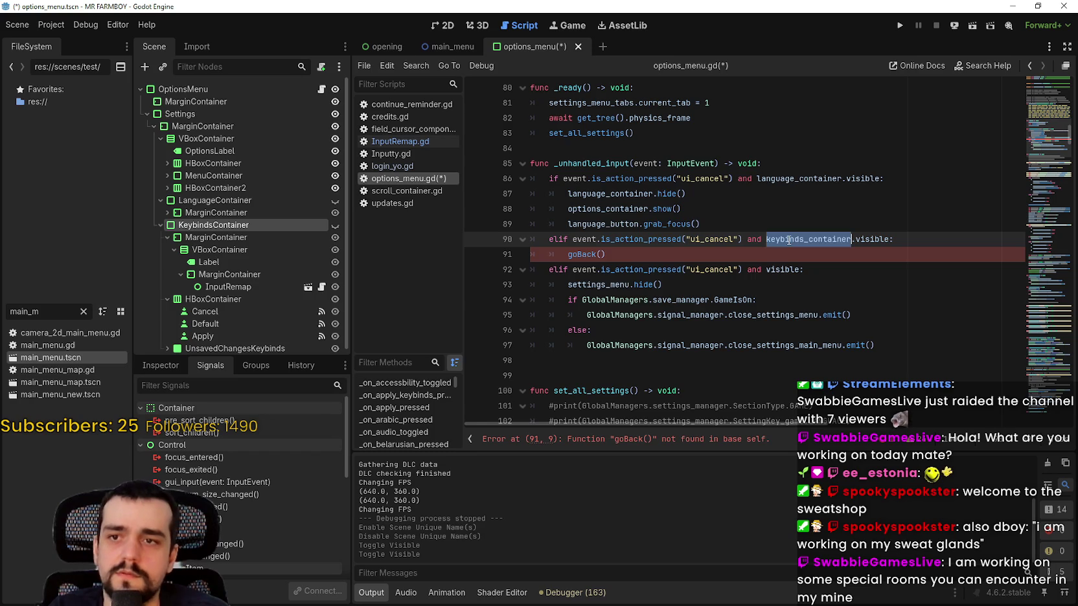
{"action": "key", "text": "ctrl+f"}
{"action": "key", "text": "Return"}
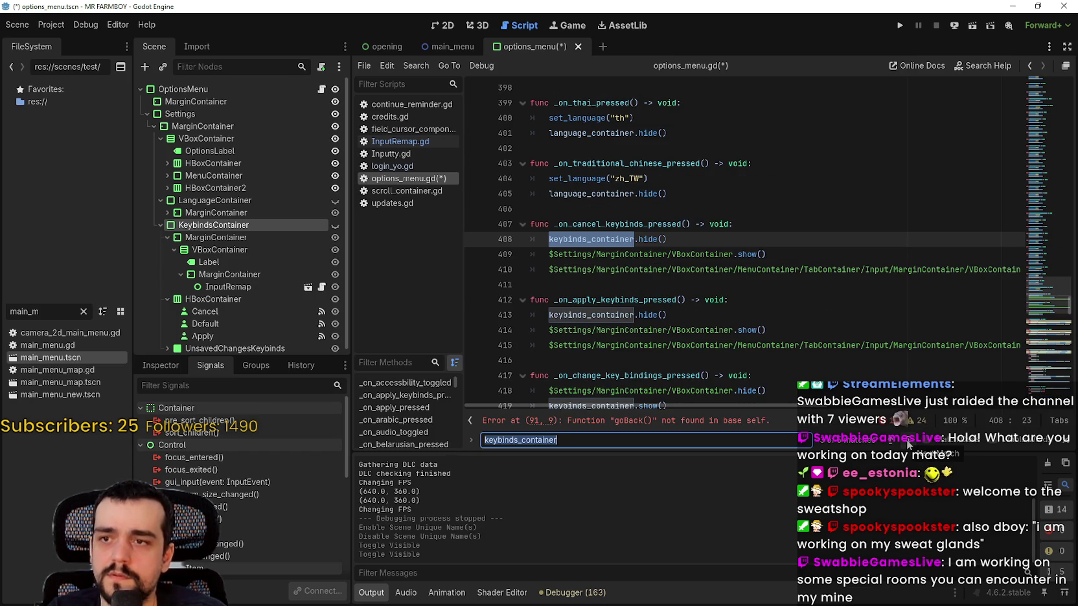
{"action": "key", "text": "Return"}
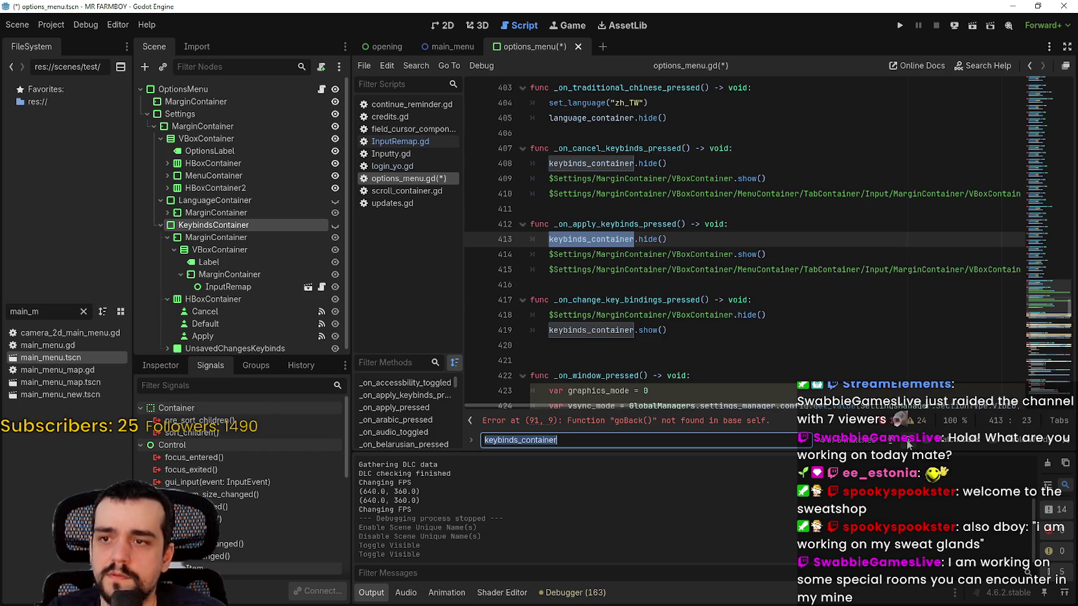
{"action": "key", "text": "Return"}
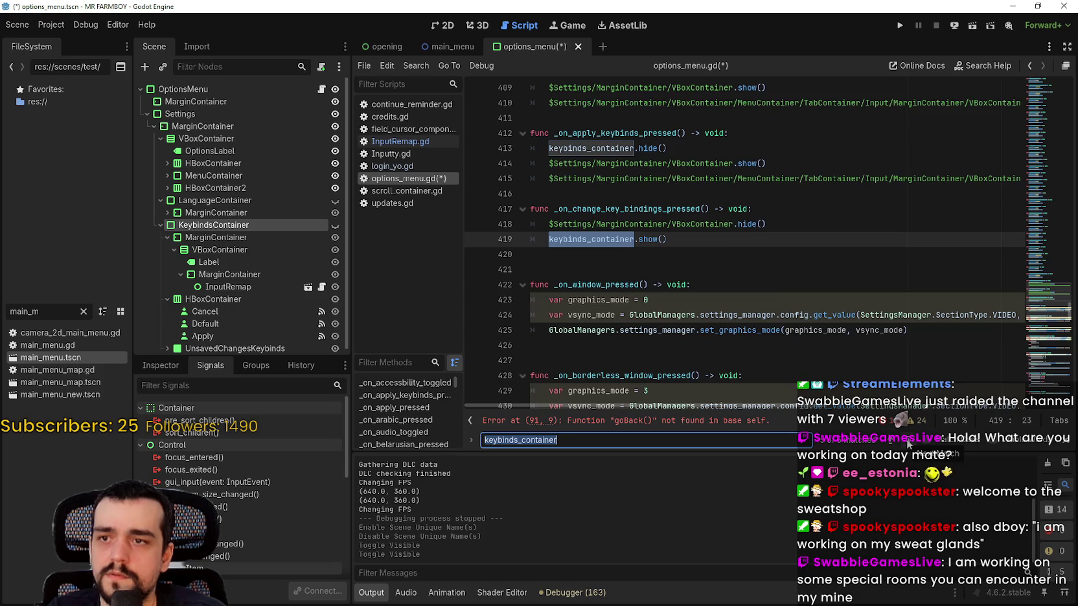
{"action": "scroll", "coordinate": [753, 268], "scroll_direction": "up", "scroll_amount": 2}
{"action": "left_click_drag", "start_coordinate": [671, 209], "coordinate": [510, 163]}
{"action": "key", "text": "ctrl+c"}
{"action": "left_click", "coordinate": [566, 203]}
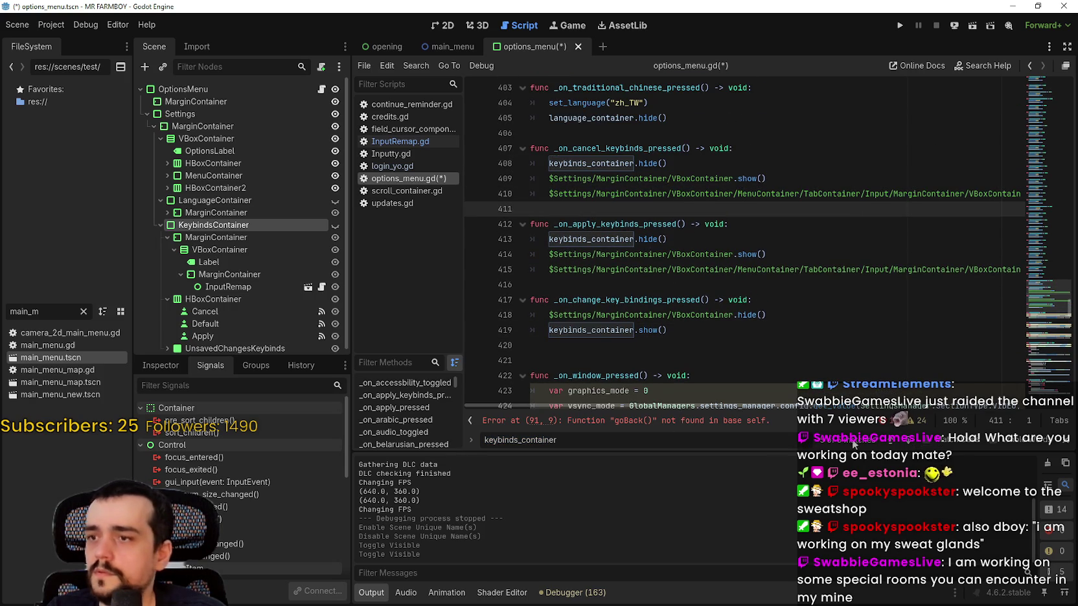
Step: Replace goBack() on line 91 with the pasted hide-and-show lines, indented one level
{"action": "left_click", "coordinate": [891, 444]}
{"action": "left_click", "coordinate": [891, 443]}
{"action": "left_click", "coordinate": [673, 255]}
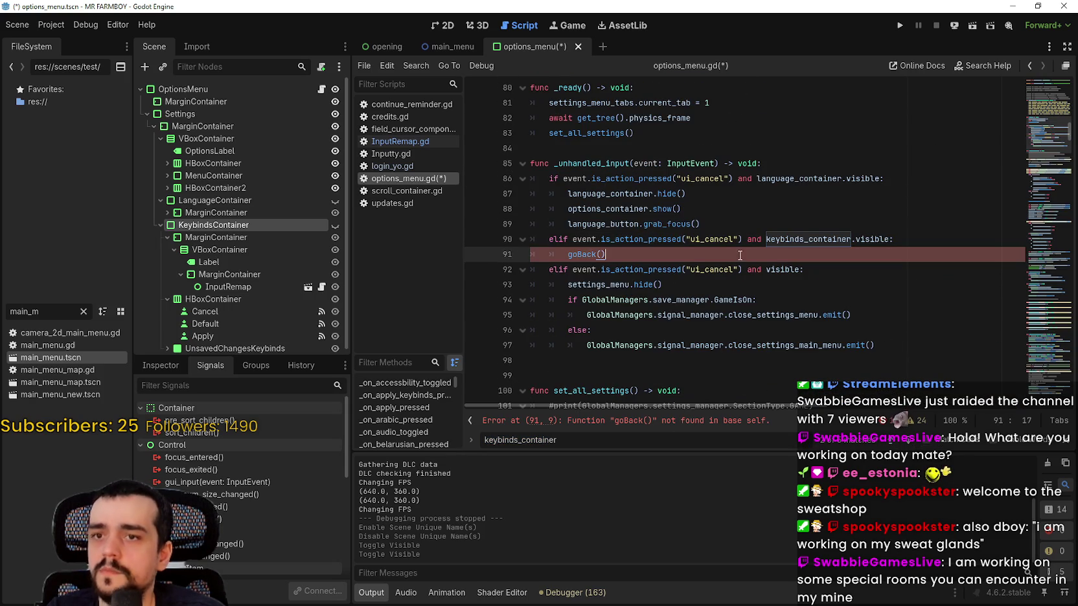
{"action": "key", "text": "shift+Home"}
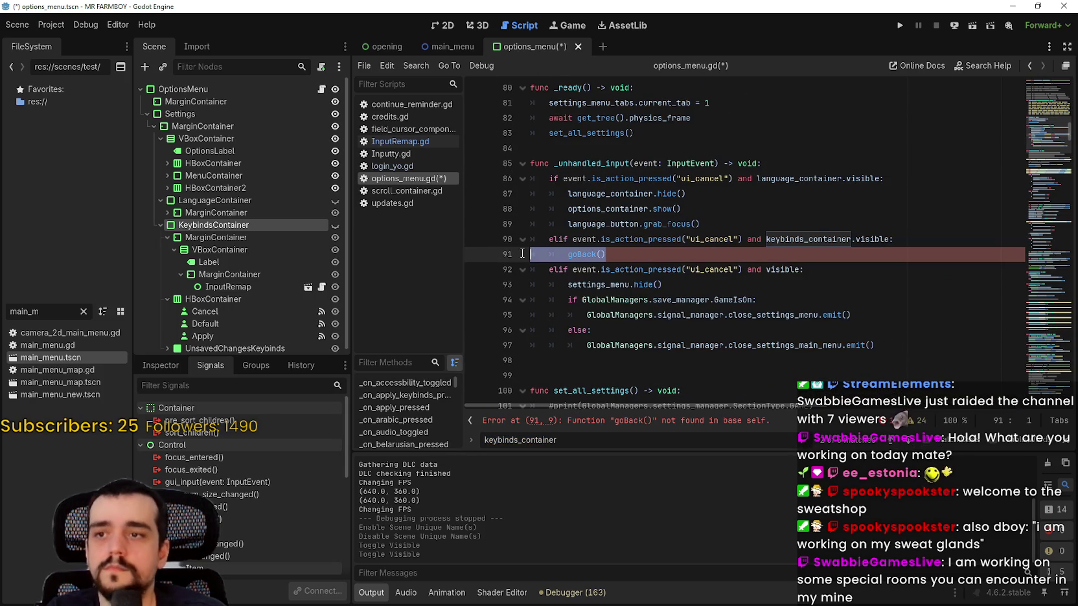
{"action": "key", "text": "ctrl+v"}
{"action": "key", "text": "shift+Up"}
{"action": "key", "text": "shift+Up"}
{"action": "key", "text": "shift+Up"}
{"action": "key", "text": "Tab"}
{"action": "left_click", "coordinate": [591, 288]}
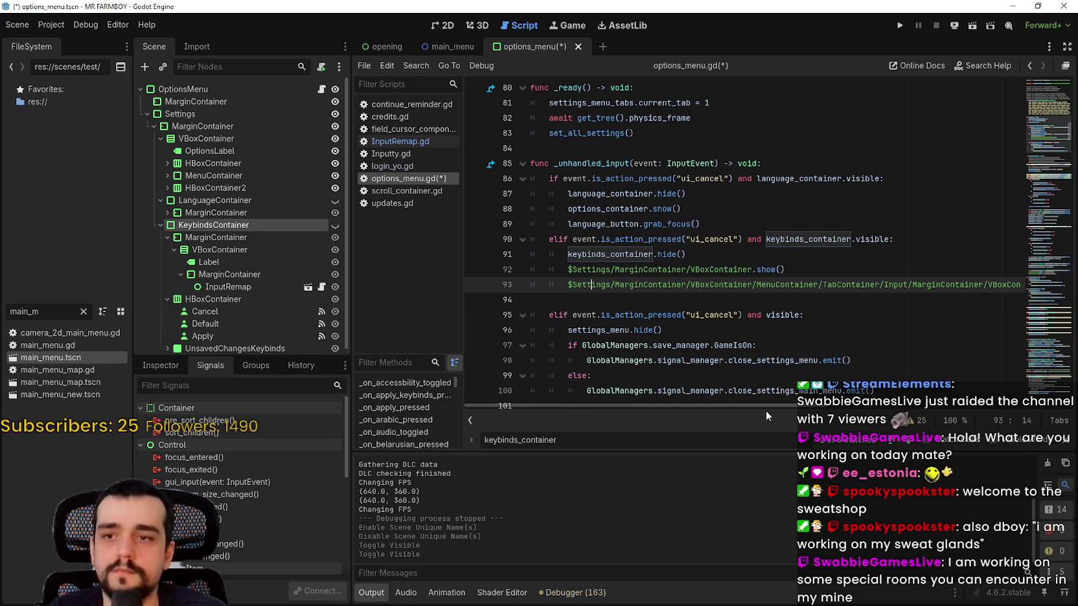
Step: Complete the Change_key_Bindings grab_focus() call on line 93 and save
{"action": "mouse_move", "coordinate": [827, 409]}
{"action": "left_mouse_down"}
{"action": "mouse_move", "coordinate": [946, 407]}
{"action": "mouse_move", "coordinate": [725, 396]}
{"action": "left_mouse_up"}
{"action": "scroll", "coordinate": [726, 396], "scroll_direction": "right", "scroll_amount": 5}
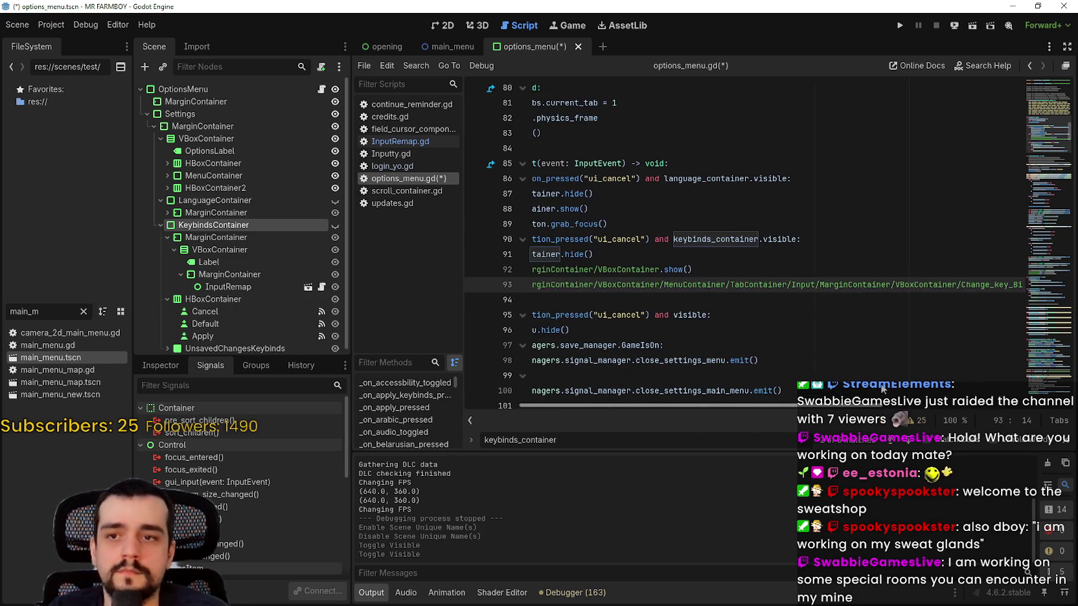
{"action": "scroll", "coordinate": [864, 375], "scroll_direction": "left", "scroll_amount": 5}
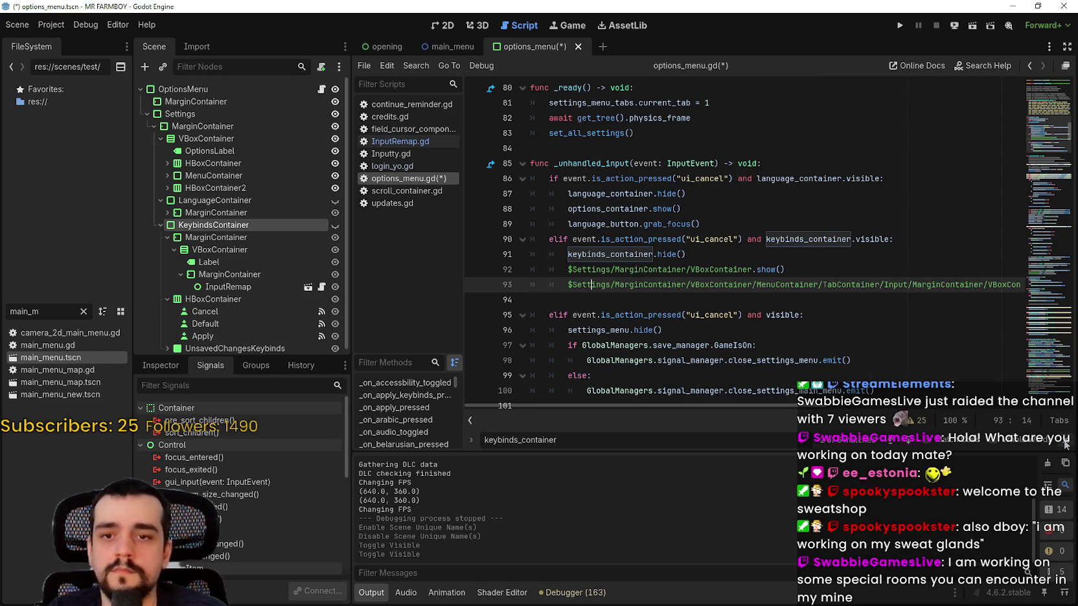
{"action": "left_click", "coordinate": [682, 313]}
{"action": "left_click", "coordinate": [683, 299]}
{"action": "left_click", "coordinate": [684, 288]}
{"action": "key", "text": "End"}
{"action": "key", "text": "ctrl+s"}
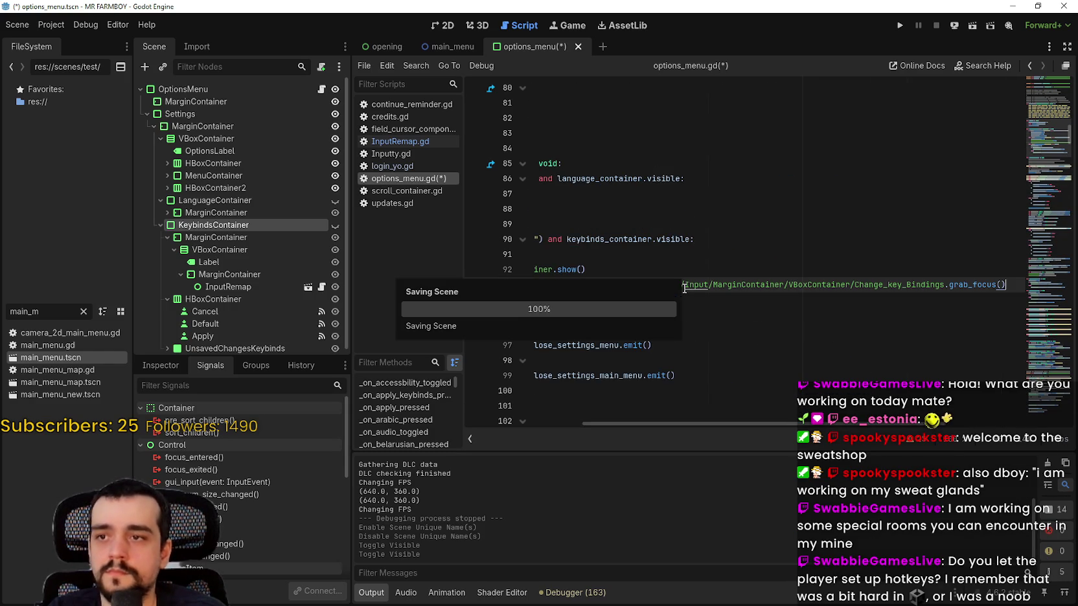
{"action": "scroll", "coordinate": [844, 427], "scroll_direction": "left", "scroll_amount": 5}
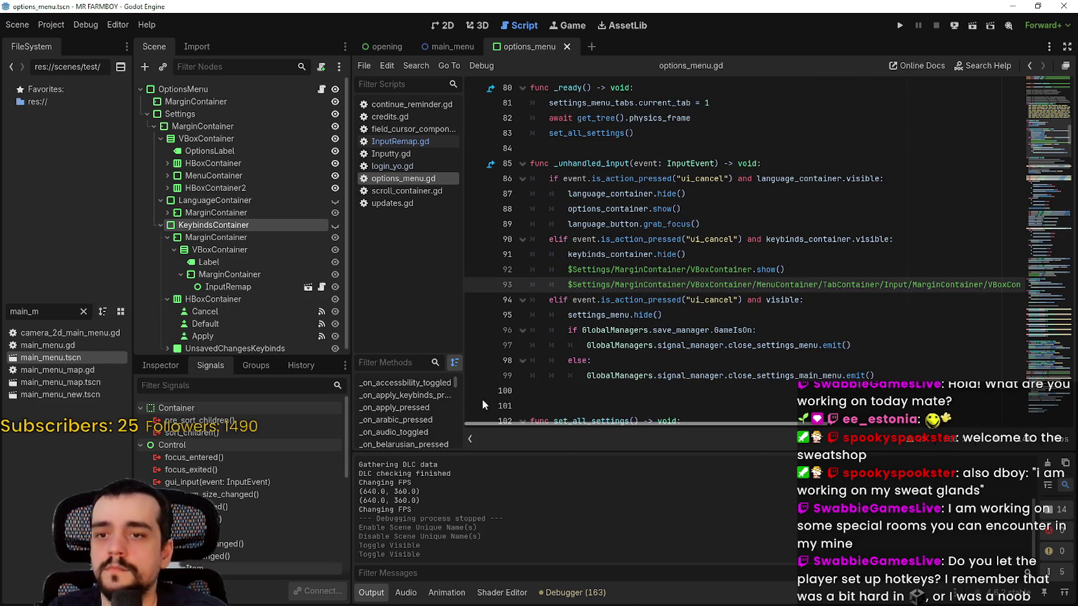
Step: Run the project to launch Mr Farmboy to its main menu
{"action": "left_click", "coordinate": [898, 24]}
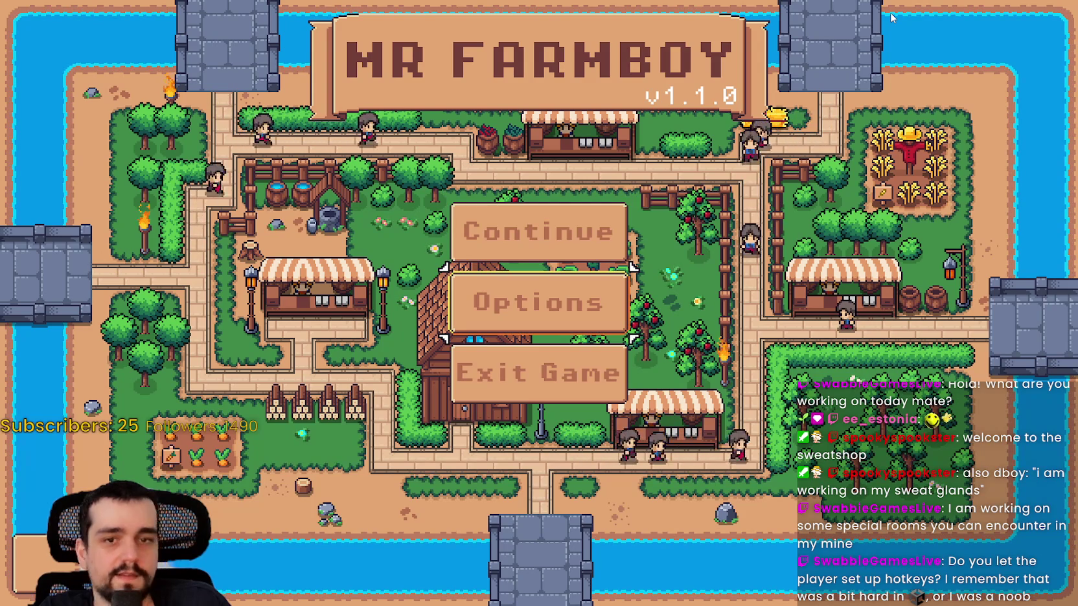
Step: Open Continue's save selection, browse down to Create Save, and back out twice
{"action": "key", "text": "Return"}
{"action": "key", "text": "Down"}
{"action": "key", "text": "Down"}
{"action": "key", "text": "Down"}
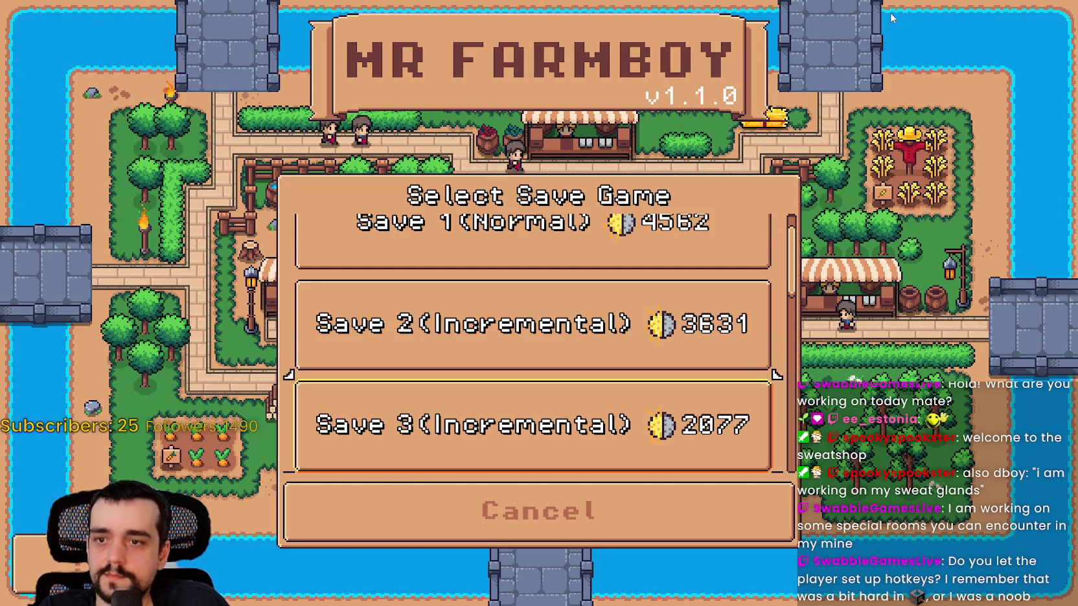
{"action": "key", "text": "Down"}
{"action": "key", "text": "Down"}
{"action": "key", "text": "Escape"}
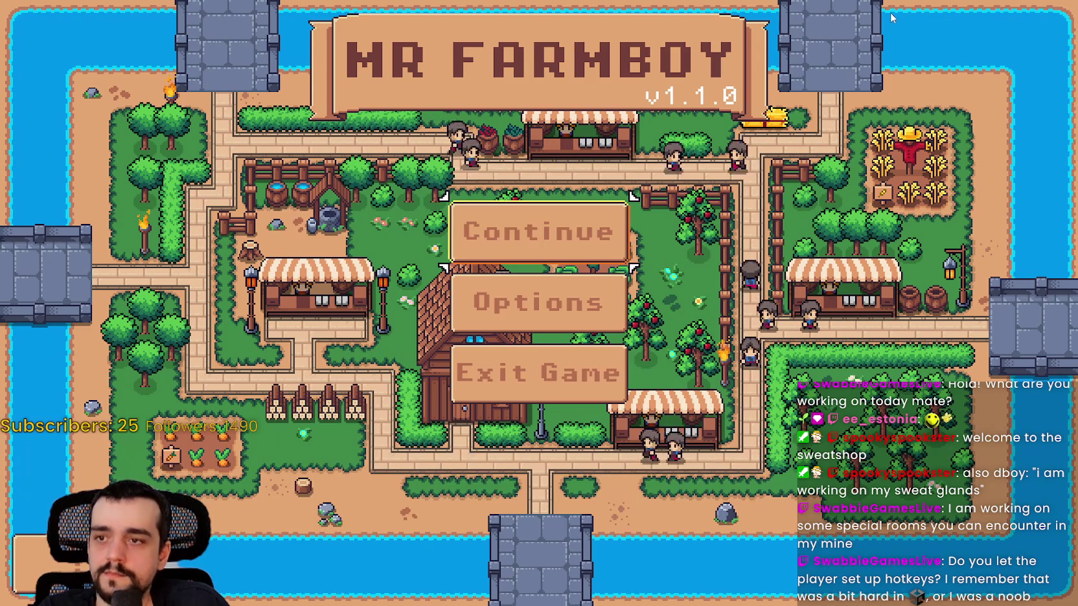
{"action": "key", "text": "Return"}
{"action": "key", "text": "Down"}
{"action": "key", "text": "Down"}
{"action": "key", "text": "Down"}
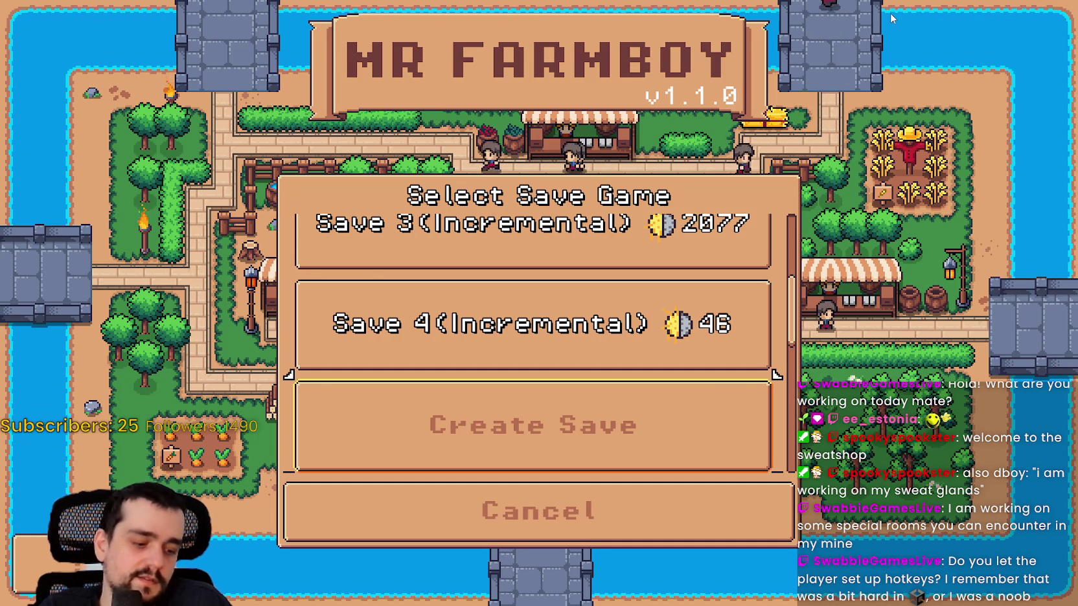
{"action": "key", "text": "Up"}
{"action": "key", "text": "Down"}
{"action": "key", "text": "Escape"}
Step: Open Options, move between Window, Video and Audio tabs, then back out to the main menu
{"action": "key", "text": "Down"}
{"action": "key", "text": "Return"}
{"action": "key", "text": "Escape"}
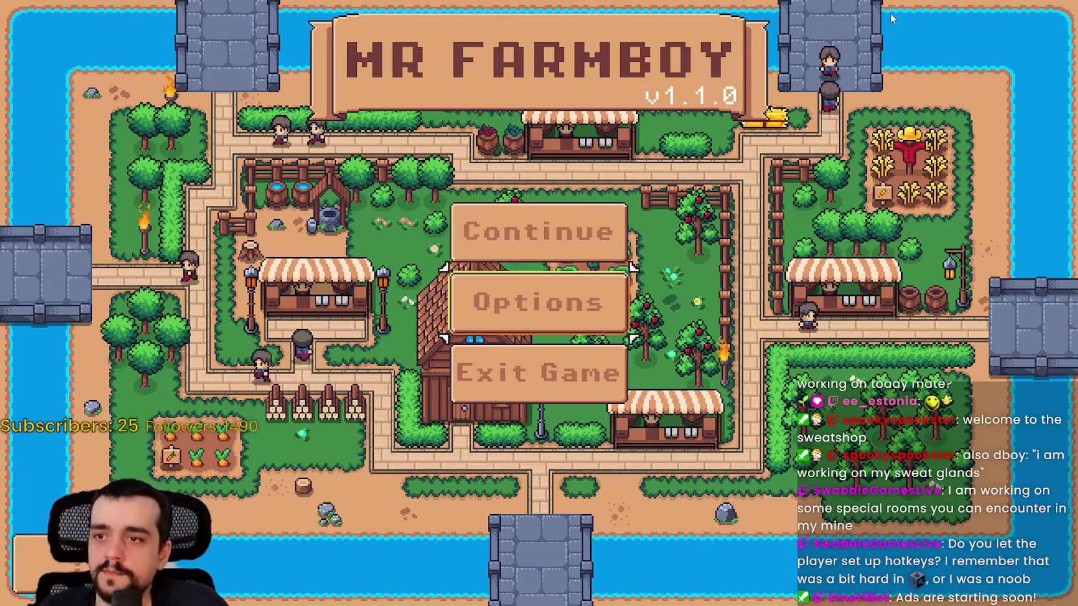
{"action": "key", "text": "Return"}
{"action": "key", "text": "Down"}
{"action": "key", "text": "Up"}
{"action": "key", "text": "Down"}
{"action": "key", "text": "Up"}
{"action": "key", "text": "Right"}
{"action": "key", "text": "Return"}
{"action": "key", "text": "Escape"}
Step: Reopen Options and switch from the Game tab to the Video tab
{"action": "key", "text": "Return"}
{"action": "key", "text": "Left"}
{"action": "key", "text": "Return"}
{"action": "key", "text": "Right"}
{"action": "key", "text": "Return"}
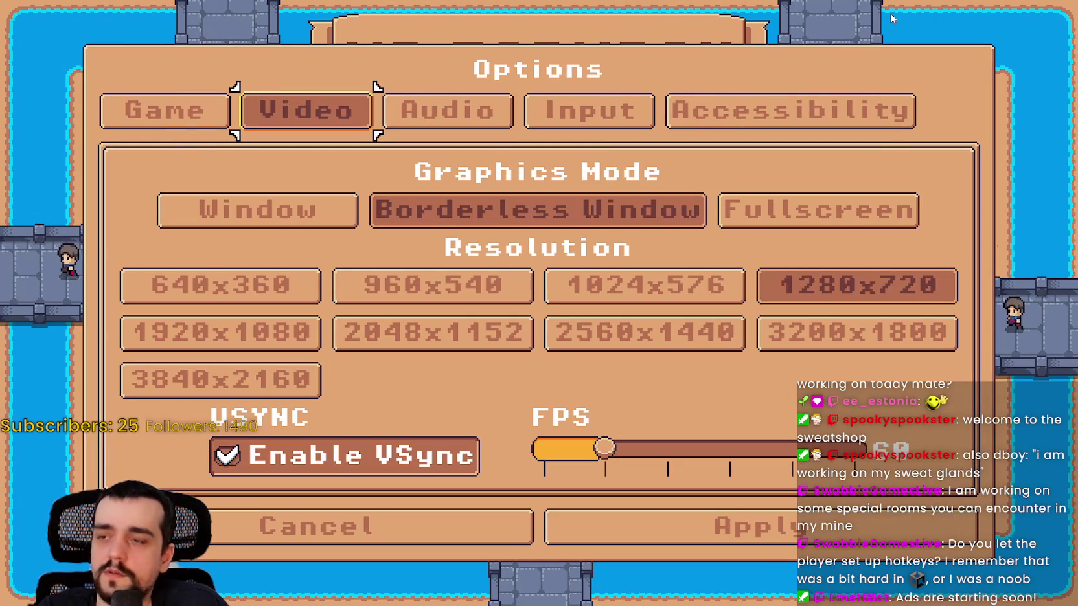
Step: Close Options to the main menu, reopen it, and test focus across Video, Window and Input
{"action": "key", "text": "Escape"}
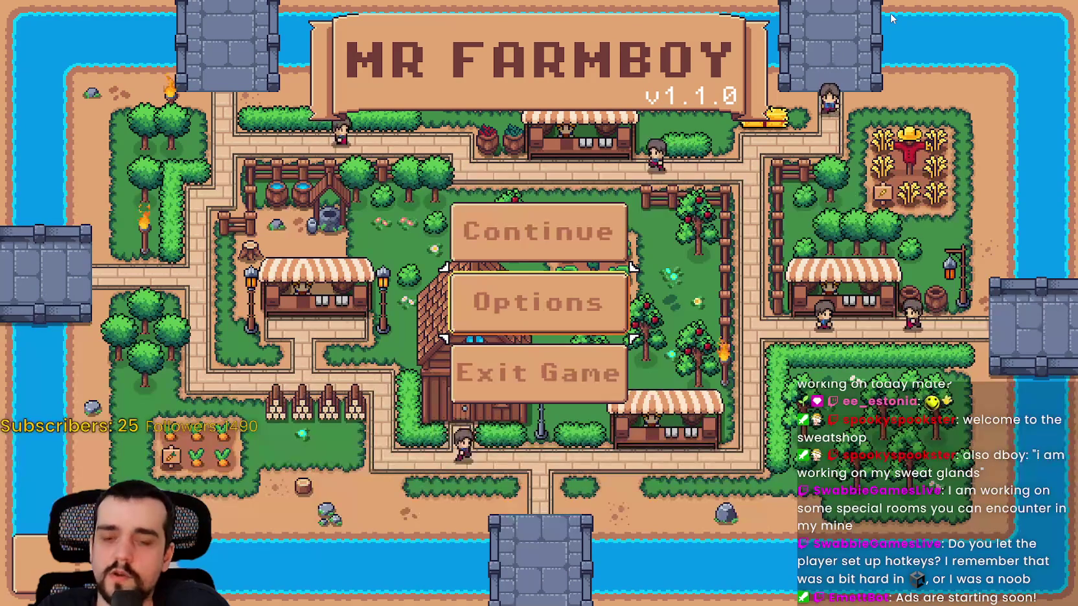
{"action": "key", "text": "Down"}
{"action": "key", "text": "Return"}
{"action": "key", "text": "Down"}
{"action": "key", "text": "Up"}
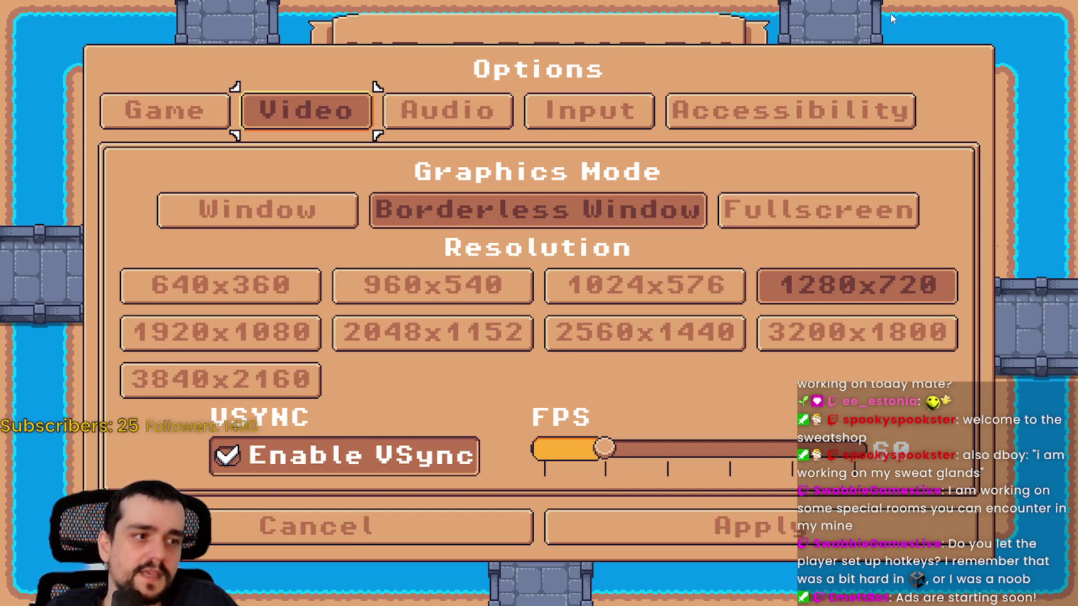
{"action": "key", "text": "Down"}
{"action": "key", "text": "Up"}
{"action": "key", "text": "Right"}
{"action": "key", "text": "Right"}
{"action": "key", "text": "Left"}
{"action": "key", "text": "Left"}
Step: From the Game tab, open, close and reopen the Languages list, browsing the language choices
{"action": "key", "text": "Return"}
{"action": "key", "text": "Down"}
{"action": "key", "text": "Return"}
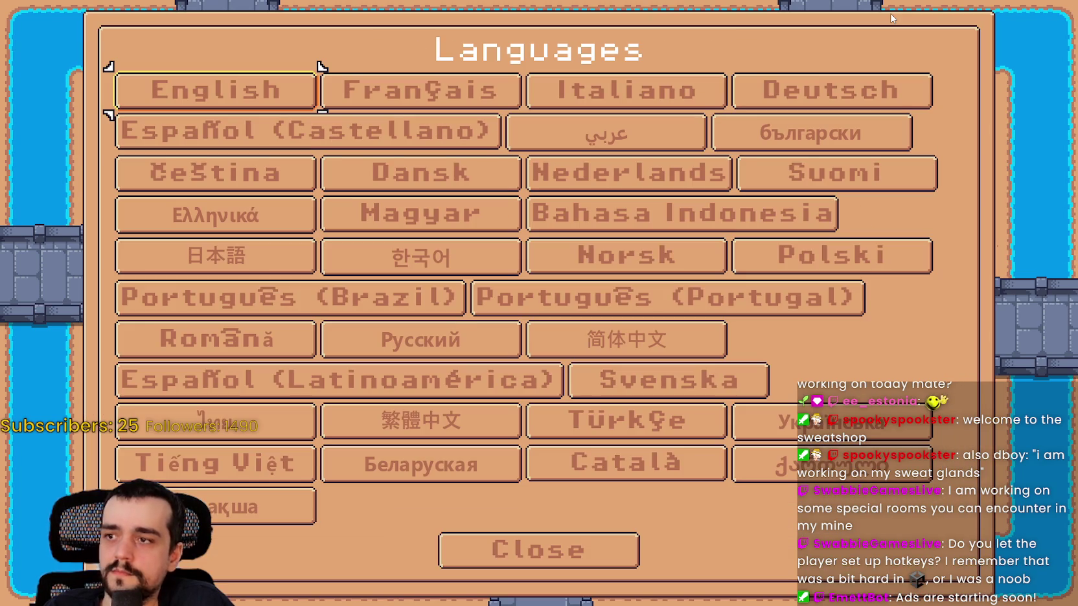
{"action": "key", "text": "Escape"}
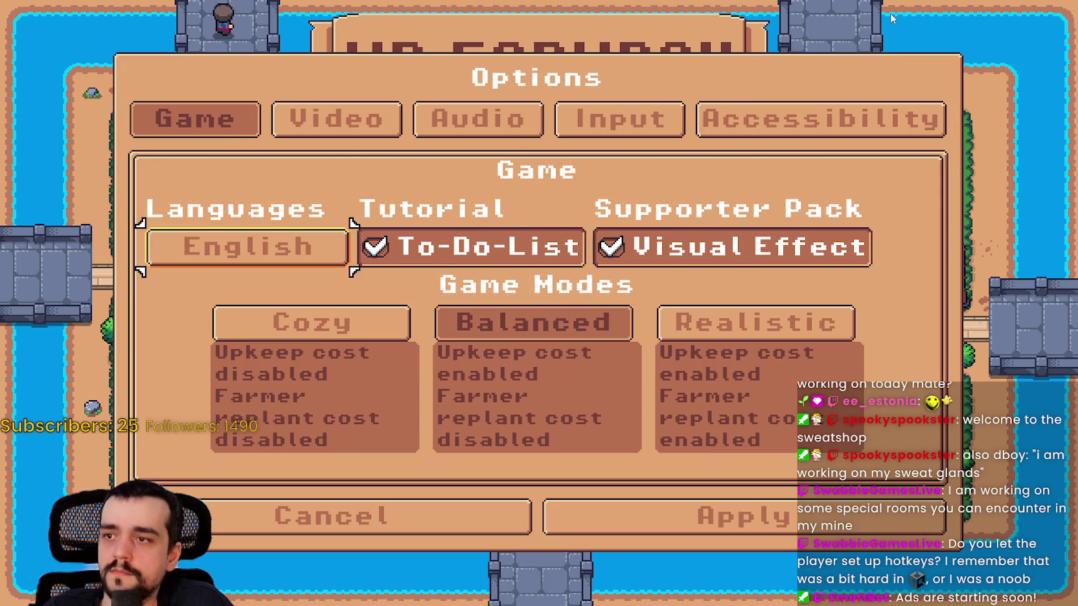
{"action": "key", "text": "Return"}
{"action": "key", "text": "Right"}
{"action": "key", "text": "Right"}
{"action": "key", "text": "Right"}
{"action": "key", "text": "Down"}
{"action": "key", "text": "Down"}
{"action": "key", "text": "Down"}
{"action": "key", "text": "Left"}
{"action": "key", "text": "Escape"}
{"action": "key", "text": "Escape"}
{"action": "key", "text": "Return"}
Step: Return to Video options with focus moved from Fullscreen to Borderless Window, then switch to the browser
{"action": "key", "text": "Right"}
{"action": "key", "text": "Return"}
{"action": "key", "text": "Down"}
{"action": "key", "text": "Right"}
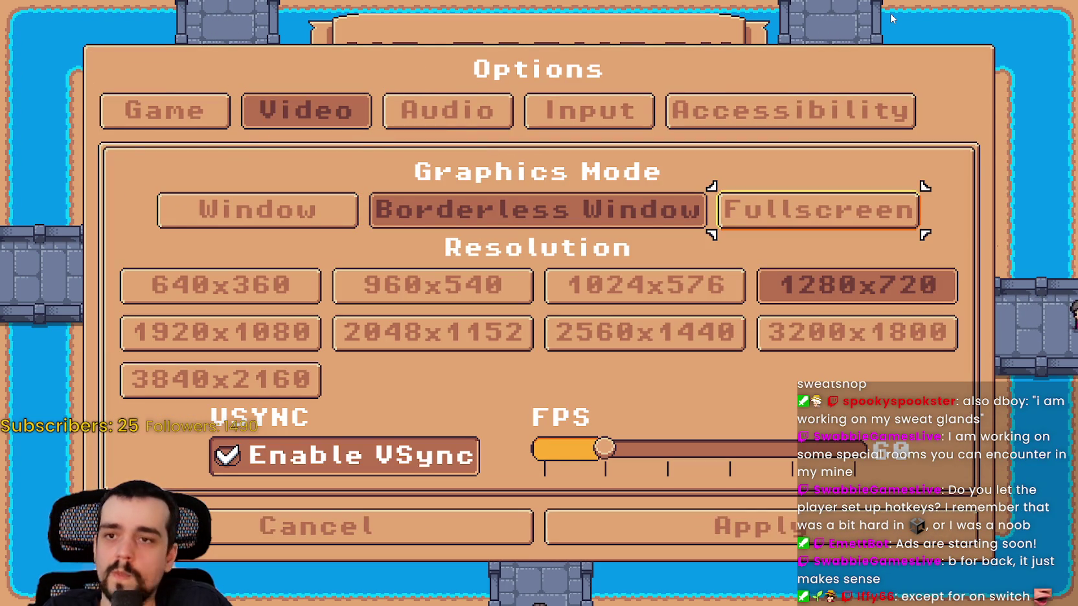
{"action": "key", "text": "Left"}
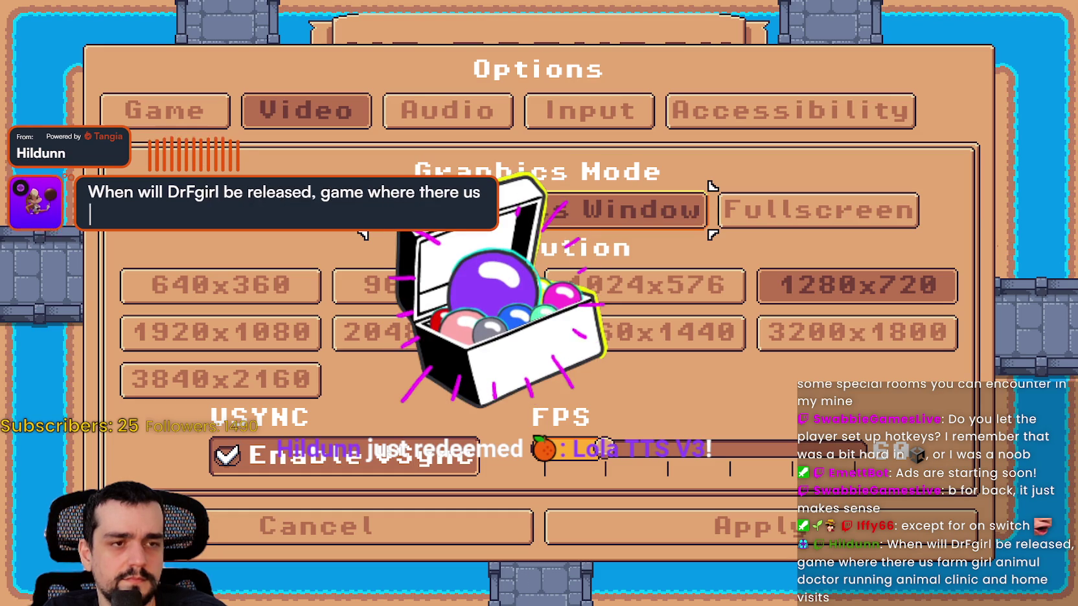
{"action": "key", "text": "alt+Tab"}
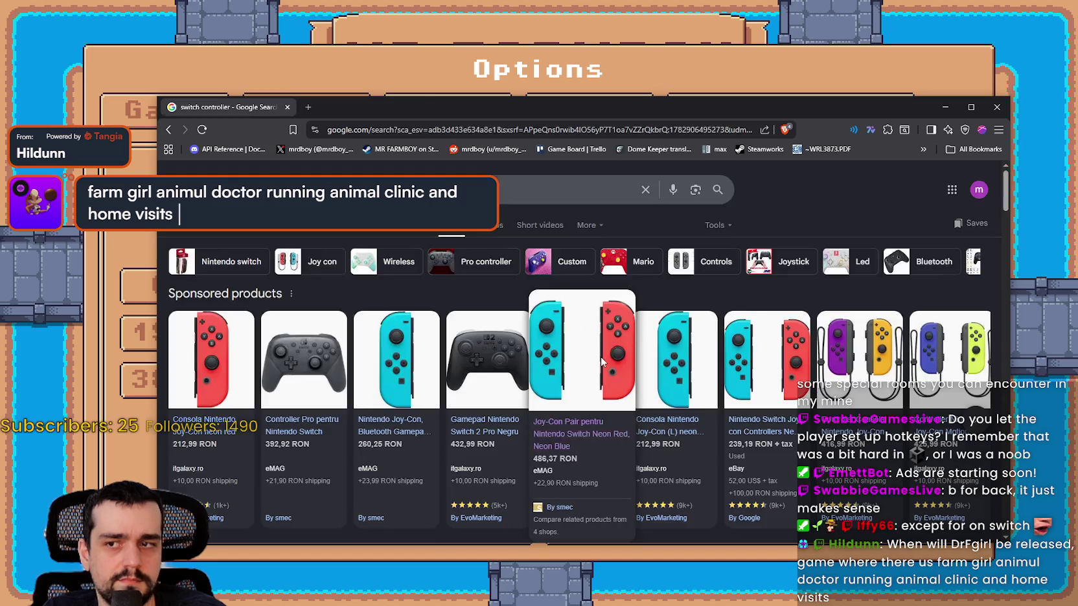
Step: Scroll the switch controller image results and preview the Switch 2 and Nintendo Store neon Joy-Con images
{"action": "left_click", "coordinate": [601, 360]}
{"action": "key", "text": "ctrl+shift+Tab"}
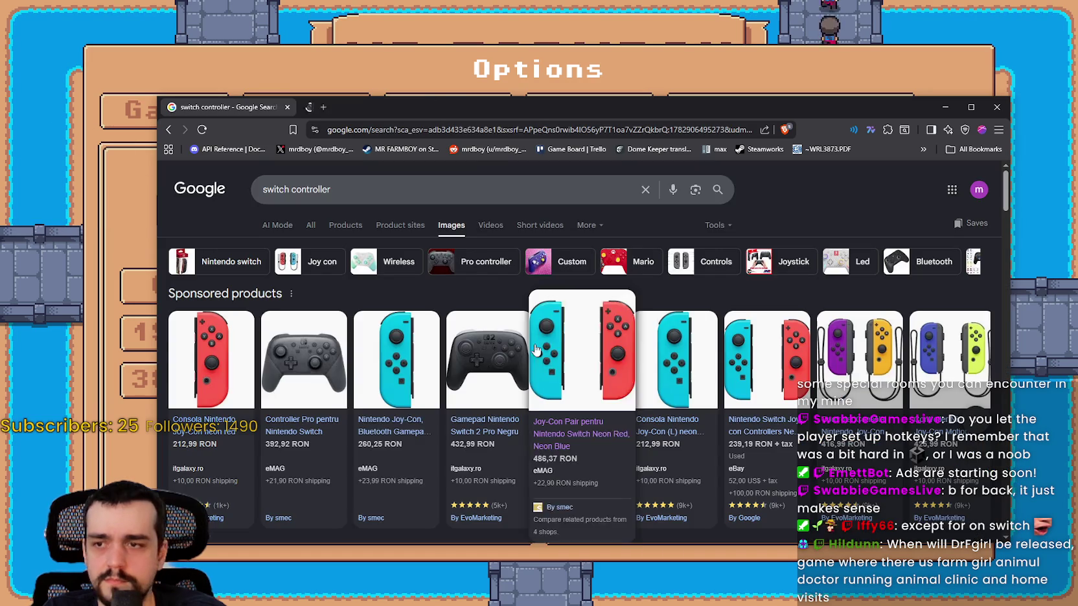
{"action": "scroll", "coordinate": [531, 353], "scroll_direction": "down", "scroll_amount": 2}
{"action": "scroll", "coordinate": [531, 353], "scroll_direction": "down", "scroll_amount": 3}
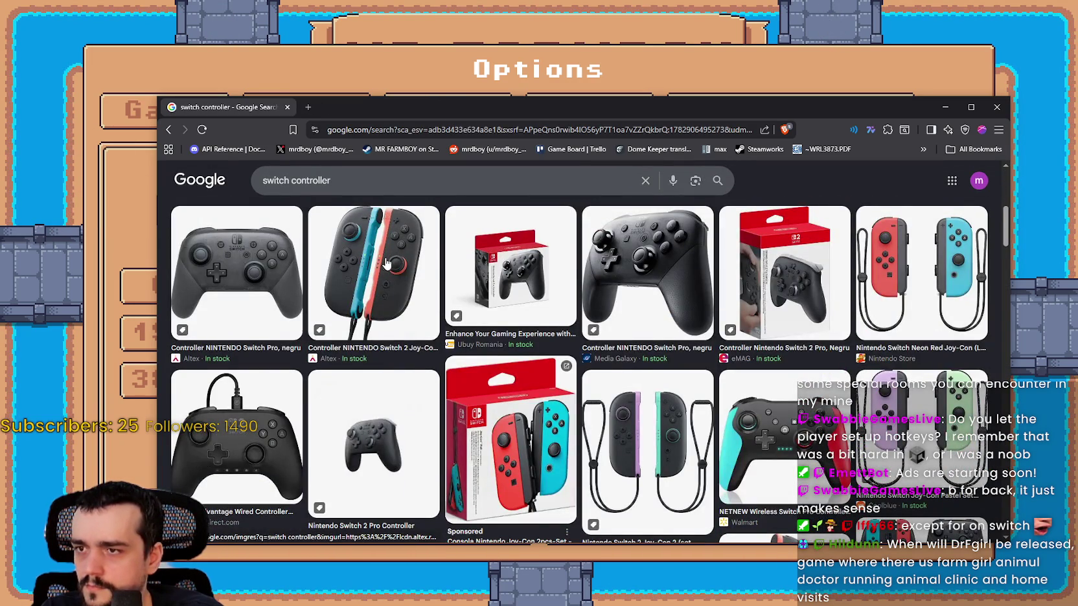
{"action": "left_click", "coordinate": [385, 265]}
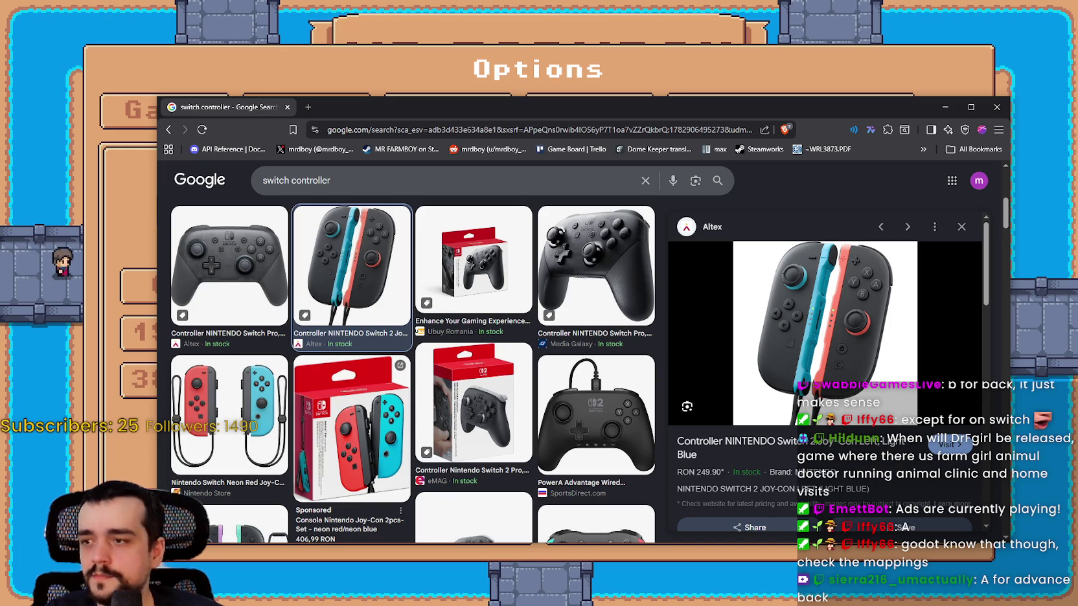
{"action": "left_click", "coordinate": [248, 413]}
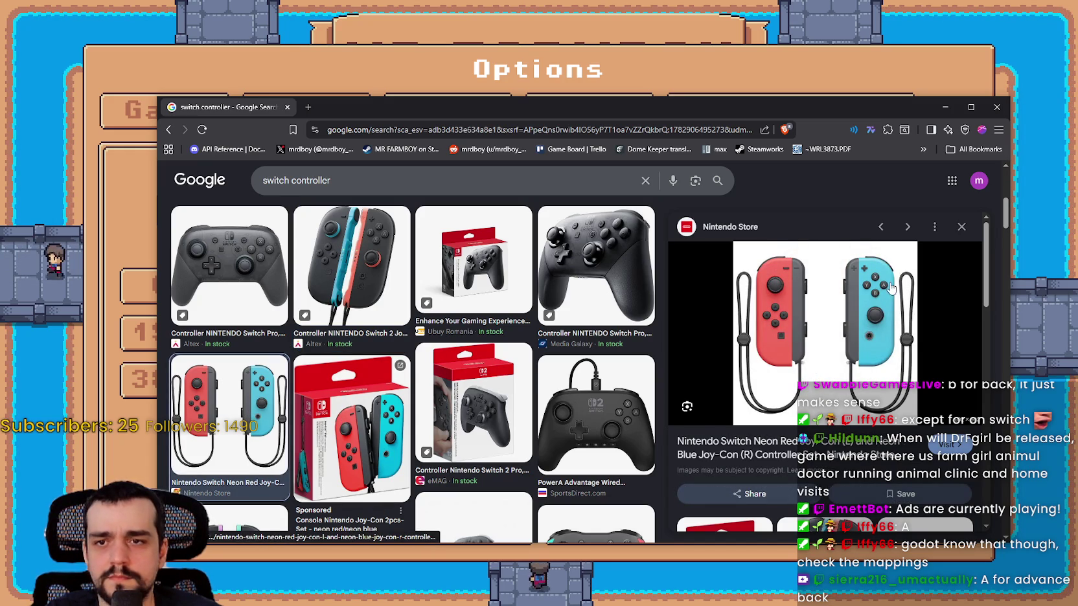
Step: Open the Nintendo Store Neon Red/Neon Blue Joy-Con image in a new tab at full size
{"action": "right_click", "coordinate": [887, 289]}
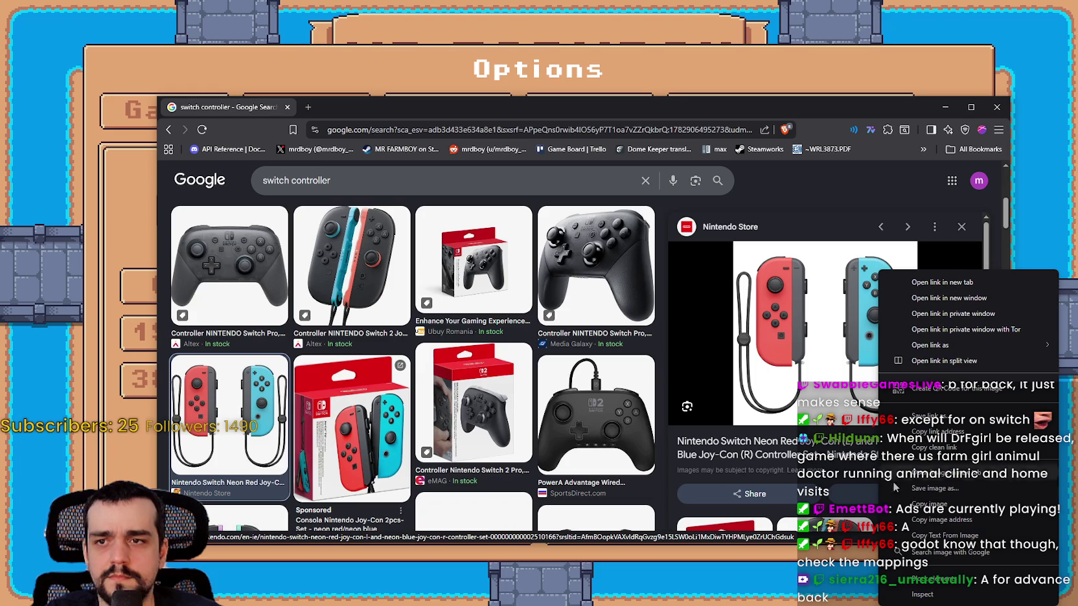
{"action": "left_click", "coordinate": [919, 389]}
{"action": "left_click", "coordinate": [379, 109]}
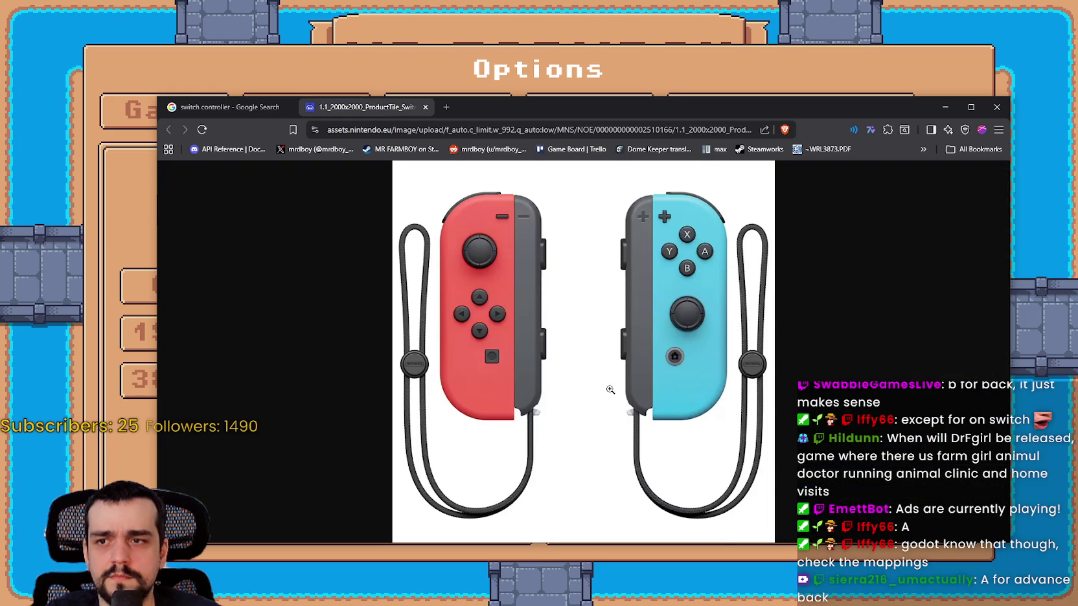
{"action": "left_click", "coordinate": [697, 263]}
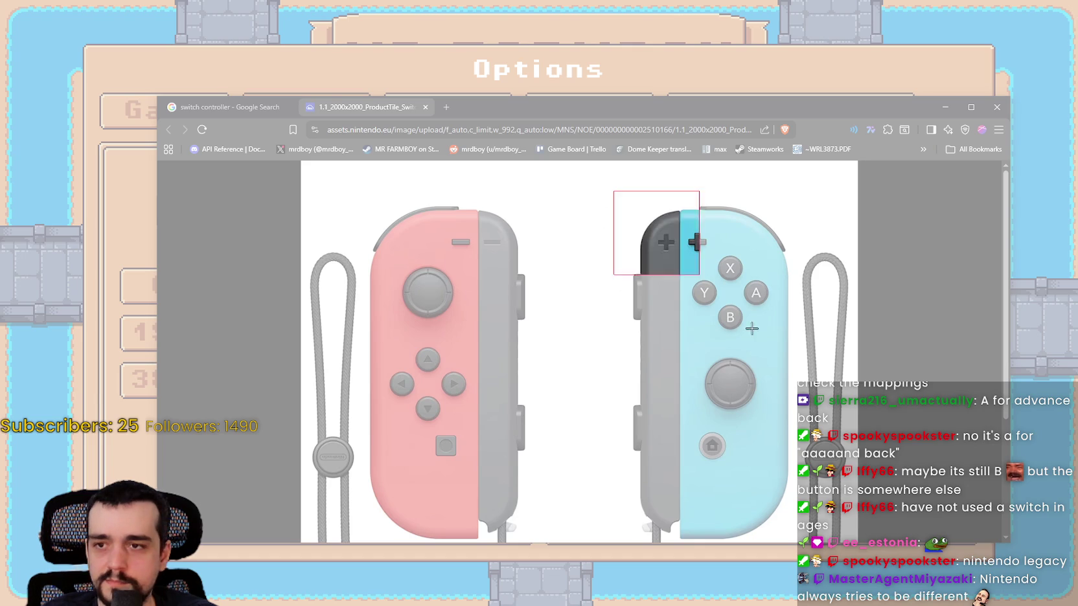
Step: Snip the right Neon Blue Joy-Con and draw red arrows toward the X and B buttons
{"action": "left_click_drag", "start_coordinate": [612, 191], "coordinate": [954, 505]}
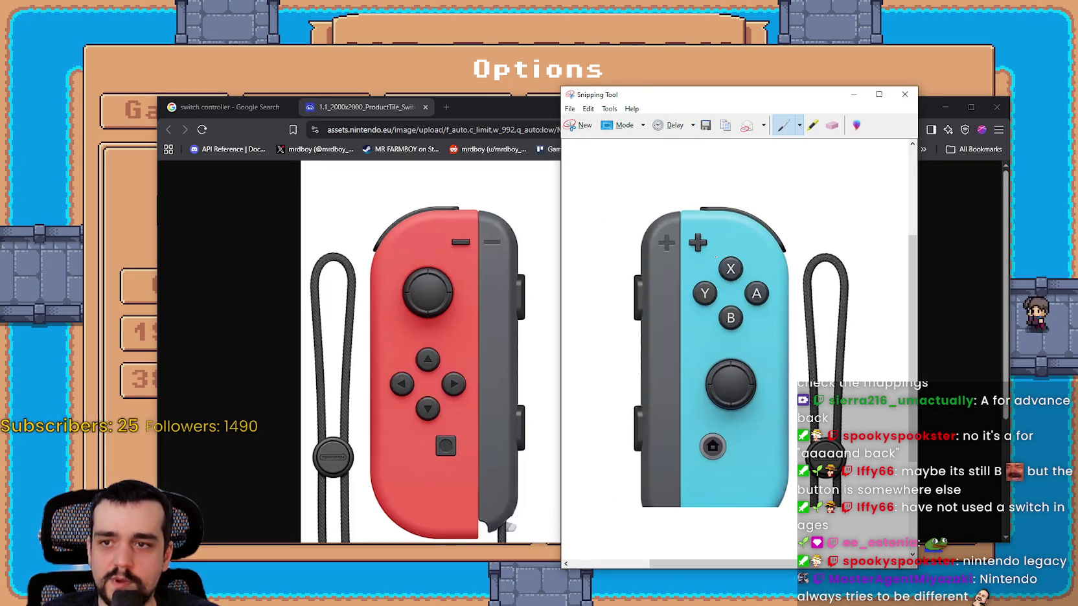
{"action": "mouse_move", "coordinate": [702, 263]}
{"action": "left_mouse_down"}
{"action": "mouse_move", "coordinate": [722, 256]}
{"action": "mouse_move", "coordinate": [698, 275]}
{"action": "left_mouse_up"}
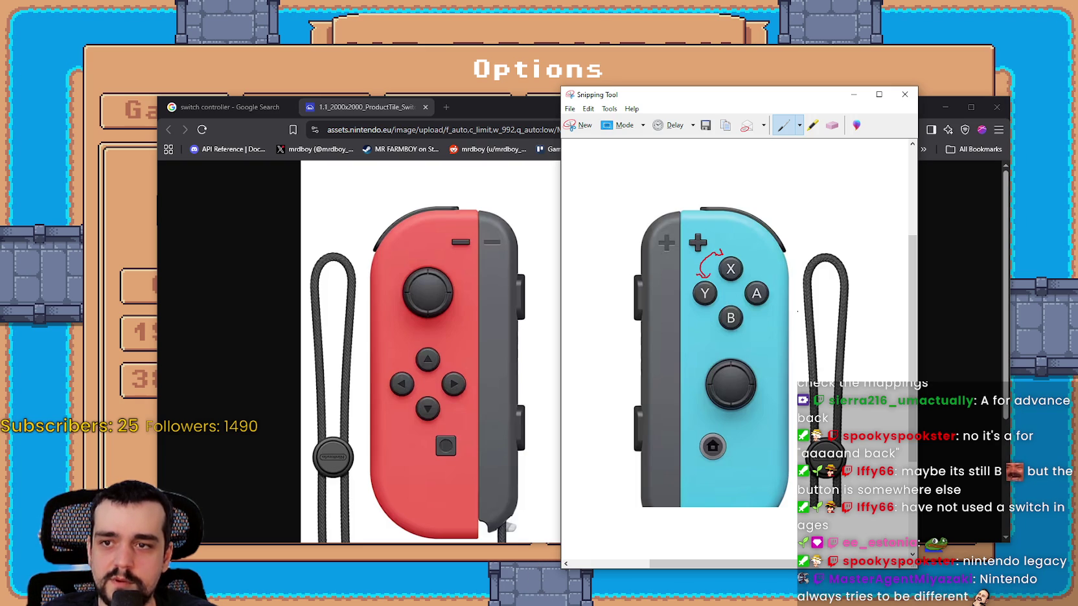
{"action": "mouse_move", "coordinate": [773, 331]}
{"action": "left_mouse_down"}
{"action": "mouse_move", "coordinate": [745, 332]}
{"action": "mouse_move", "coordinate": [771, 304]}
{"action": "left_mouse_up"}
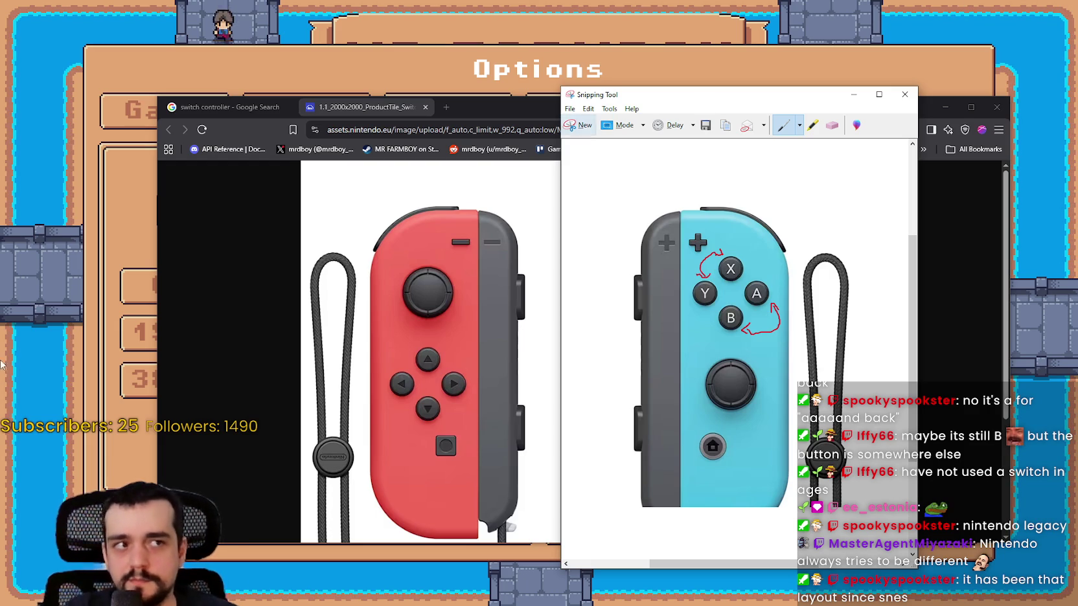
Step: Search Google Images for 'snes controller' and preview the Retropie SNES controller image
{"action": "left_click", "coordinate": [445, 109]}
{"action": "type", "text": "snes controller"}
{"action": "key", "text": "Return"}
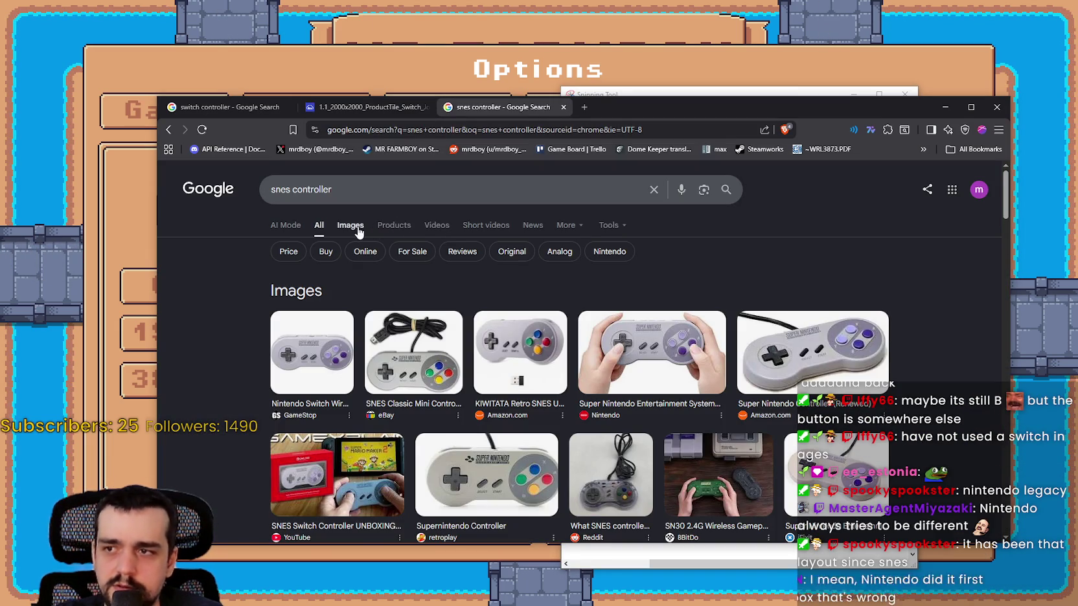
{"action": "left_click", "coordinate": [350, 226]}
{"action": "scroll", "coordinate": [428, 349], "scroll_direction": "down", "scroll_amount": 8}
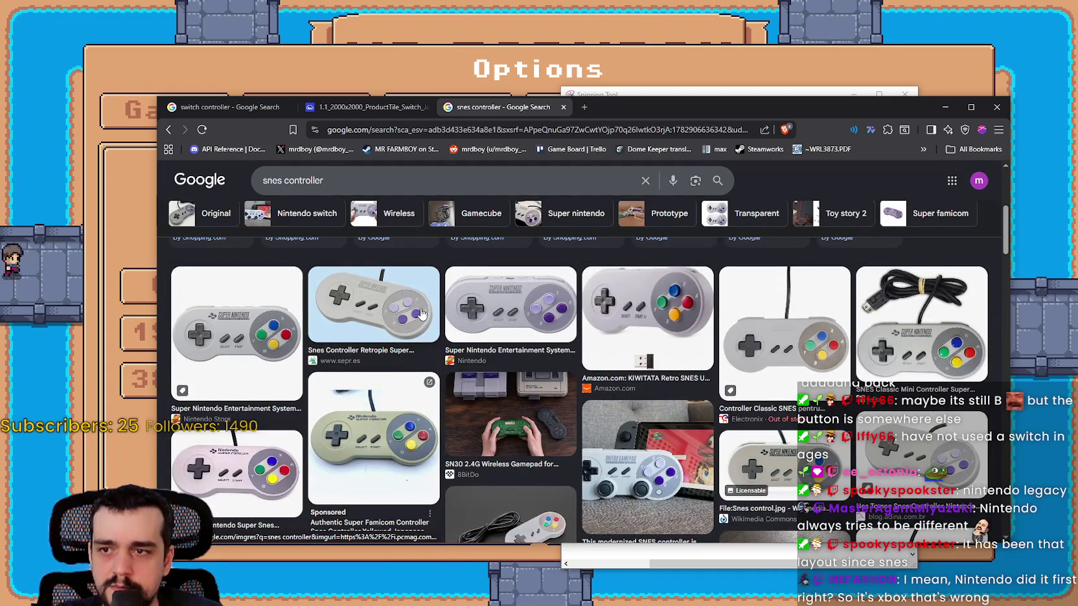
{"action": "left_click", "coordinate": [419, 316]}
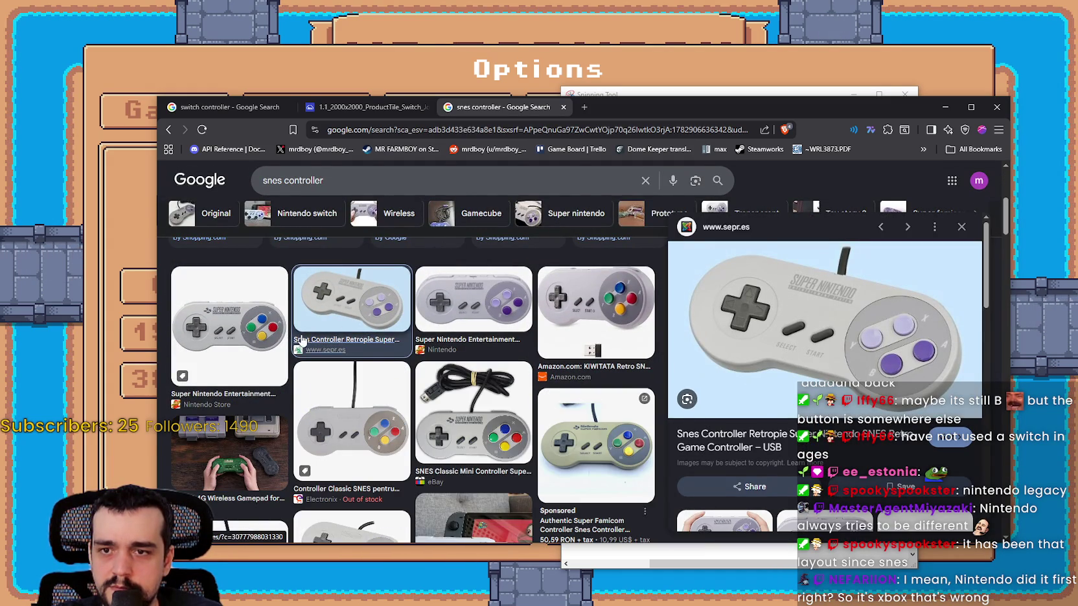
Step: Open the Nintendo Store SNES image in a new tab placed before the search tab, plus a blank tab
{"action": "key", "text": "Left"}
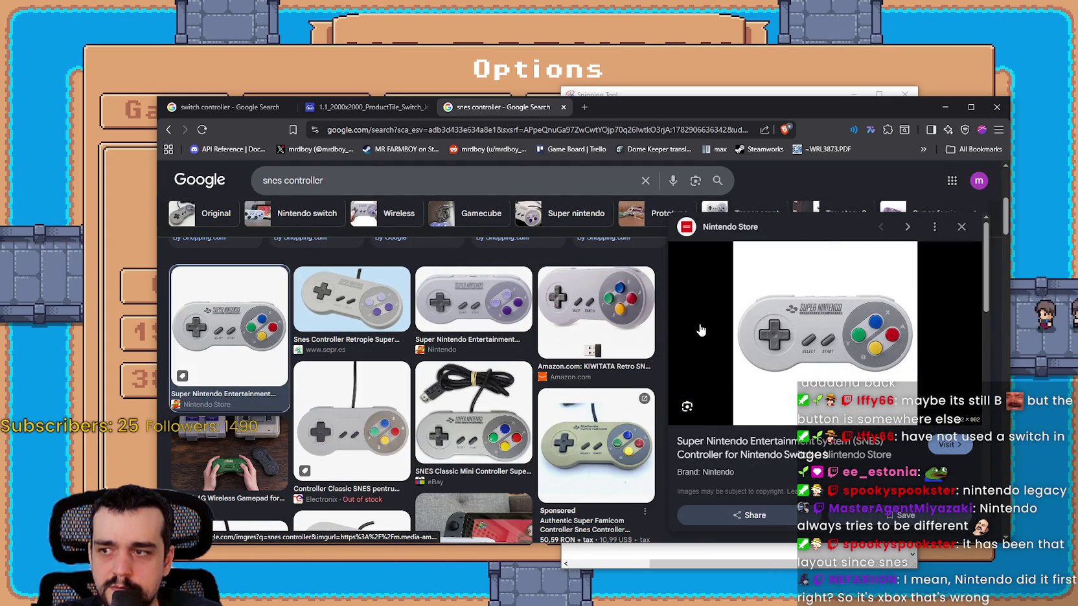
{"action": "right_click", "coordinate": [838, 336]}
{"action": "left_click", "coordinate": [868, 471]}
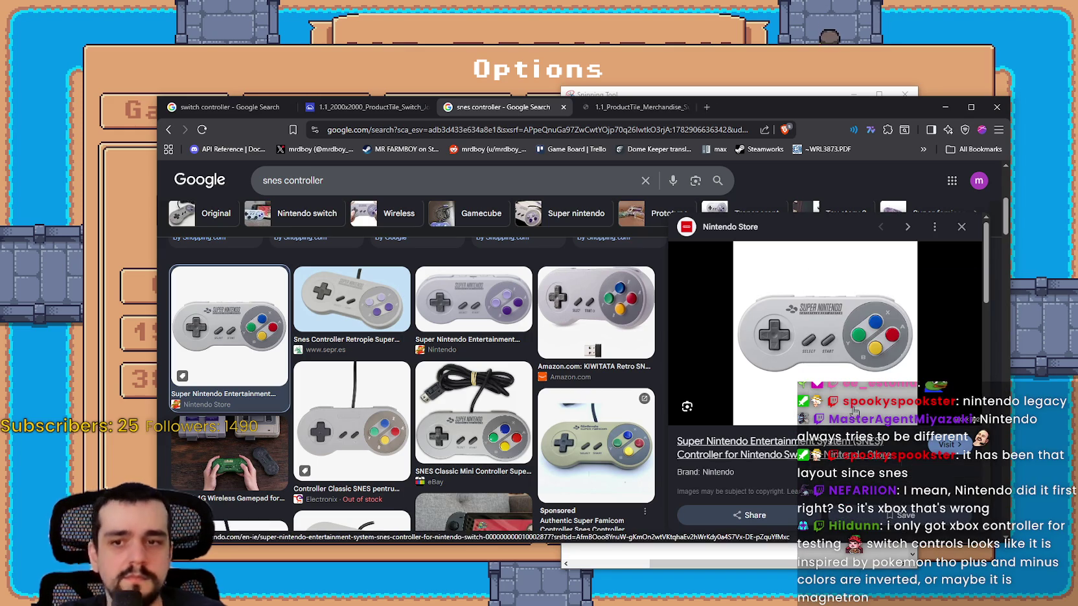
{"action": "left_click", "coordinate": [612, 112]}
{"action": "left_click_drag", "start_coordinate": [613, 112], "coordinate": [532, 148]}
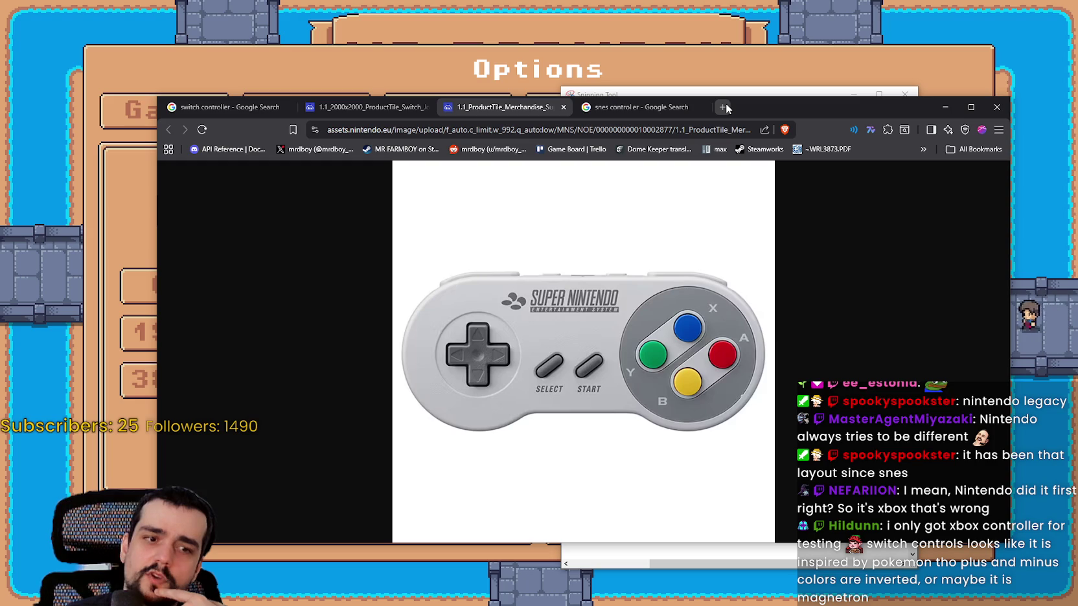
{"action": "left_click", "coordinate": [723, 107]}
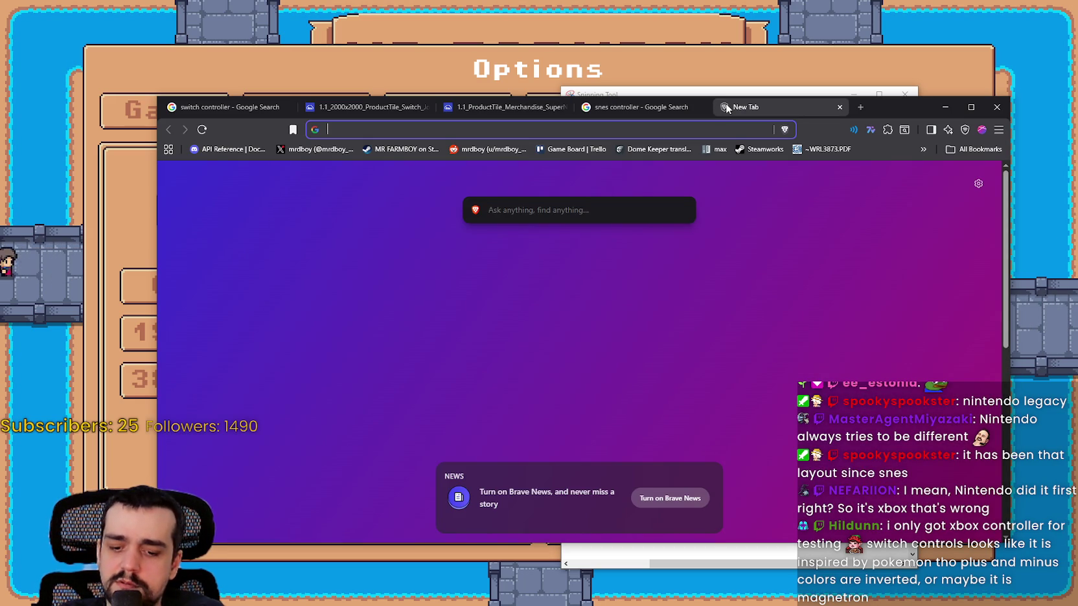
Step: Search Google Images for 'original xbox controller' and preview the CeX controller image
{"action": "type", "text": "original "}
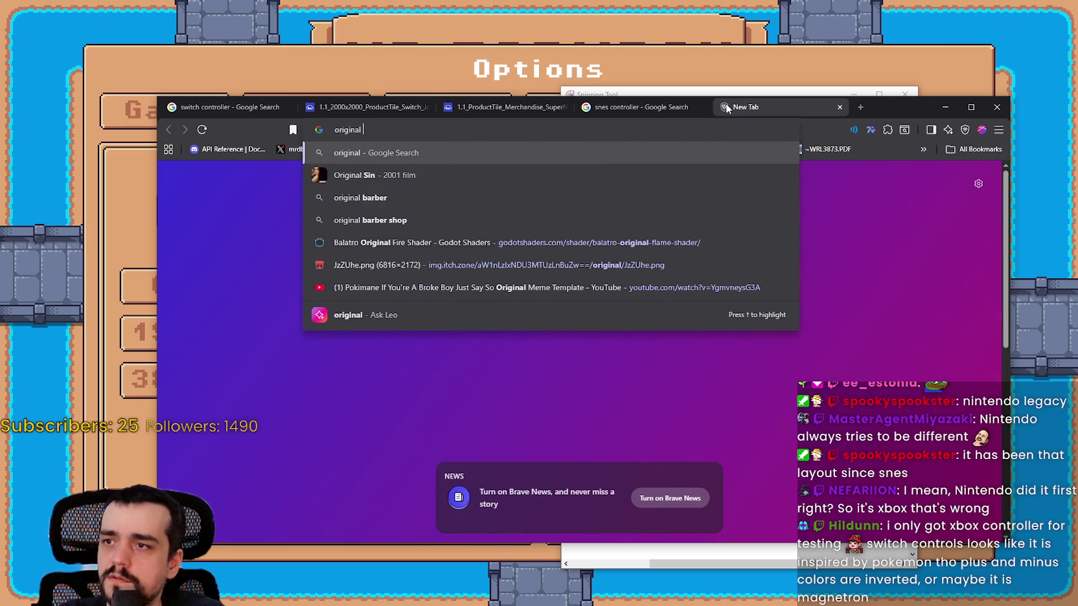
{"action": "type", "text": "xbox controller"}
{"action": "key", "text": "Return"}
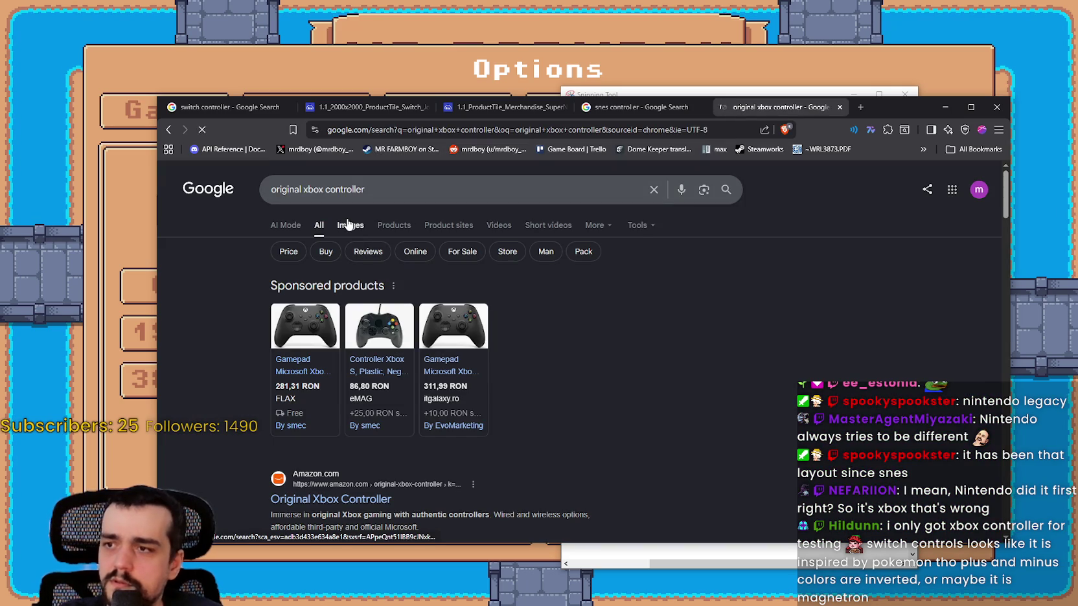
{"action": "left_click", "coordinate": [359, 224]}
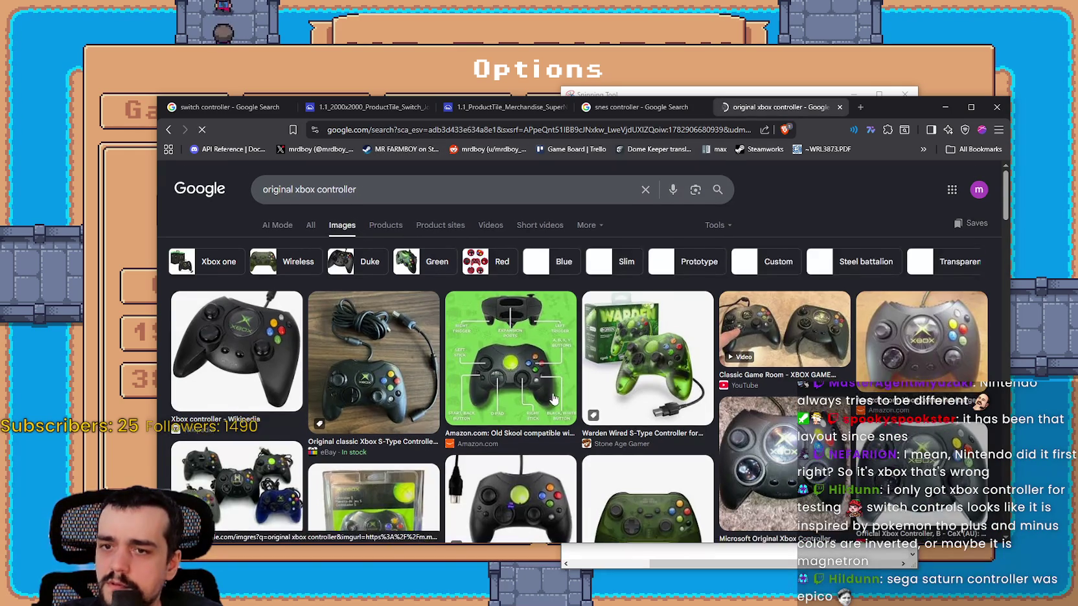
{"action": "scroll", "coordinate": [929, 304], "scroll_direction": "down", "scroll_amount": 1}
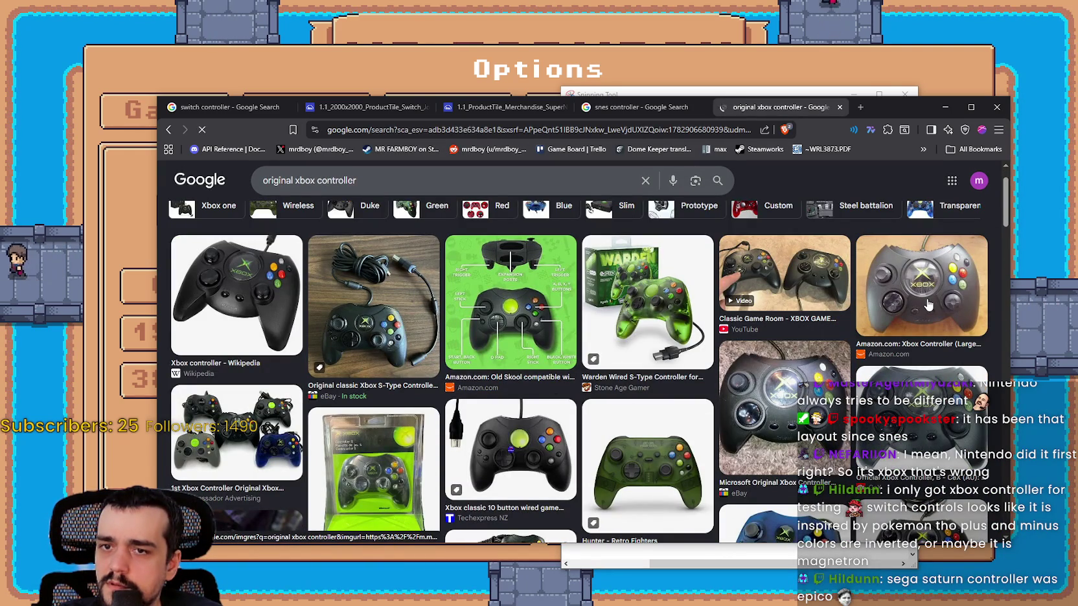
{"action": "left_click", "coordinate": [926, 415]}
Step: Open the Xbox controller image full size in a new tab, then enlarge the SNES controller image
{"action": "right_click", "coordinate": [821, 270]}
{"action": "left_click", "coordinate": [884, 482]}
{"action": "scroll", "coordinate": [640, 483], "scroll_direction": "down", "scroll_amount": 4}
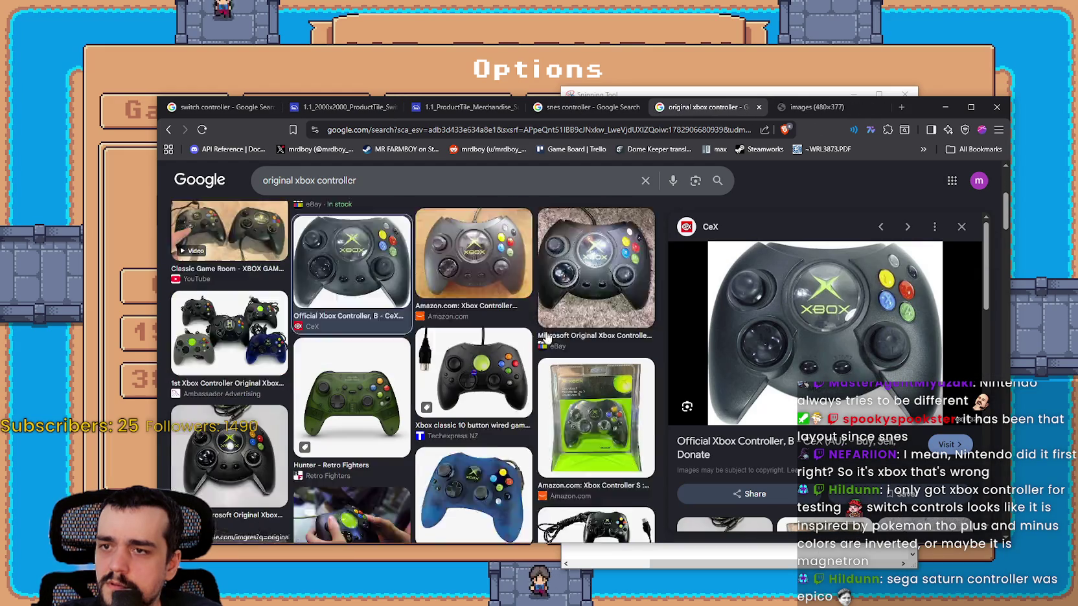
{"action": "left_click", "coordinate": [814, 107]}
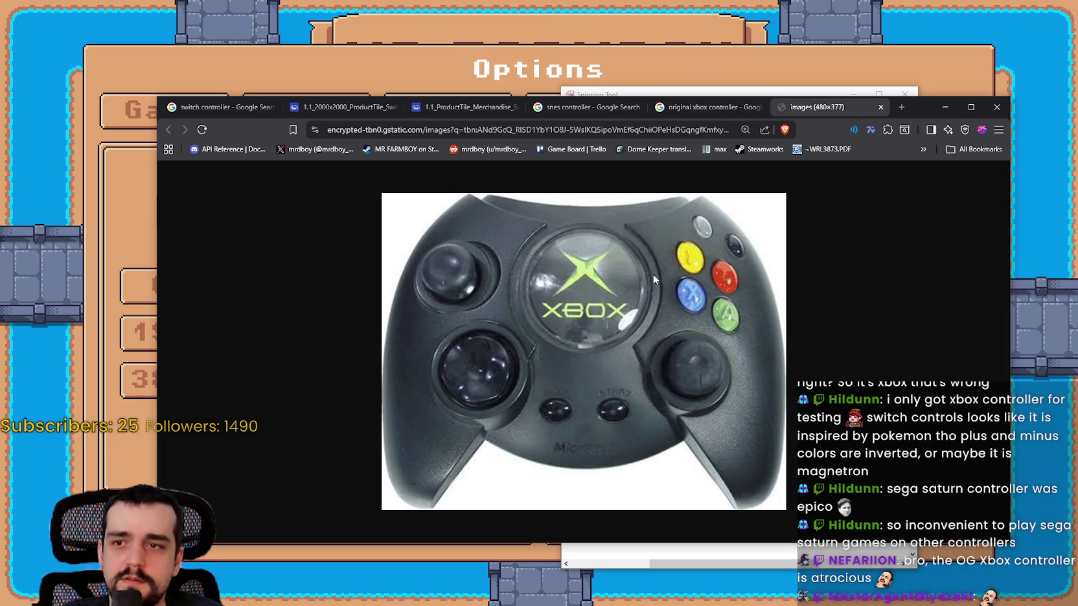
{"action": "left_click", "coordinate": [483, 108]}
{"action": "left_click", "coordinate": [650, 329]}
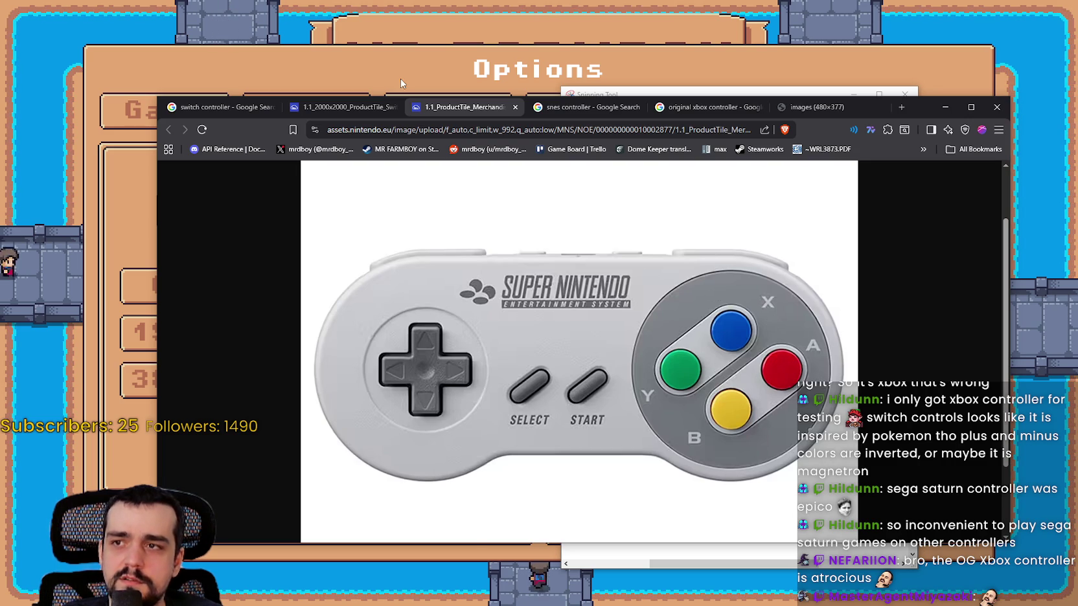
Step: Glance at the Joy-Con image tab, then return to the 480x377 original Xbox controller image
{"action": "key", "text": "ctrl+shift+Tab"}
{"action": "left_click", "coordinate": [839, 105]}
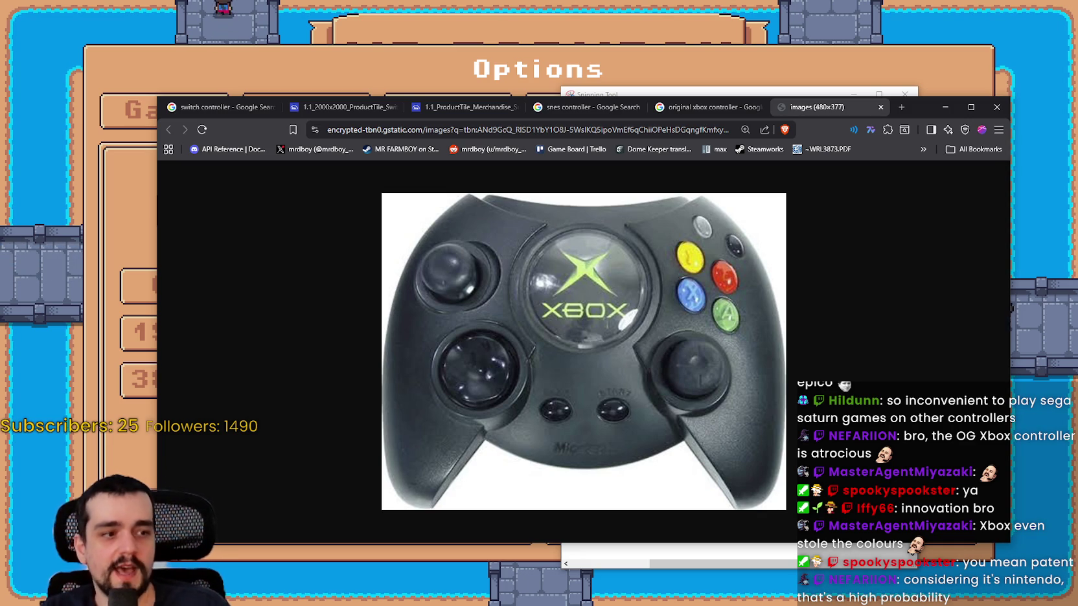
Step: In Steam, search the store for 'Shadow of mo' and maximize the window
{"action": "key", "text": "alt+Tab"}
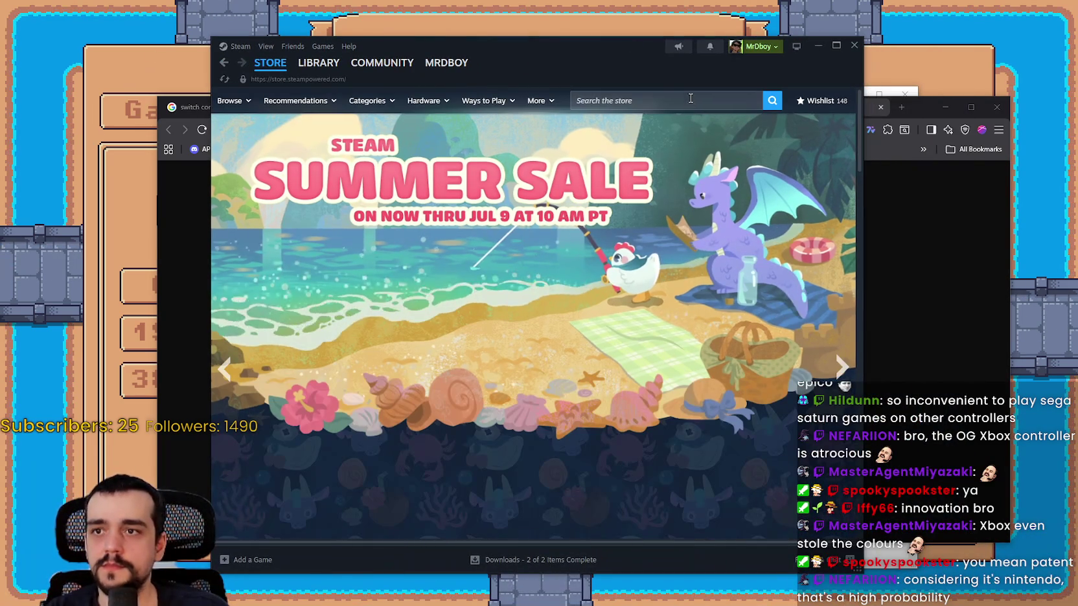
{"action": "left_click", "coordinate": [690, 99]}
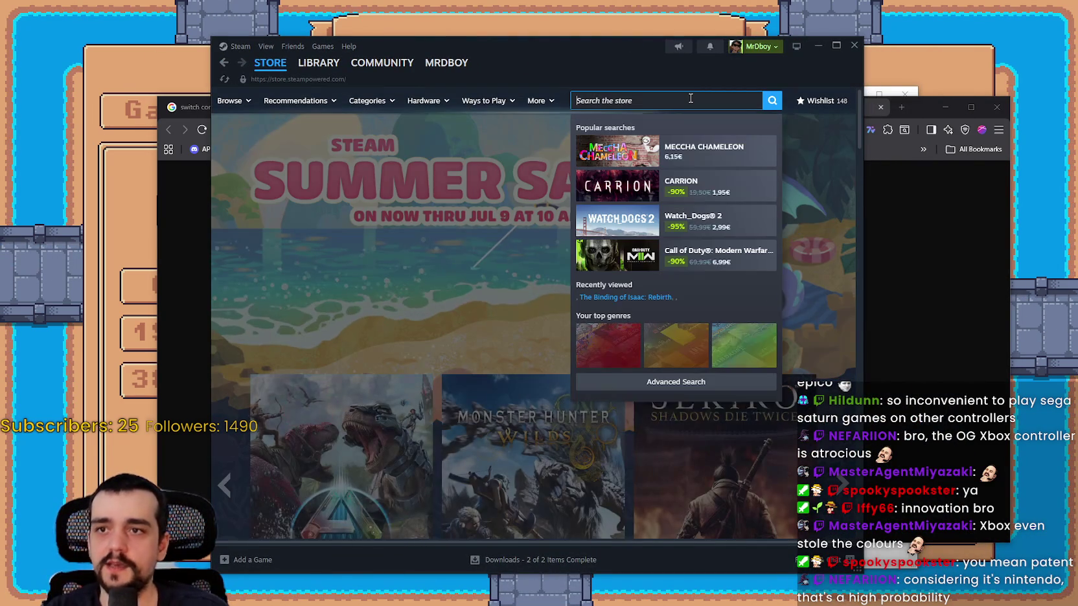
{"action": "type", "text": "Shadow of mo"}
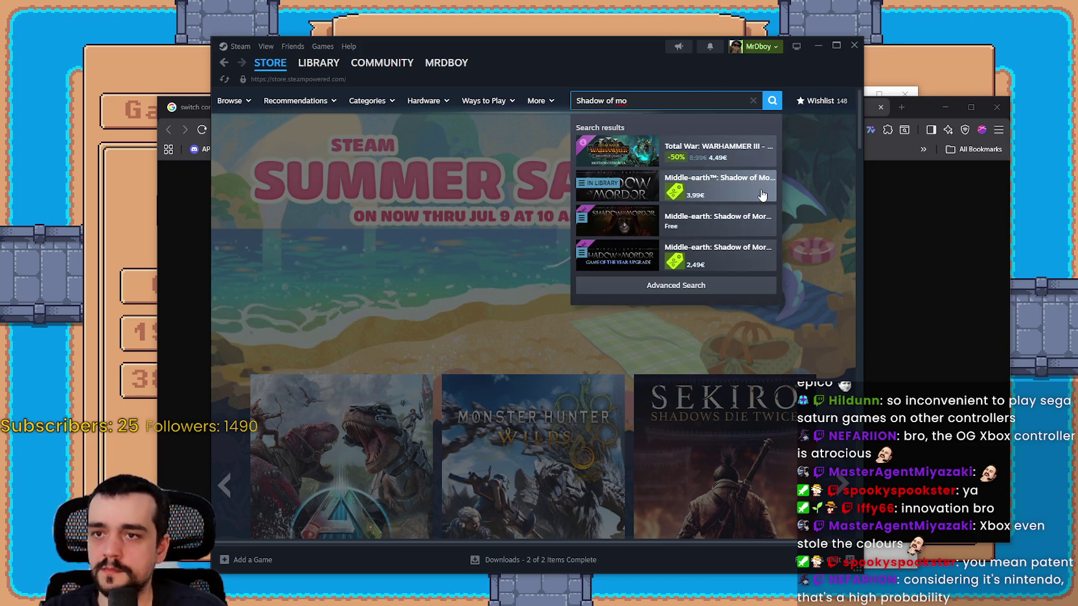
{"action": "scroll", "coordinate": [671, 348], "scroll_direction": "down", "scroll_amount": 2}
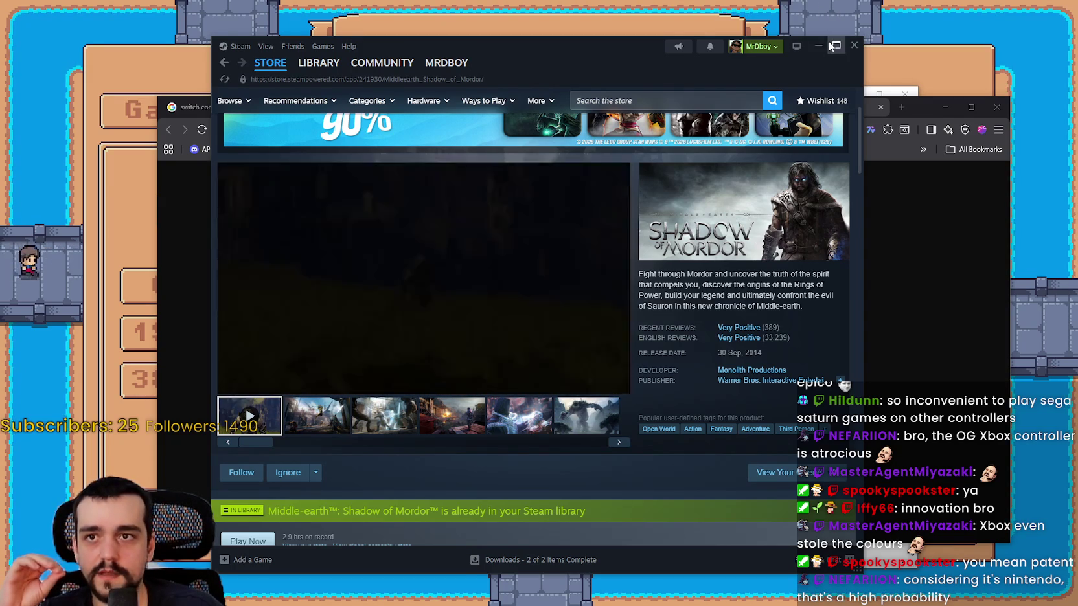
{"action": "key", "text": "super+Up"}
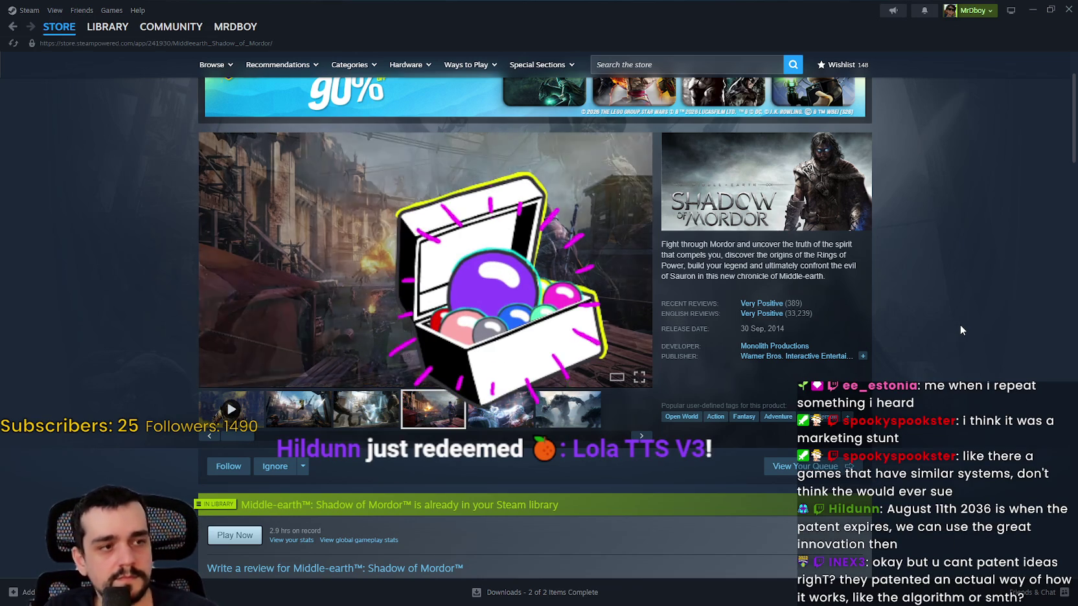
Step: Scroll through the Middle-earth: Shadow of Mordor store page, then return to the store front page
{"action": "mouse_move", "coordinate": [700, 299]}
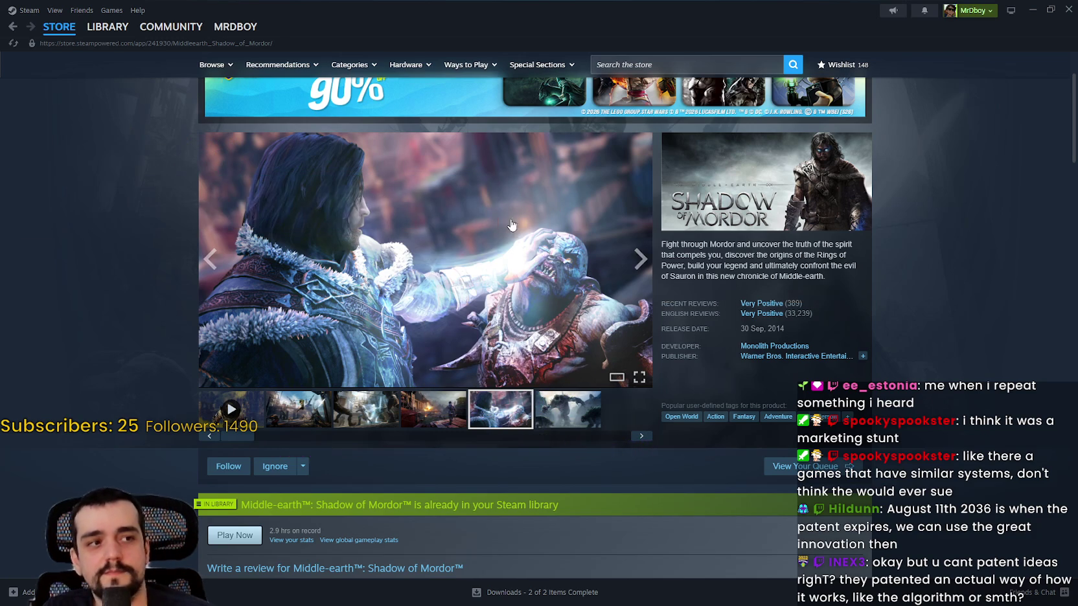
{"action": "scroll", "coordinate": [508, 264], "scroll_direction": "up", "scroll_amount": 2}
{"action": "scroll", "coordinate": [508, 263], "scroll_direction": "down", "scroll_amount": 1}
{"action": "scroll", "coordinate": [508, 264], "scroll_direction": "down", "scroll_amount": 1}
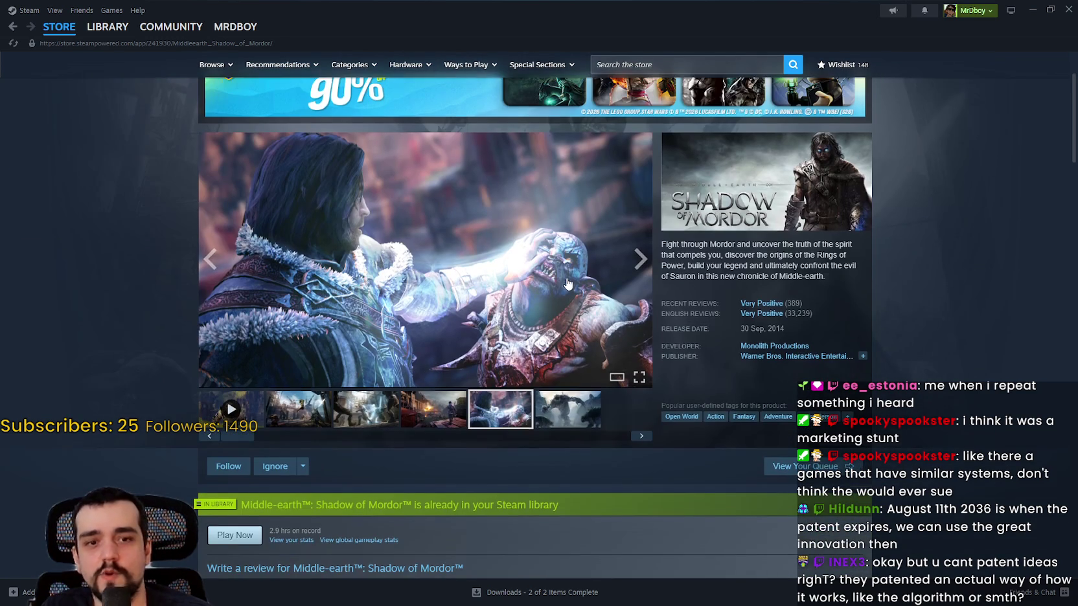
{"action": "scroll", "coordinate": [647, 291], "scroll_direction": "up", "scroll_amount": 1}
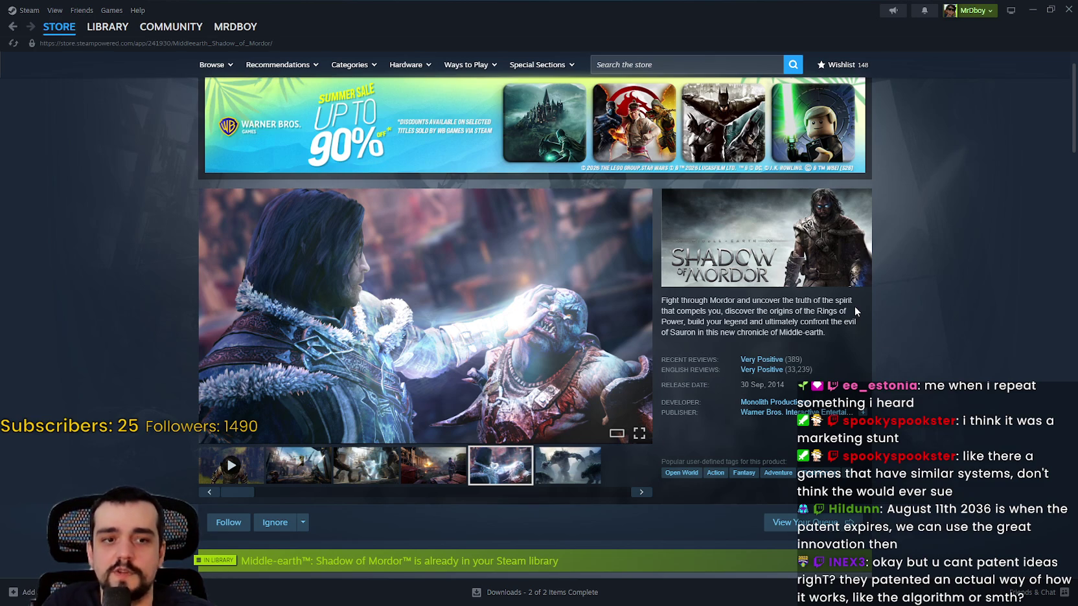
{"action": "left_click", "coordinate": [59, 27]}
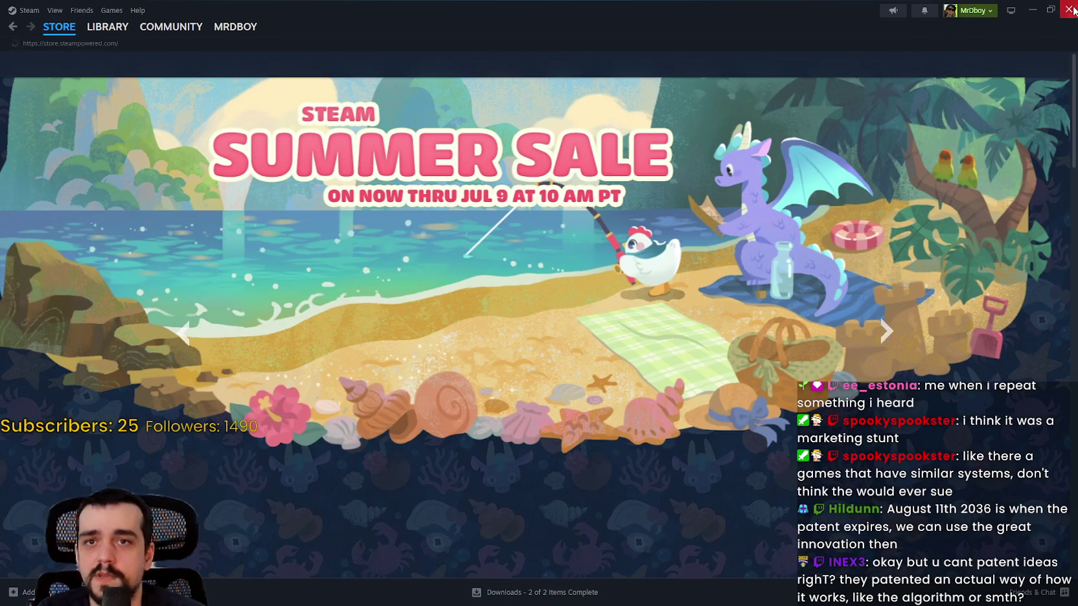
Step: Close Steam and the Xbox image tab, then shut the browser, closing all its tabs
{"action": "left_click", "coordinate": [1071, 10]}
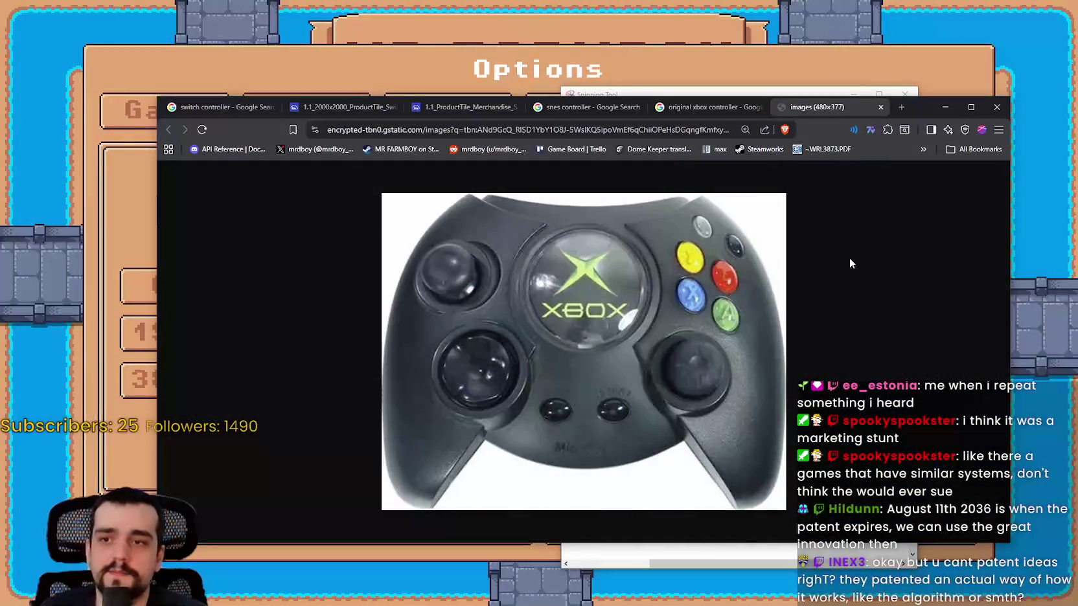
{"action": "left_click", "coordinate": [880, 108]}
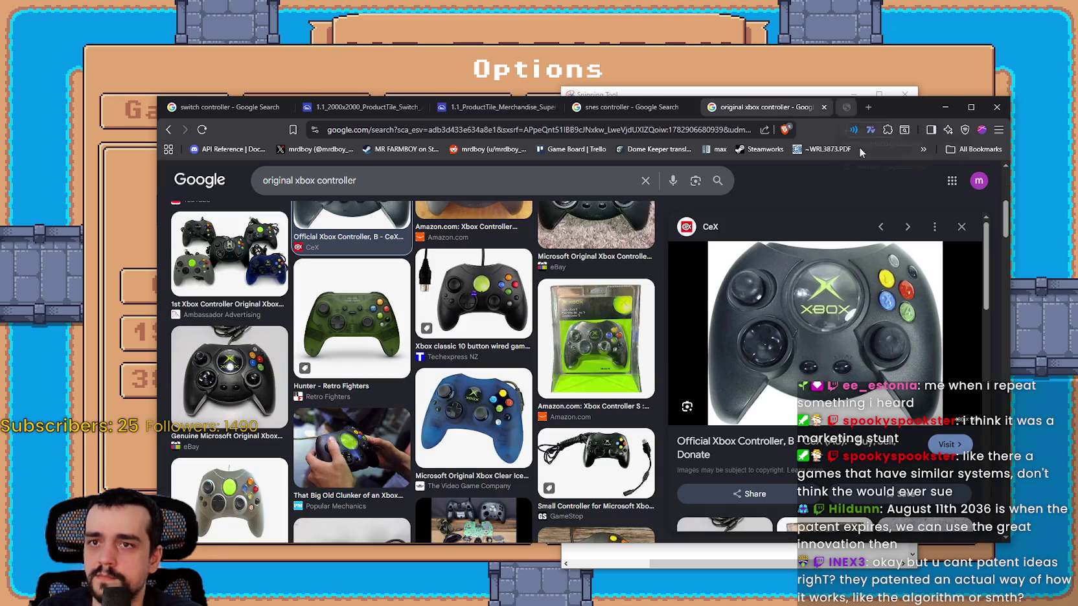
{"action": "left_click", "coordinate": [971, 107]}
{"action": "left_click", "coordinate": [1064, 11]}
{"action": "left_click", "coordinate": [551, 143]}
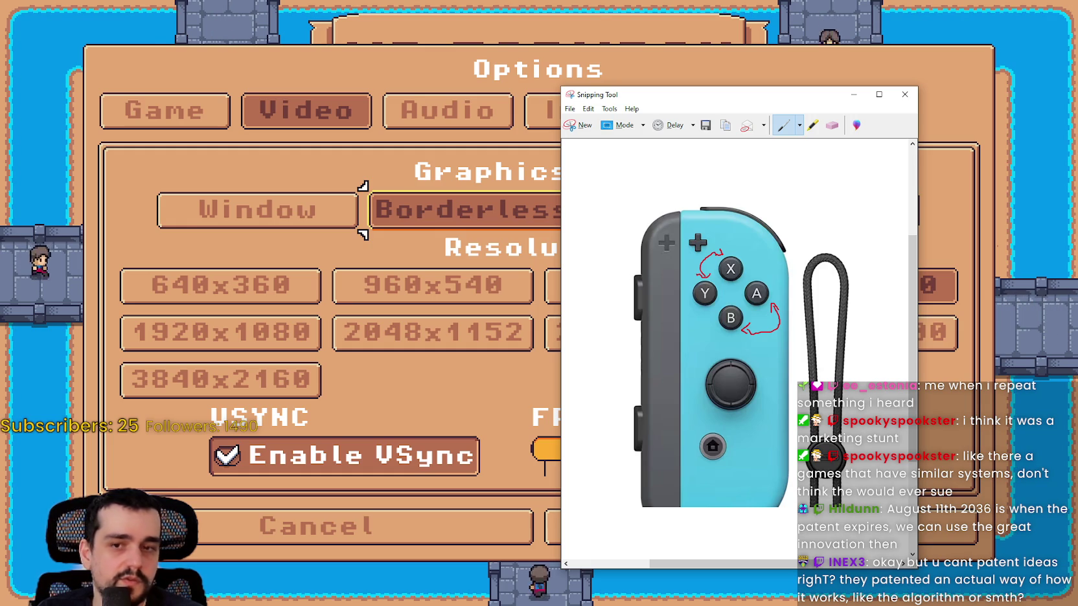
Step: Close the Joy-Con snip, discarding it without saving
{"action": "left_click", "coordinate": [913, 99]}
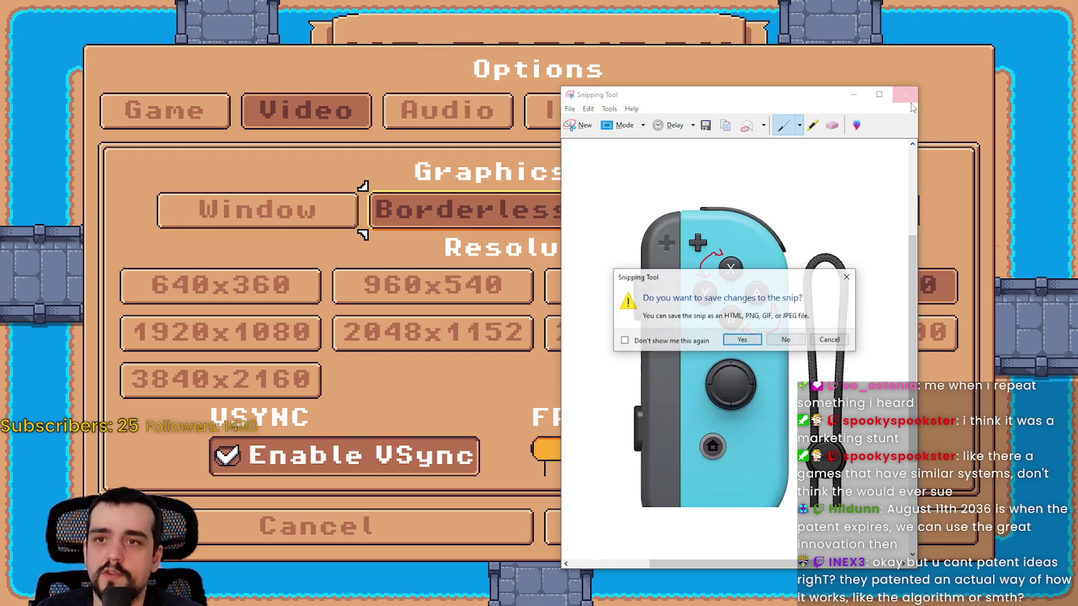
{"action": "left_click", "coordinate": [767, 341]}
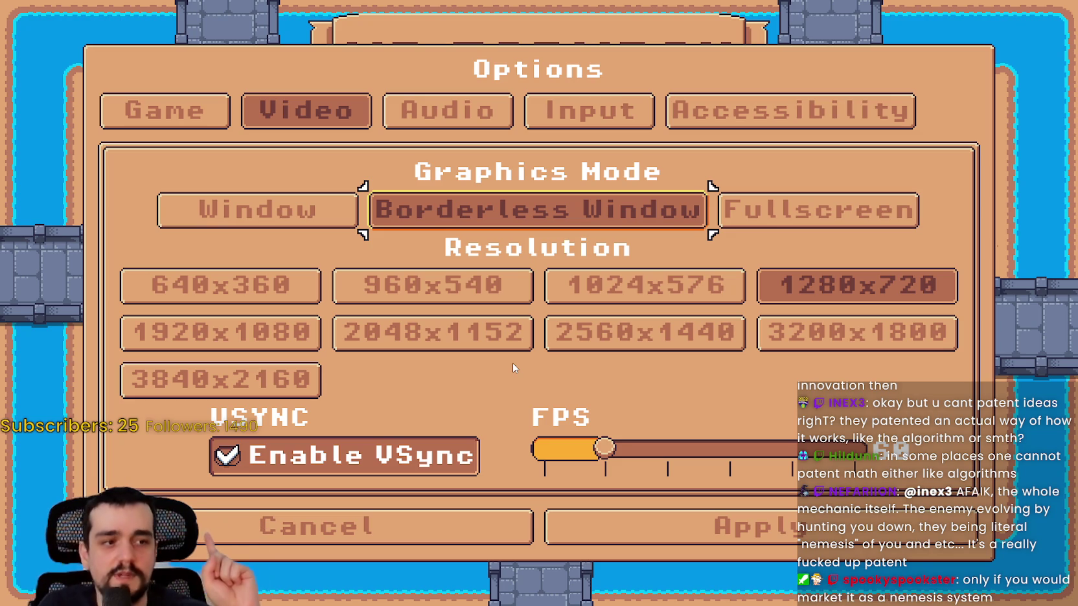
Step: Cycle the Options tabs through Video, Input, Audio and Game, then reopen the Video tab
{"action": "key", "text": "Left"}
{"action": "key", "text": "Up"}
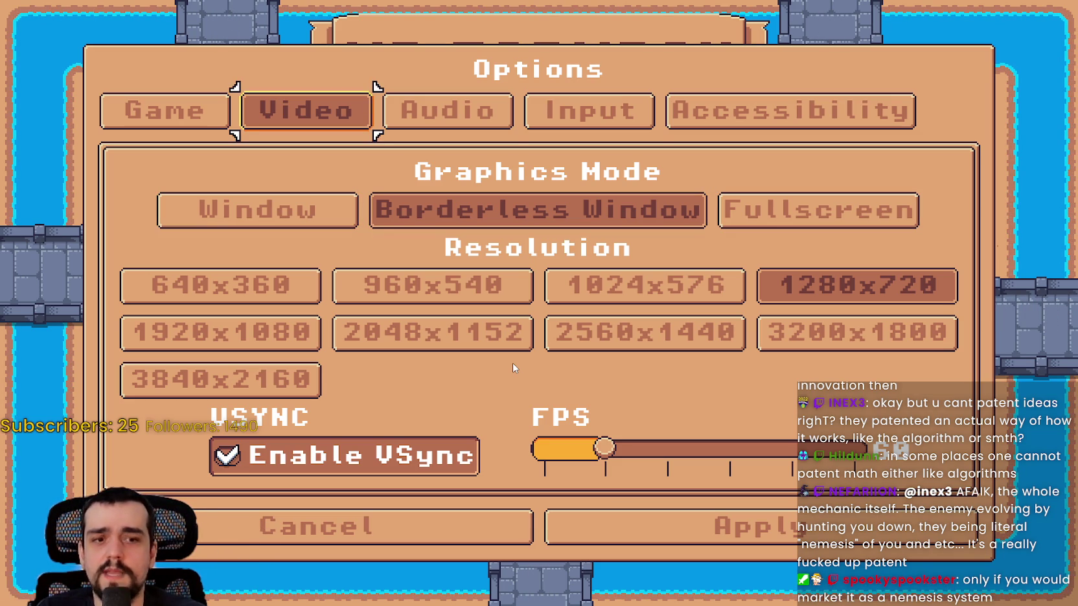
{"action": "key", "text": "Right"}
{"action": "key", "text": "Right"}
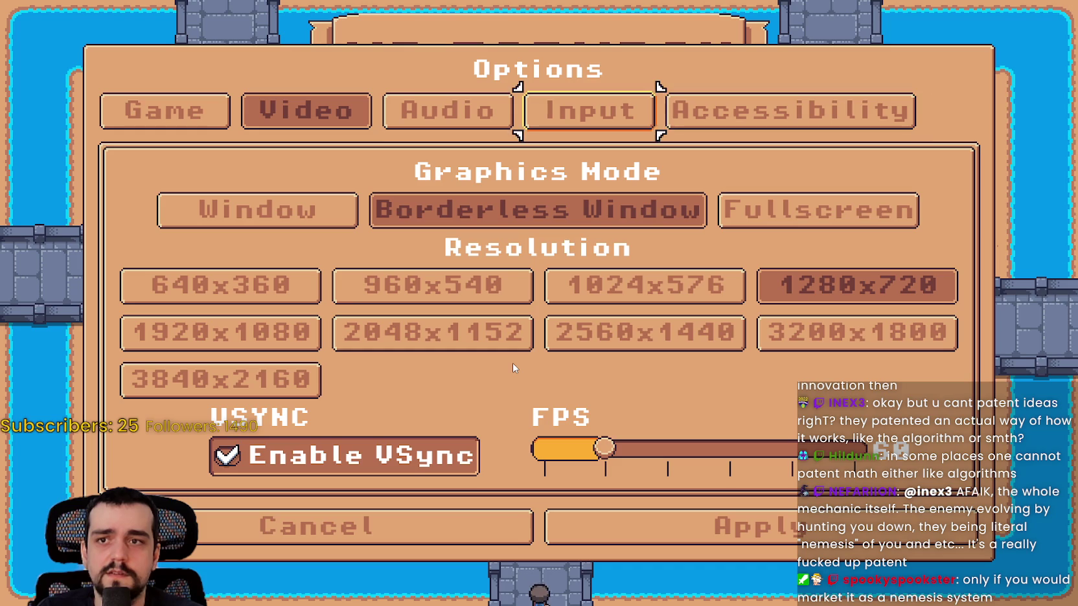
{"action": "key", "text": "Left"}
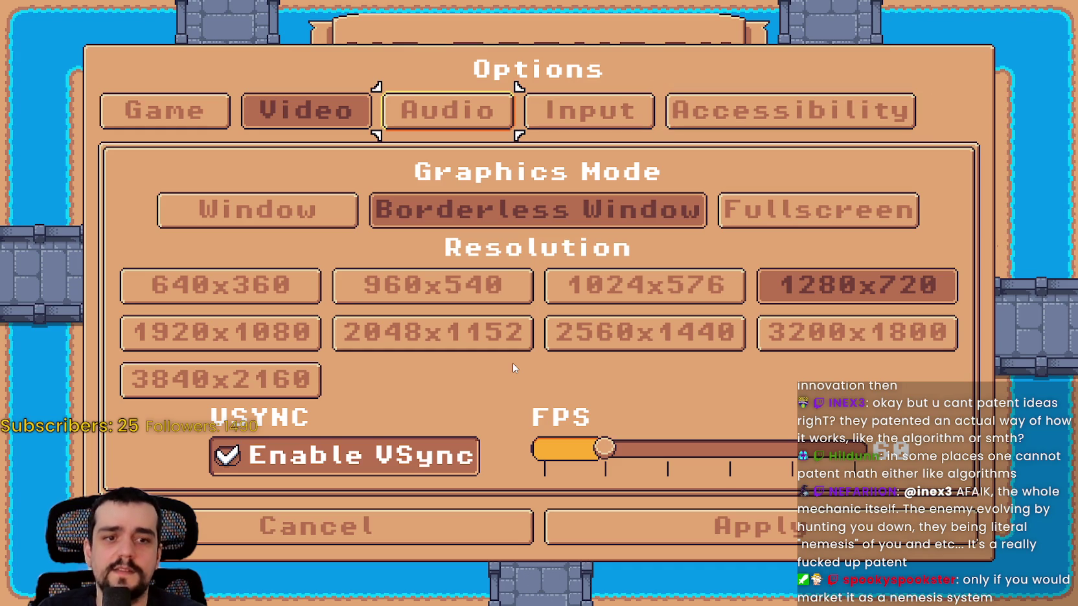
{"action": "key", "text": "Left"}
{"action": "key", "text": "Left"}
{"action": "key", "text": "Return"}
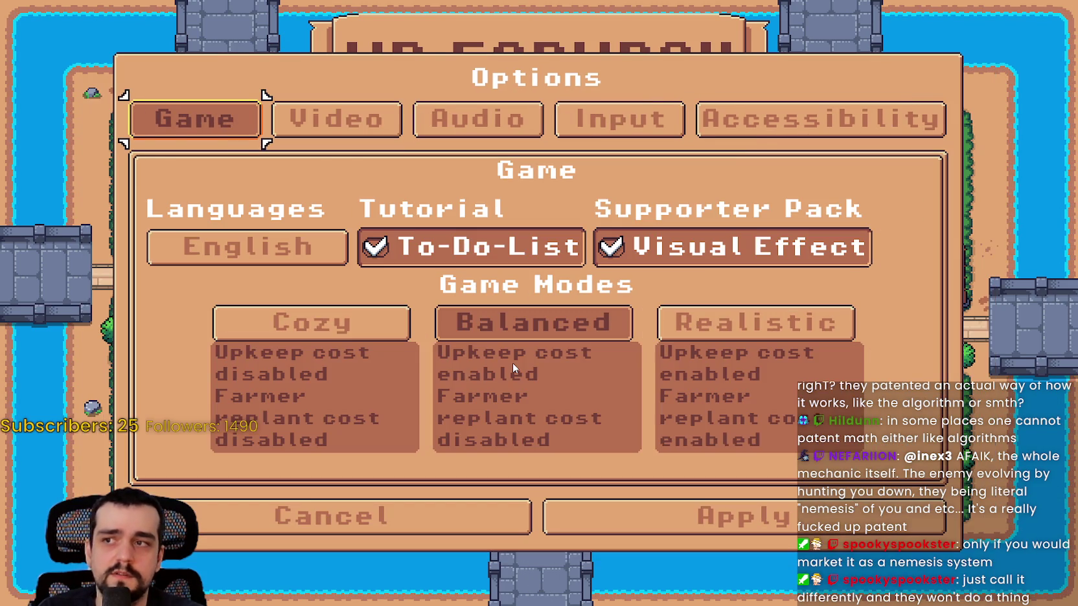
{"action": "key", "text": "Right"}
{"action": "key", "text": "Return"}
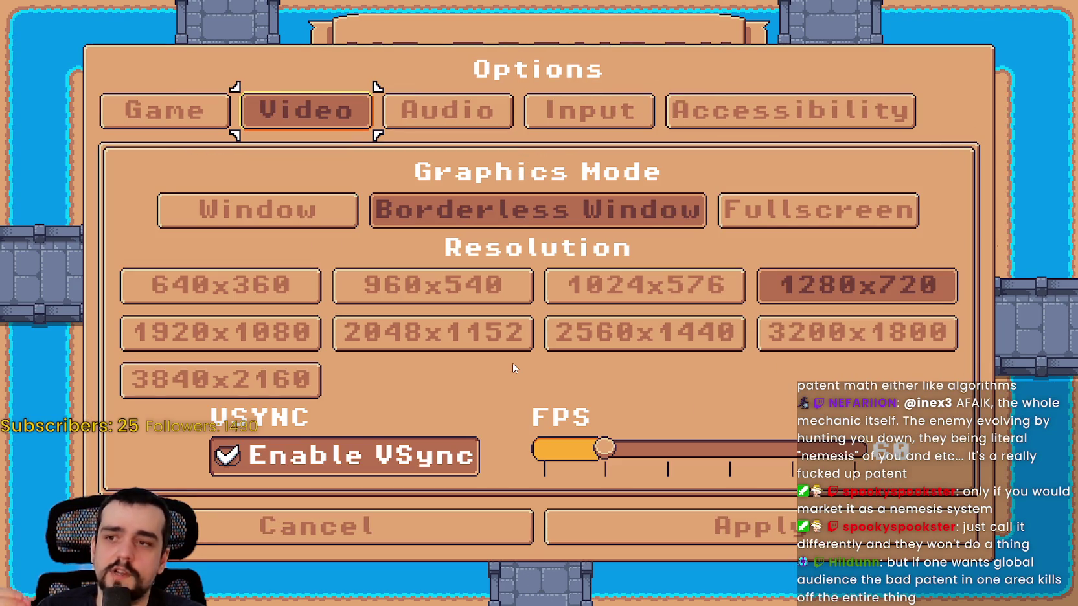
Step: Switch to the Game tab with Q and move focus down to the English language option
{"action": "key", "text": "q"}
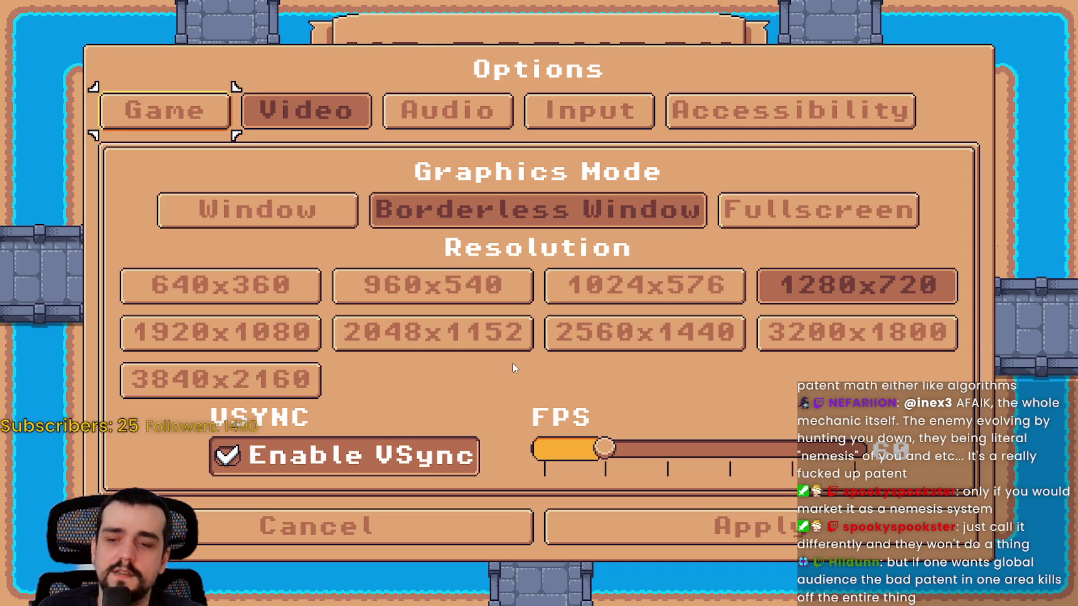
{"action": "key", "text": "Down"}
{"action": "key", "text": "Up"}
{"action": "key", "text": "Down"}
{"action": "key", "text": "Down"}
Step: Try the game modes, selecting Balanced, then Cozy, then Realistic, and return focus to English
{"action": "key", "text": "Right"}
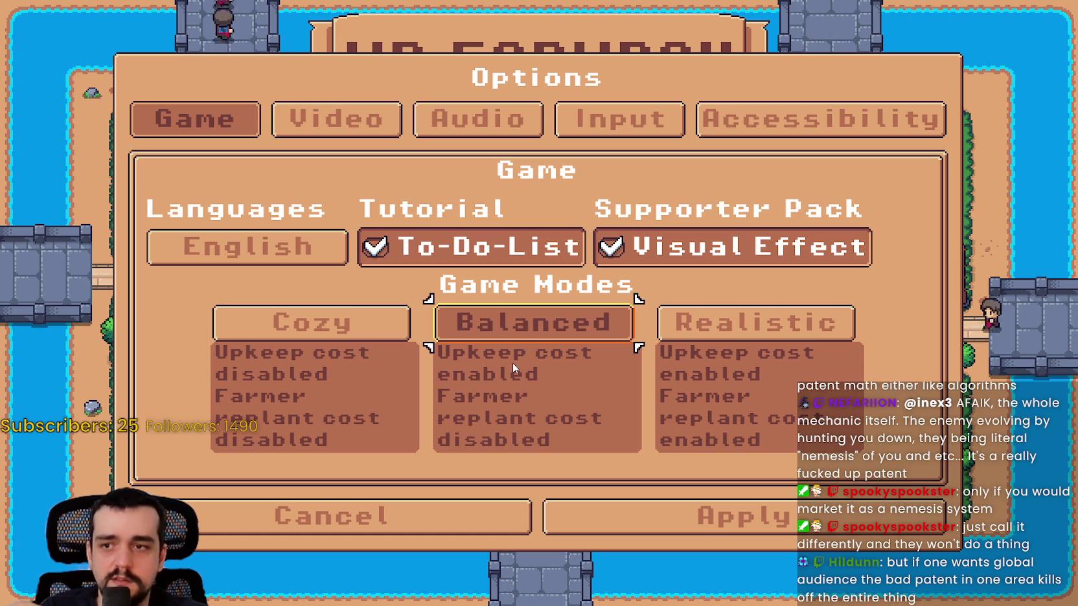
{"action": "key", "text": "Right"}
{"action": "key", "text": "Left"}
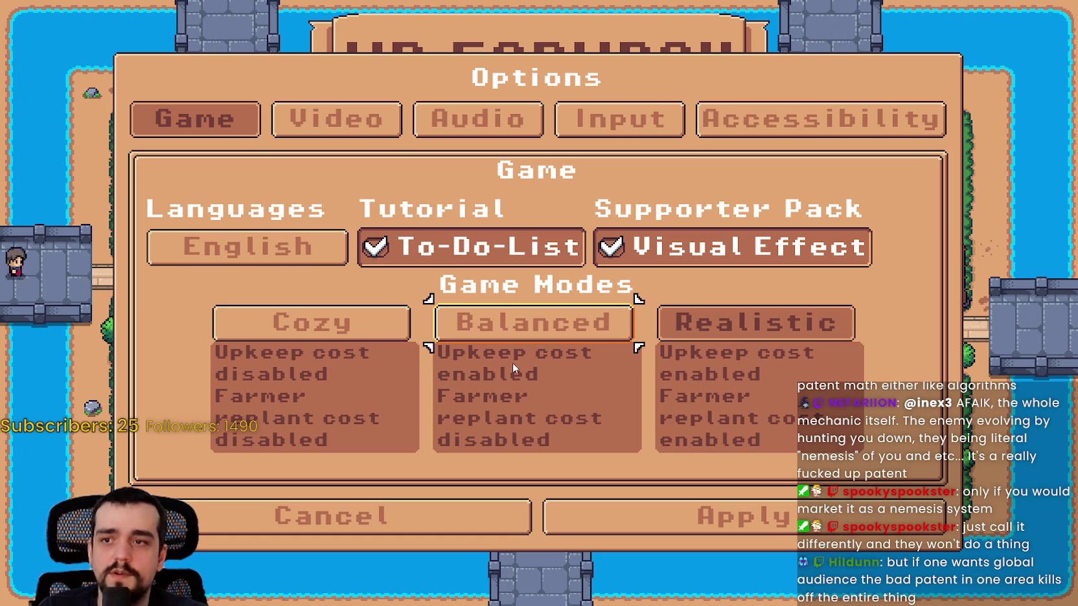
{"action": "key", "text": "Return"}
{"action": "key", "text": "Left"}
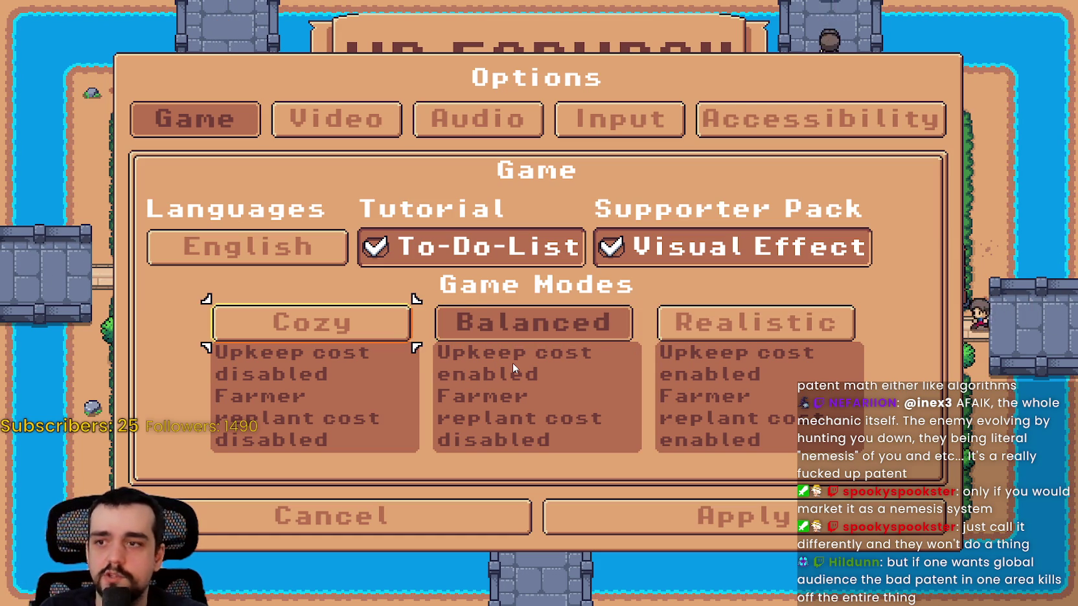
{"action": "key", "text": "Return"}
{"action": "key", "text": "Right"}
{"action": "key", "text": "Right"}
{"action": "key", "text": "Return"}
{"action": "key", "text": "Left"}
{"action": "key", "text": "Left"}
{"action": "key", "text": "Up"}
{"action": "key", "text": "Up"}
Step: On the Video tab, toggle Graphics Mode among Window, Borderless Window and Fullscreen
{"action": "key", "text": "Right"}
{"action": "key", "text": "Down"}
{"action": "key", "text": "Right"}
{"action": "key", "text": "Right"}
{"action": "key", "text": "Left"}
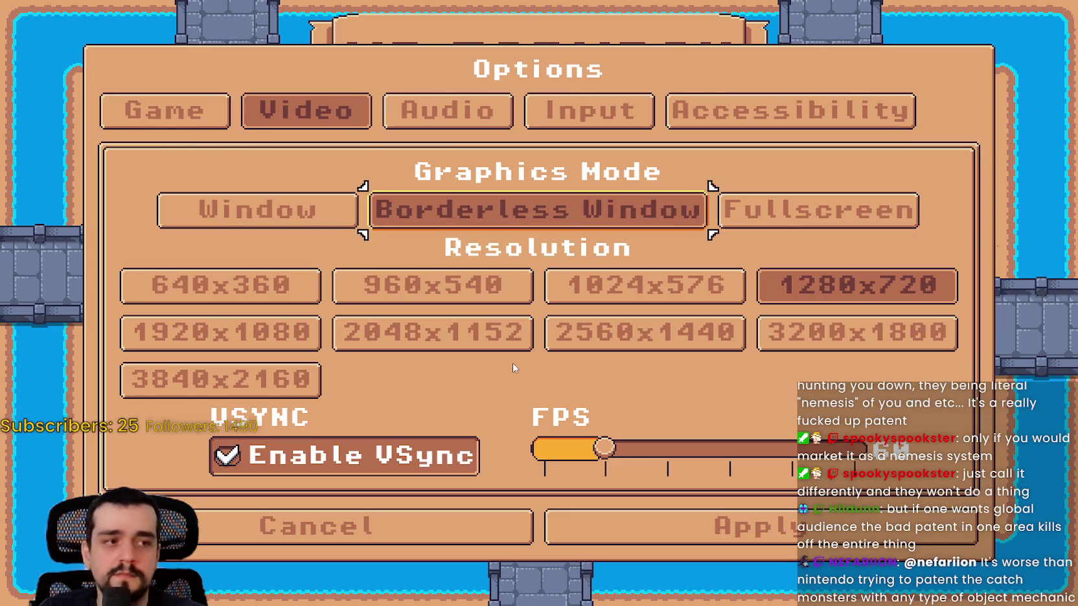
{"action": "key", "text": "Left"}
{"action": "key", "text": "Return"}
{"action": "key", "text": "Right"}
{"action": "key", "text": "Return"}
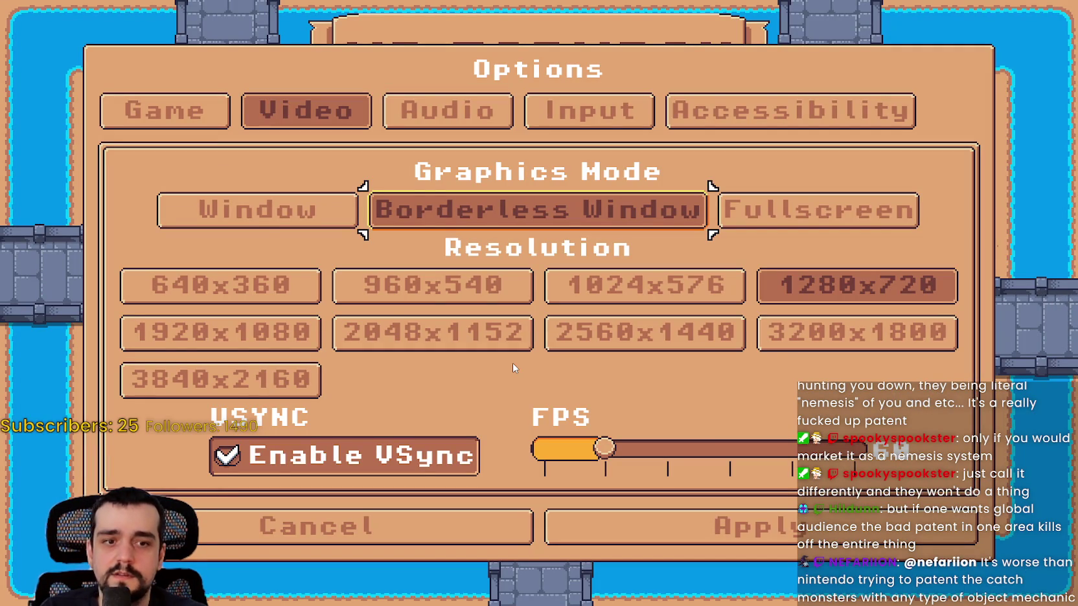
Step: Switch the game to windowed graphics mode, then put it back into Borderless Window
{"action": "key", "text": "Right"}
{"action": "key", "text": "Right"}
{"action": "key", "text": "Return"}
{"action": "key", "text": "Right"}
{"action": "key", "text": "Down"}
{"action": "key", "text": "Right"}
{"action": "key", "text": "Up"}
{"action": "key", "text": "Return"}
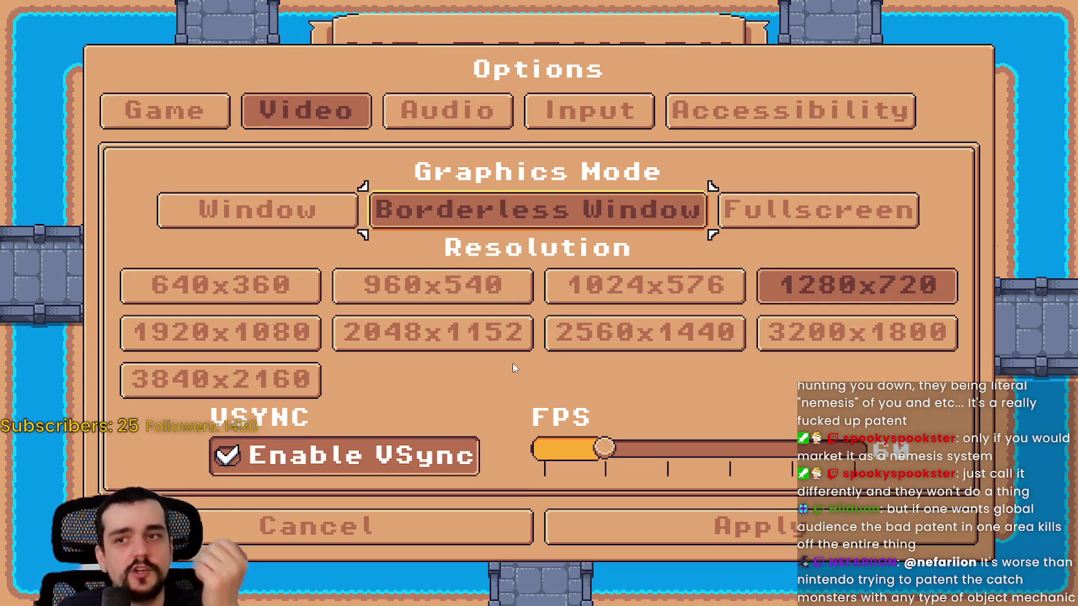
Step: Cycle the option pages to Game, wrap around to Accessibility, and return to Game
{"action": "key", "text": "Up"}
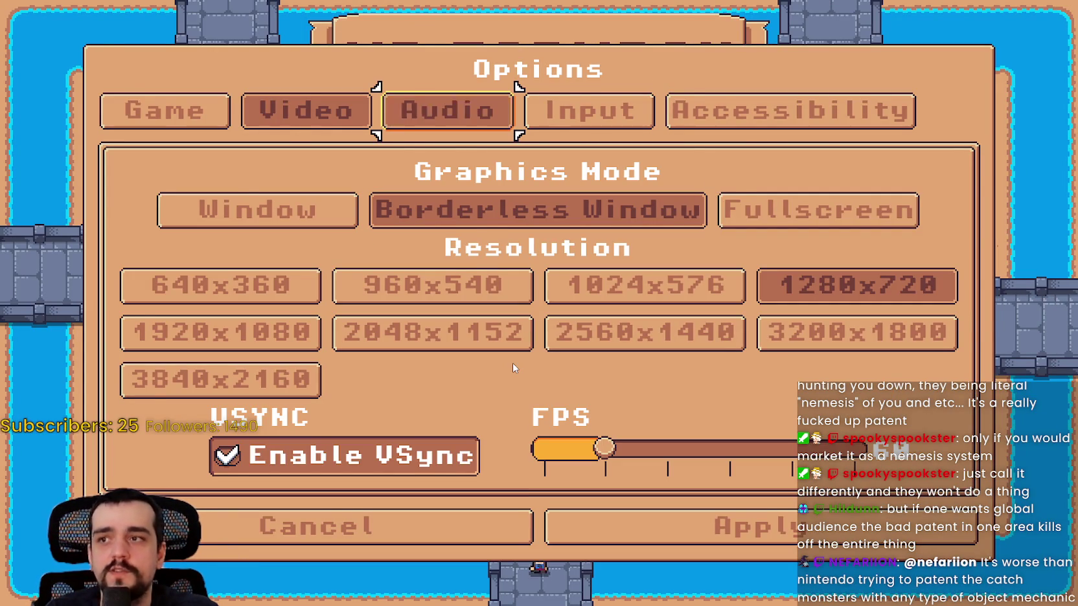
{"action": "key", "text": "Return"}
{"action": "key", "text": "Left"}
{"action": "key", "text": "Return"}
{"action": "key", "text": "Left"}
{"action": "key", "text": "Return"}
{"action": "key", "text": "Right"}
{"action": "key", "text": "Right"}
{"action": "key", "text": "Right"}
{"action": "key", "text": "Right"}
{"action": "key", "text": "Return"}
{"action": "key", "text": "Right"}
{"action": "key", "text": "Right"}
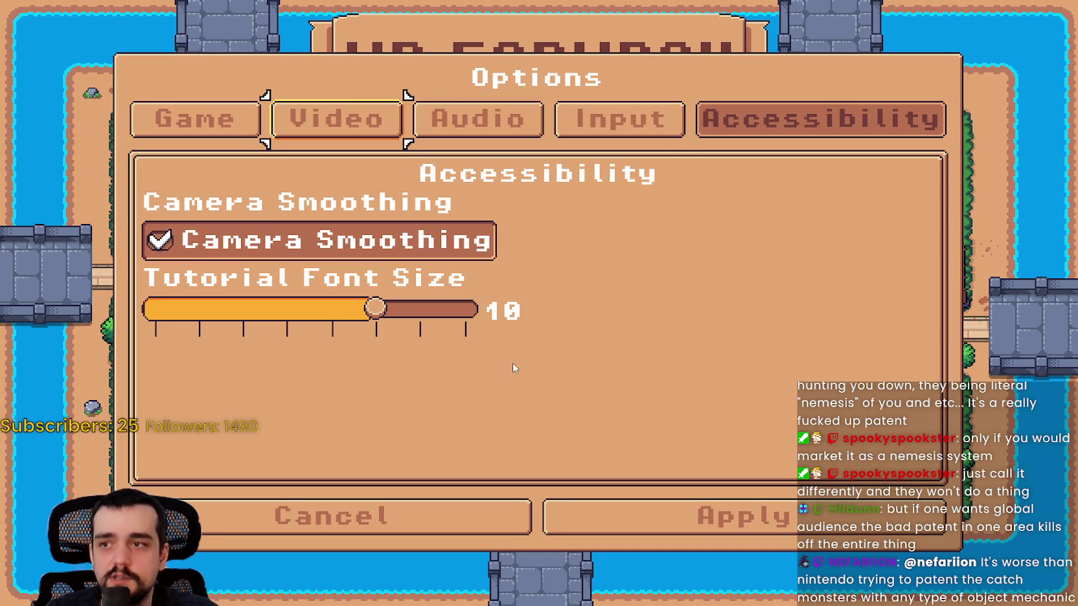
{"action": "key", "text": "Return"}
{"action": "key", "text": "Left"}
{"action": "key", "text": "Return"}
{"action": "key", "text": "Down"}
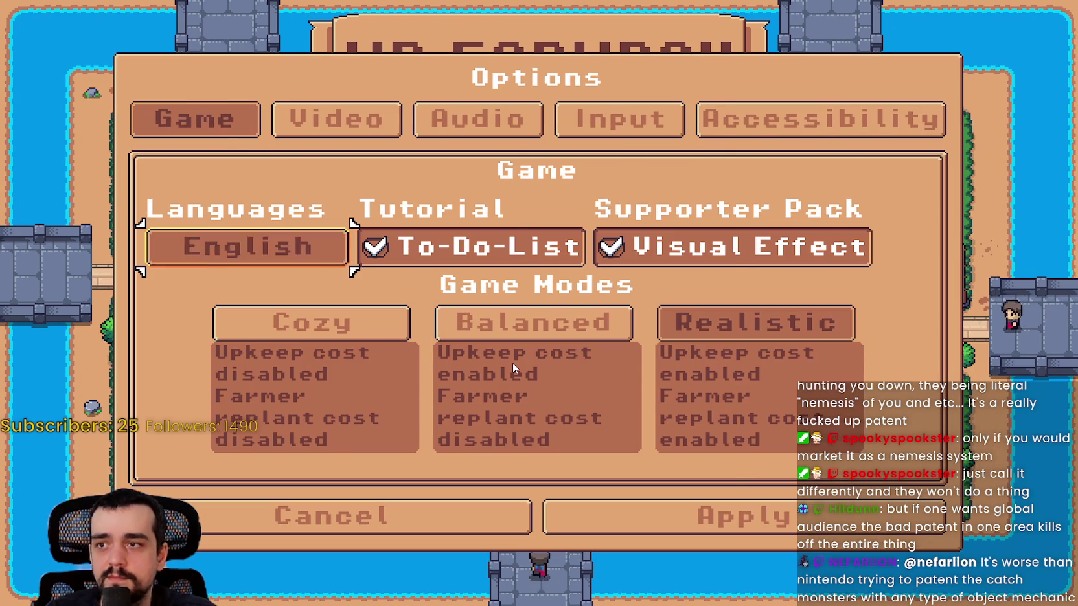
Step: Open the language choices and back out of them with the Back button
{"action": "key", "text": "Return"}
{"action": "key", "text": "Right"}
{"action": "key", "text": "Escape"}
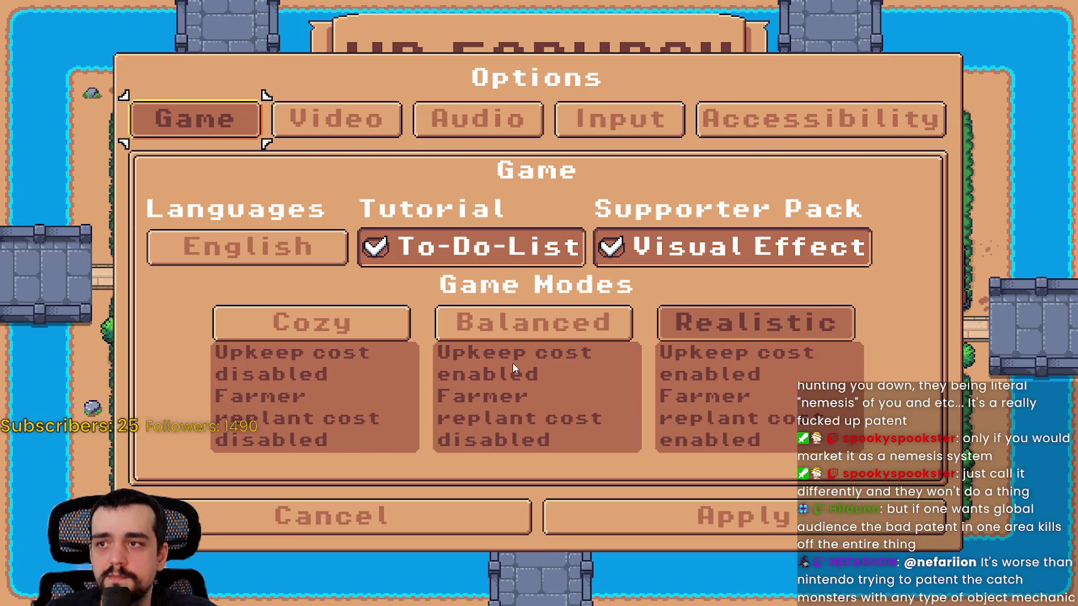
Step: Switch to the Video page and set Graphics Mode to Window
{"action": "key", "text": "Right"}
{"action": "key", "text": "Return"}
{"action": "key", "text": "Down"}
{"action": "key", "text": "Return"}
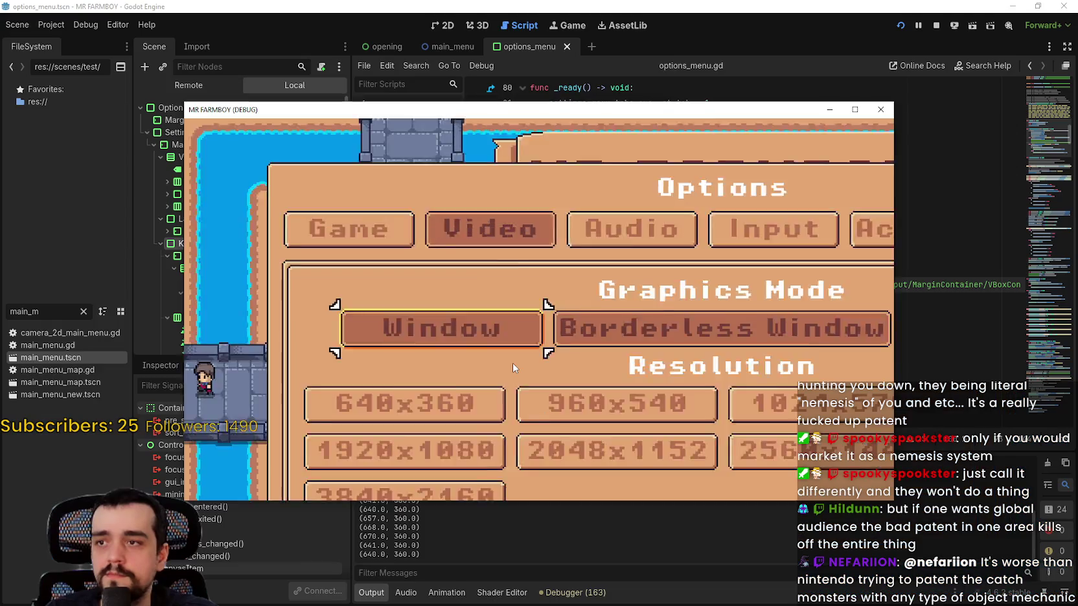
Step: Try Borderless Window graphics mode, then return to Window
{"action": "key", "text": "Right"}
{"action": "key", "text": "Return"}
{"action": "key", "text": "Left"}
{"action": "key", "text": "Return"}
Step: Open the Audio page, step through the volume settings, and return focus to the Video tab
{"action": "key", "text": "Up"}
{"action": "key", "text": "Right"}
{"action": "key", "text": "Return"}
{"action": "key", "text": "Down"}
{"action": "key", "text": "Down"}
{"action": "key", "text": "Down"}
{"action": "key", "text": "Up"}
{"action": "key", "text": "Up"}
{"action": "key", "text": "Up"}
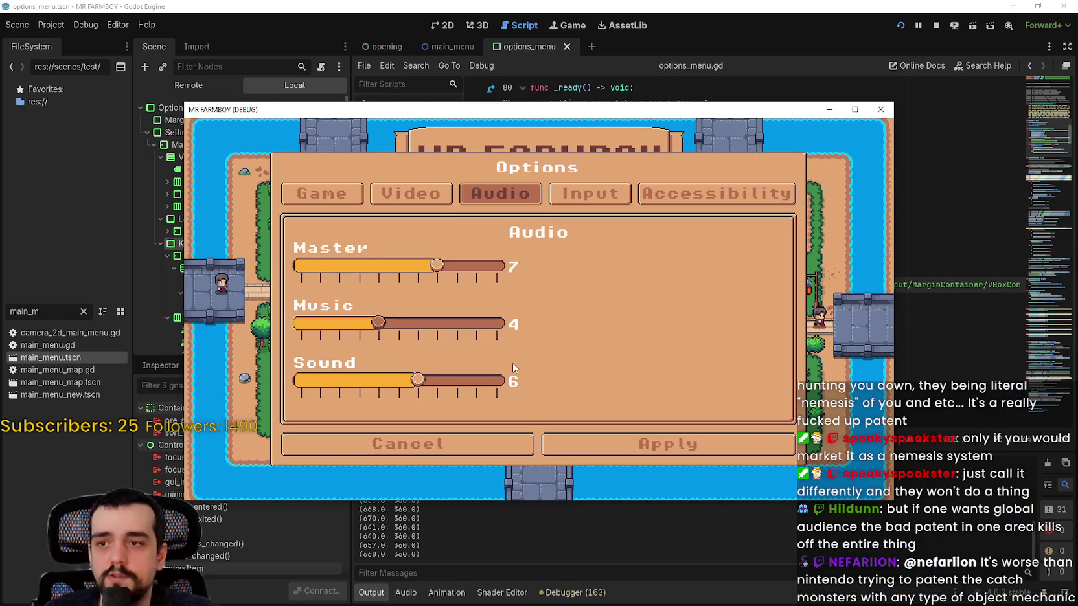
Step: On the Video page, set Borderless Window and step down through resolution to VSync
{"action": "key", "text": "Return"}
{"action": "key", "text": "Down"}
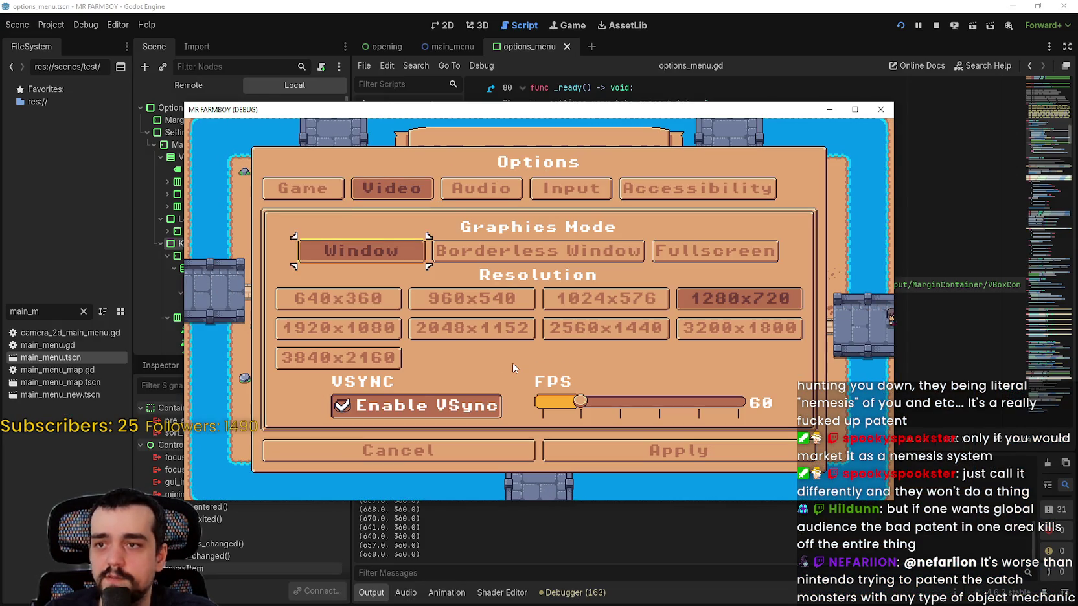
{"action": "key", "text": "Right"}
{"action": "key", "text": "Return"}
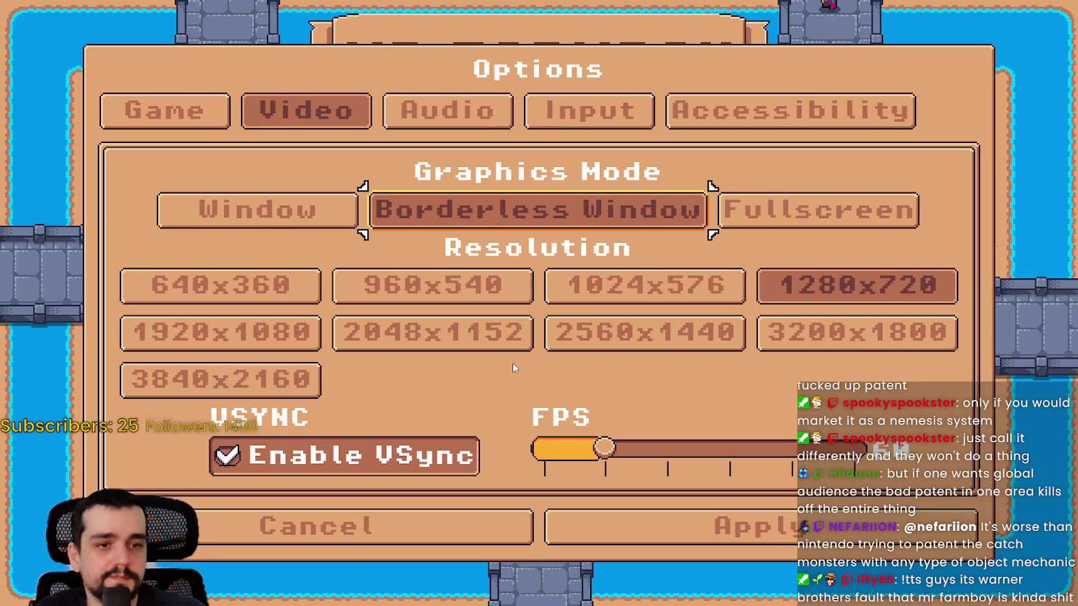
{"action": "key", "text": "Down"}
{"action": "key", "text": "Down"}
{"action": "key", "text": "Down"}
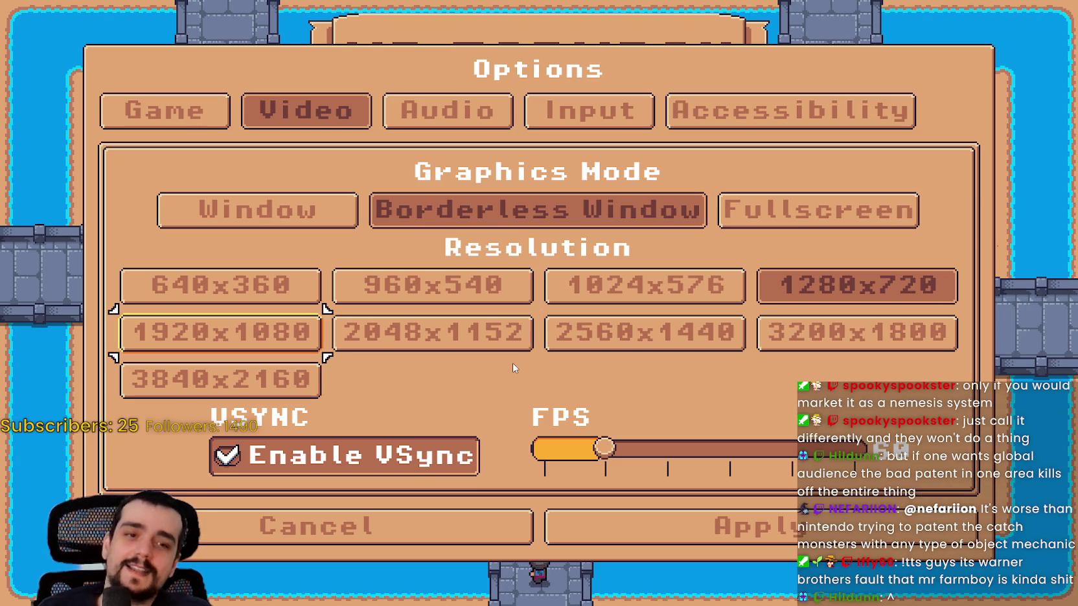
{"action": "key", "text": "Down"}
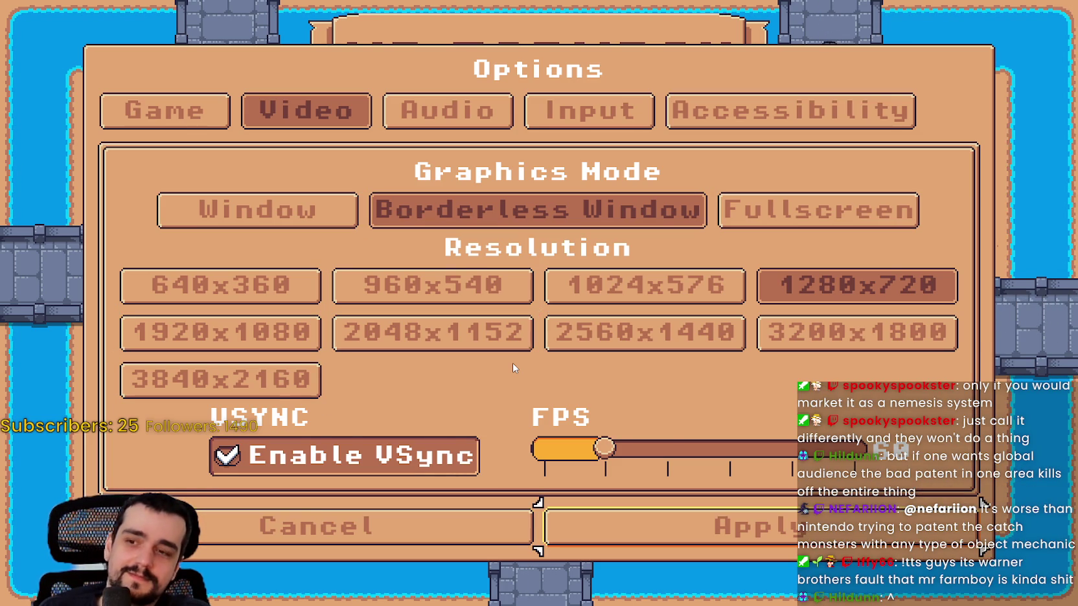
Step: Close Options with Back, reopen it, and switch to windowed mode
{"action": "key", "text": "Escape"}
{"action": "key", "text": "Return"}
{"action": "key", "text": "Down"}
{"action": "key", "text": "Return"}
Step: Open Languages on the Game page, close it with Back, and switch to the Audio page
{"action": "key", "text": "Up"}
{"action": "key", "text": "Left"}
{"action": "key", "text": "Down"}
{"action": "key", "text": "Return"}
{"action": "key", "text": "Escape"}
{"action": "key", "text": "Up"}
{"action": "key", "text": "Right"}
{"action": "key", "text": "Right"}
{"action": "key", "text": "Return"}
Step: Open the Input page showing Key Bindings with Change Keybinds
{"action": "key", "text": "Right"}
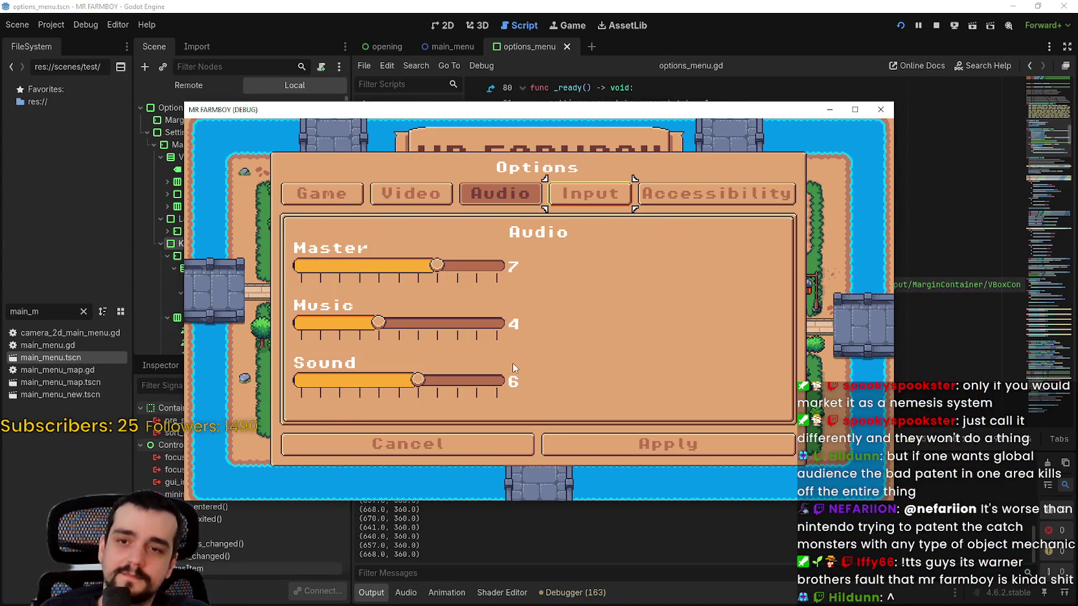
{"action": "key", "text": "Return"}
{"action": "key", "text": "Down"}
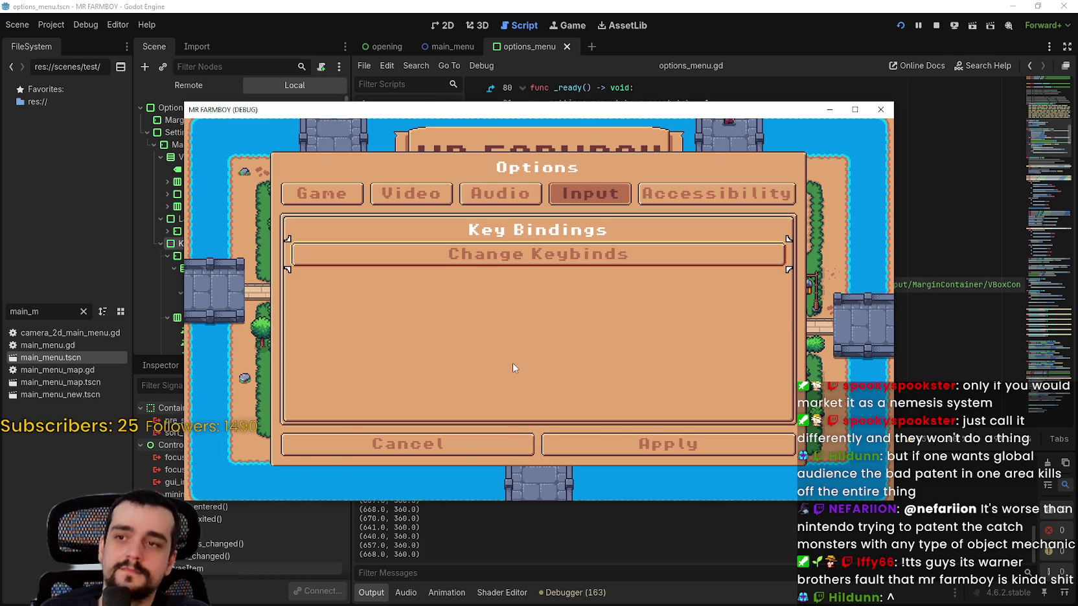
Step: Open the Keybinds panel, then press Back twice to close Keybinds and Options
{"action": "key", "text": "Return"}
{"action": "key", "text": "Down"}
{"action": "key", "text": "Down"}
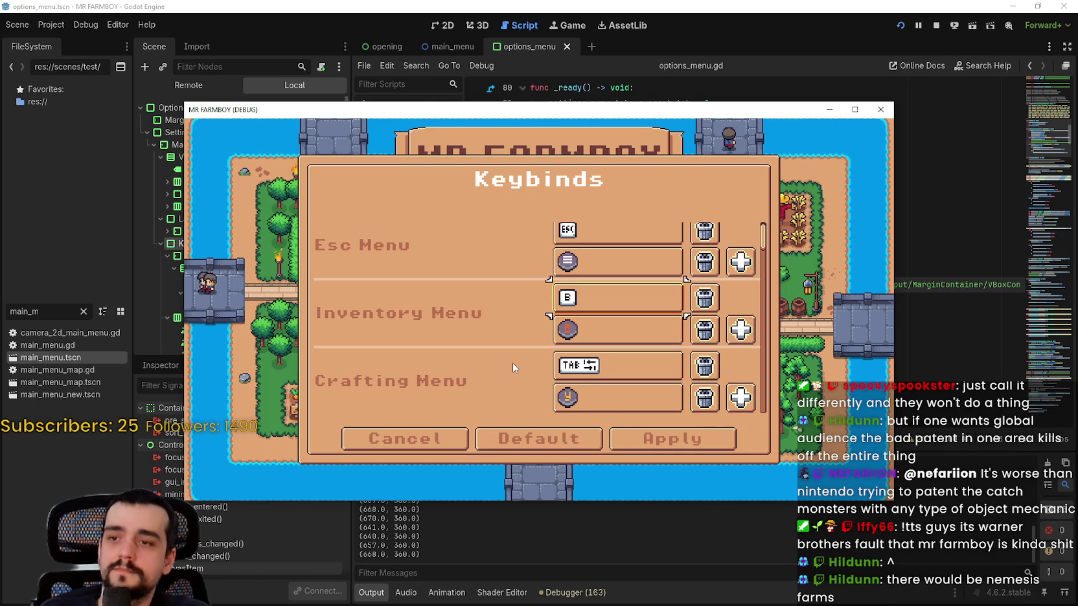
{"action": "key", "text": "Escape"}
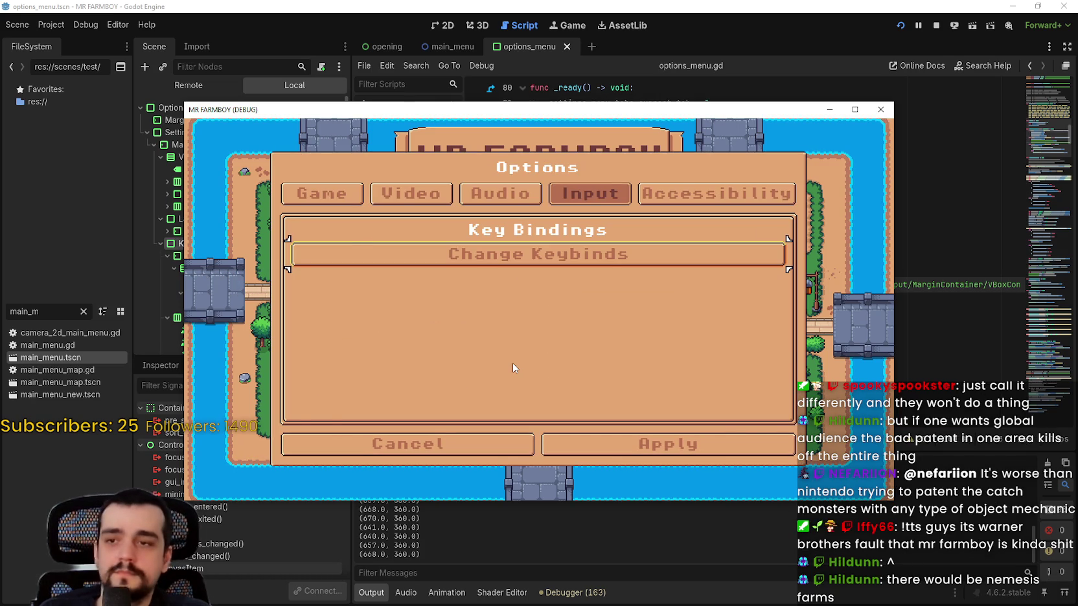
{"action": "key", "text": "Escape"}
Step: Reopen Options into Keybinds, browse the binding fields, and back out to Options
{"action": "key", "text": "Return"}
{"action": "key", "text": "Down"}
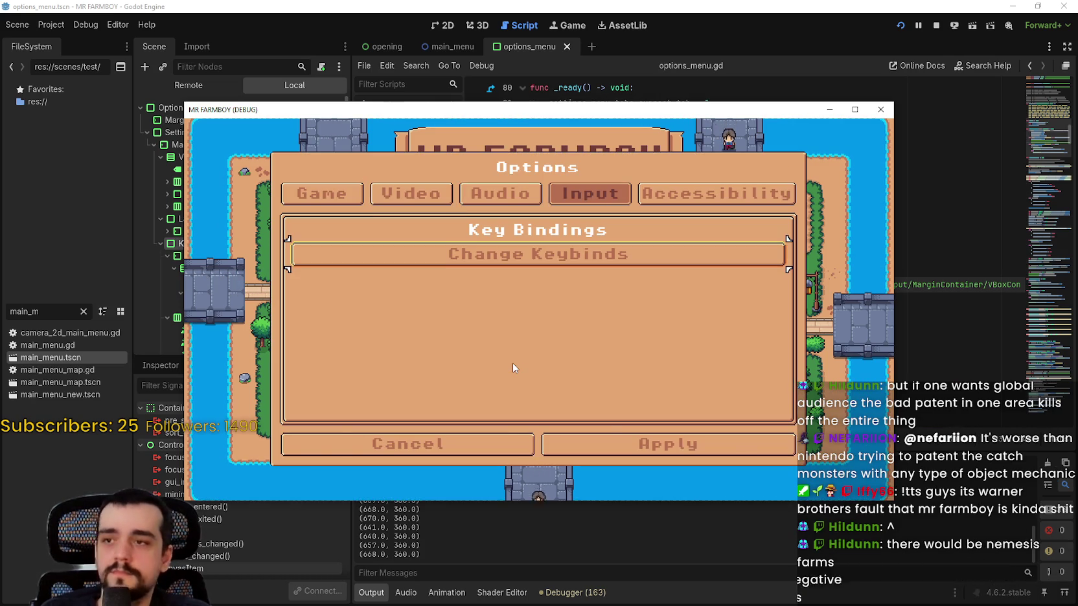
{"action": "key", "text": "Return"}
{"action": "key", "text": "Up"}
{"action": "key", "text": "Down"}
{"action": "key", "text": "Down"}
{"action": "key", "text": "Down"}
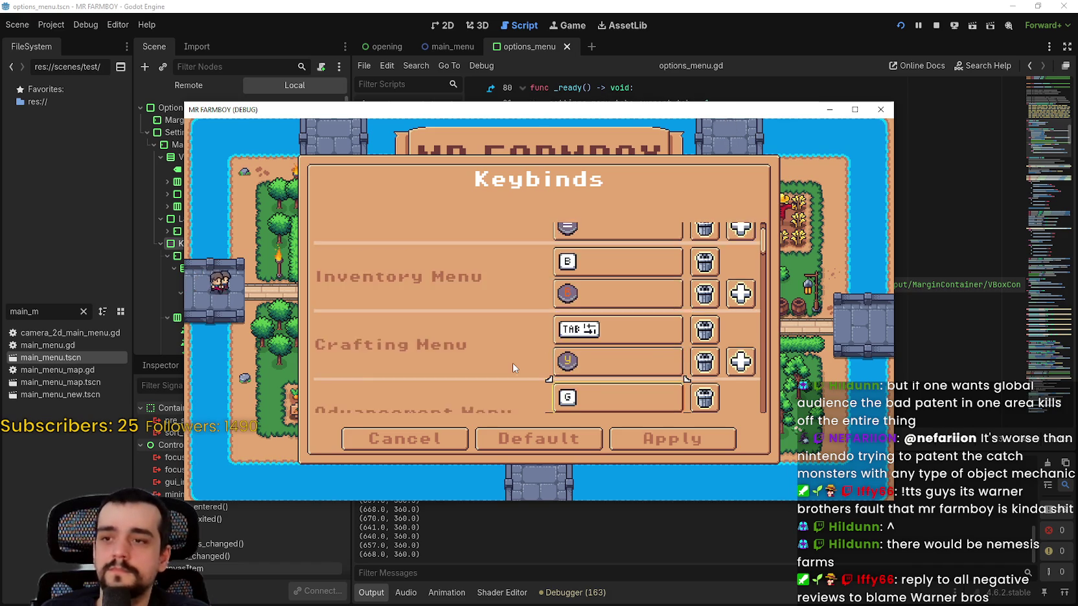
{"action": "key", "text": "Down"}
{"action": "key", "text": "Up"}
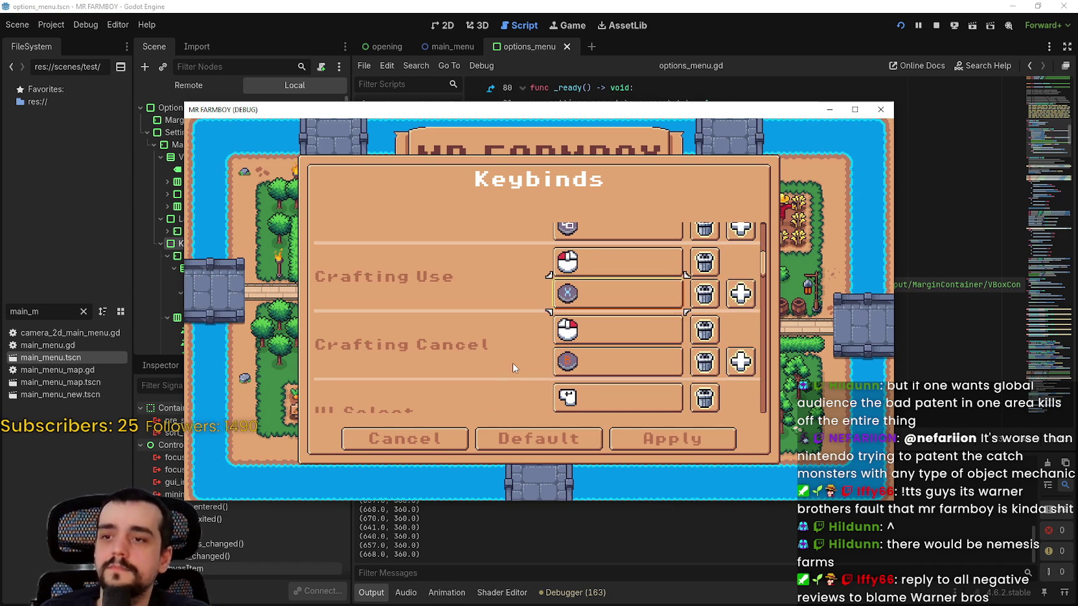
{"action": "key", "text": "Escape"}
{"action": "key", "text": "Escape"}
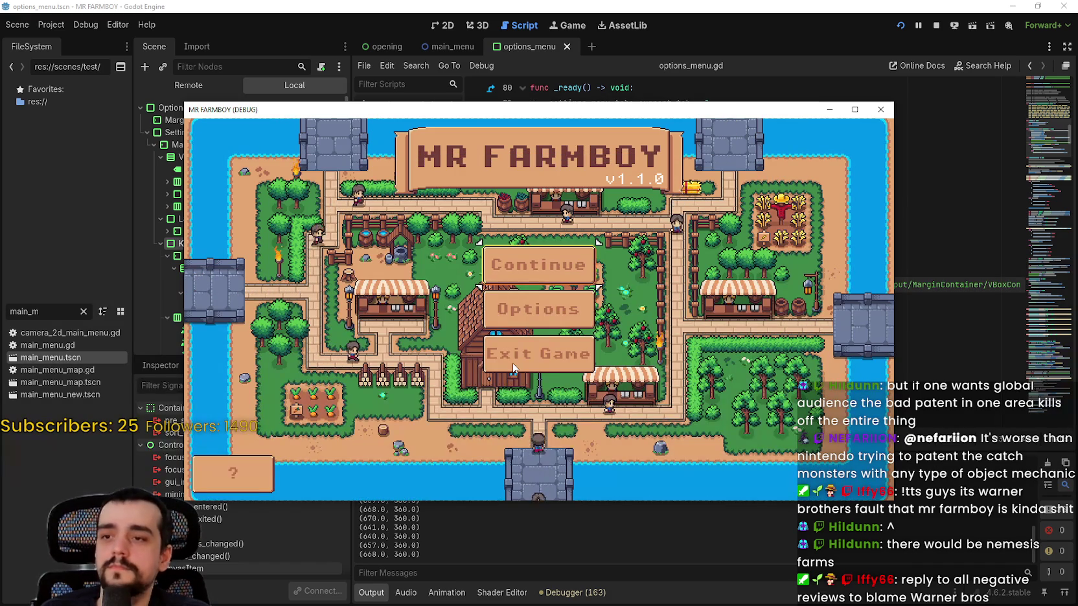
Step: Close Options, open Continue's save selection, and scroll down through the saves
{"action": "key", "text": "Up"}
{"action": "key", "text": "Return"}
{"action": "key", "text": "Down"}
{"action": "key", "text": "Down"}
{"action": "key", "text": "Down"}
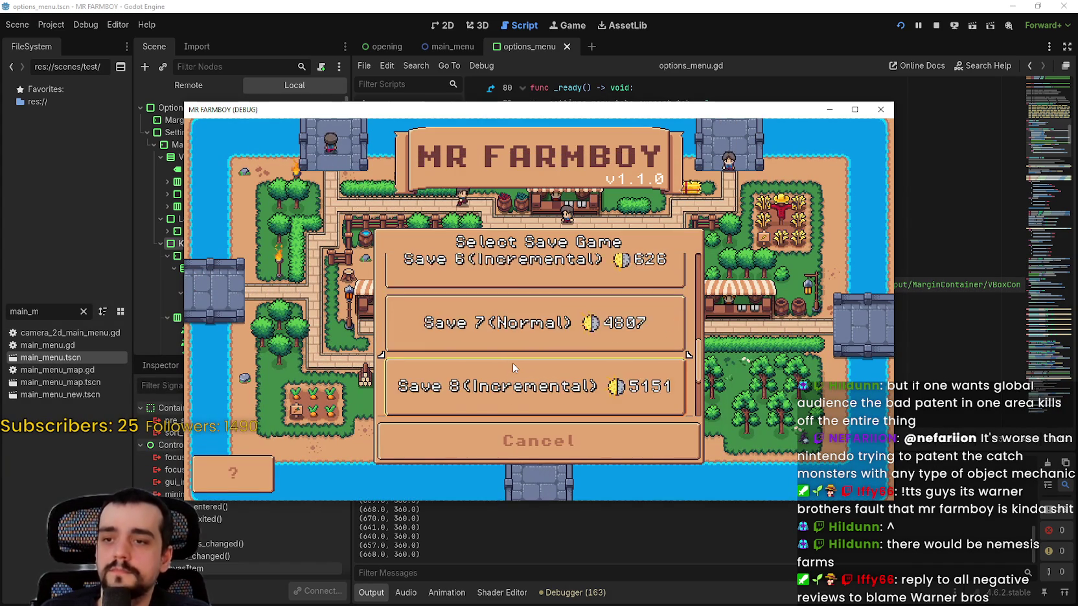
Step: Leave the save selection, reopen Options, and switch to the Accessibility page
{"action": "key", "text": "Escape"}
{"action": "key", "text": "Down"}
{"action": "key", "text": "Return"}
{"action": "key", "text": "Left"}
{"action": "key", "text": "Right"}
{"action": "key", "text": "Right"}
{"action": "key", "text": "Return"}
{"action": "key", "text": "Down"}
{"action": "key", "text": "Up"}
{"action": "key", "text": "Up"}
Step: Switch to the Audio page, flip to Game, then back to Video
{"action": "key", "text": "Right"}
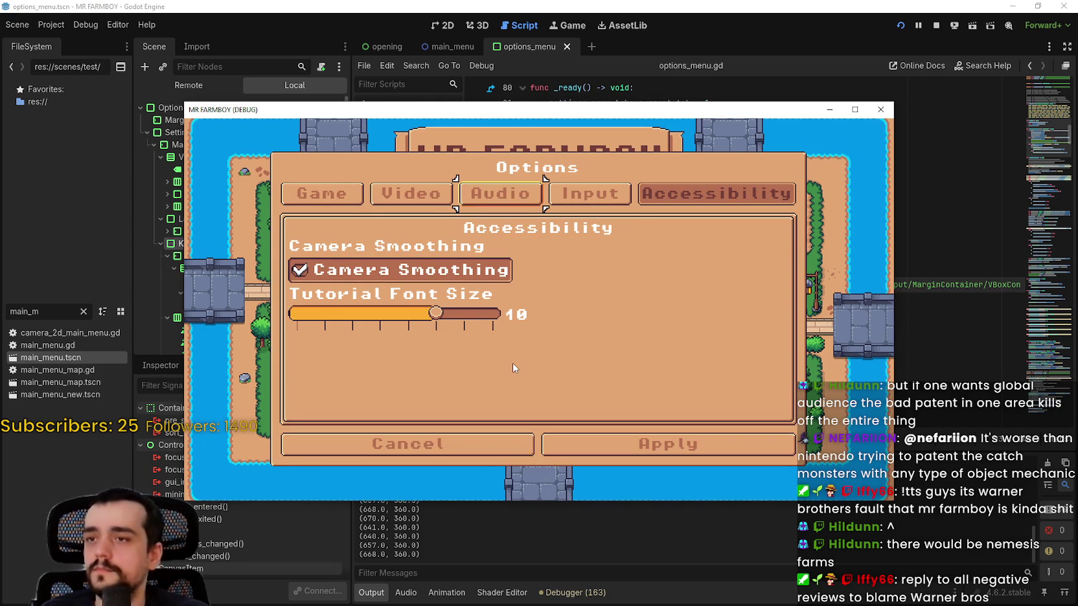
{"action": "key", "text": "Return"}
{"action": "key", "text": "Left"}
{"action": "key", "text": "Left"}
{"action": "key", "text": "Return"}
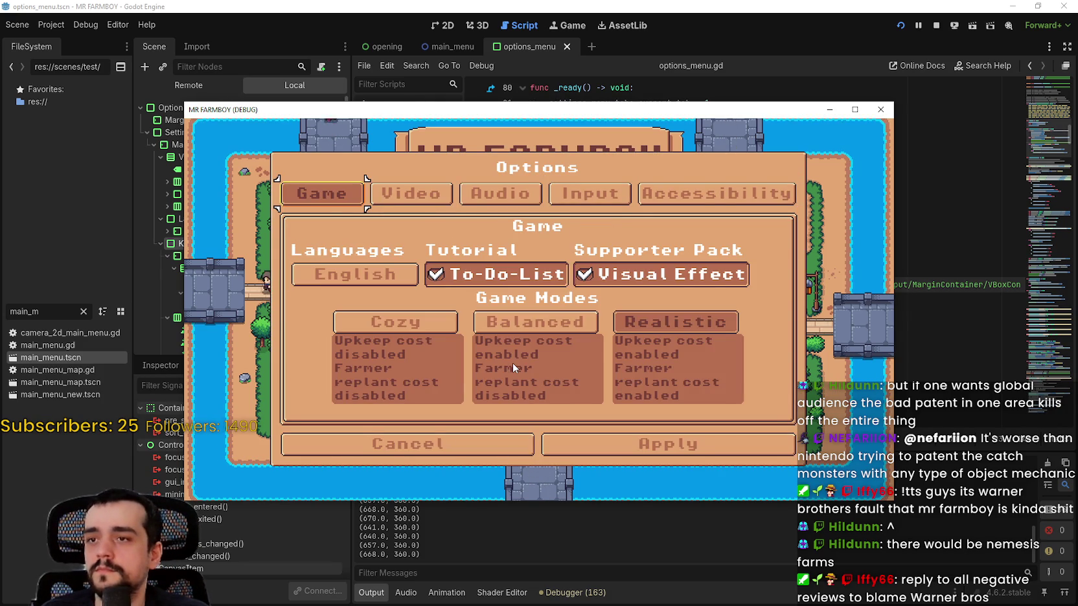
{"action": "key", "text": "Right"}
{"action": "key", "text": "Return"}
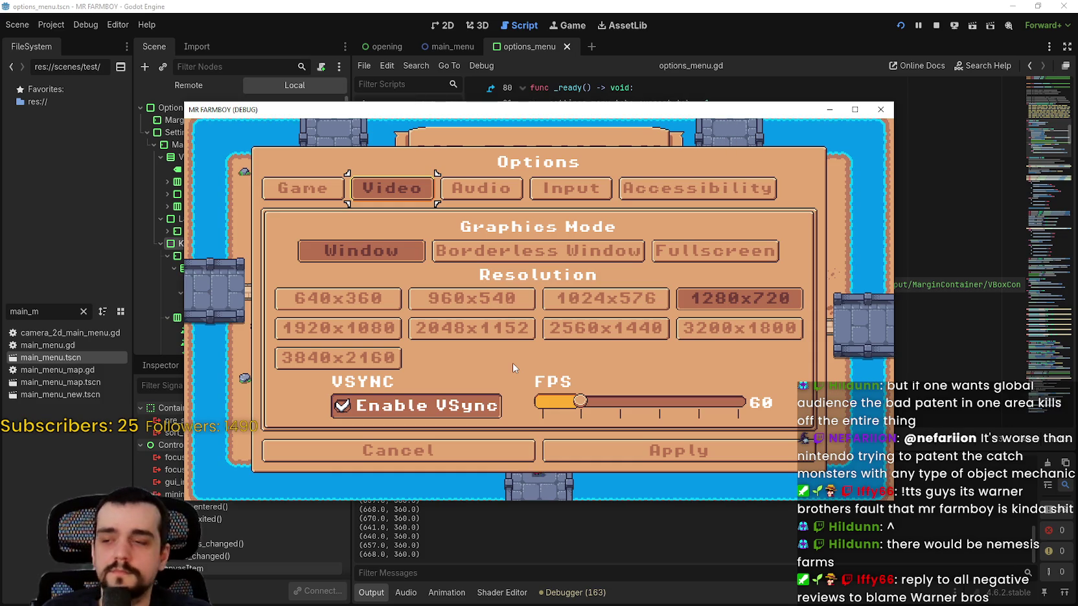
Step: Step through the Audio, Input and Accessibility option pages
{"action": "key", "text": "Right"}
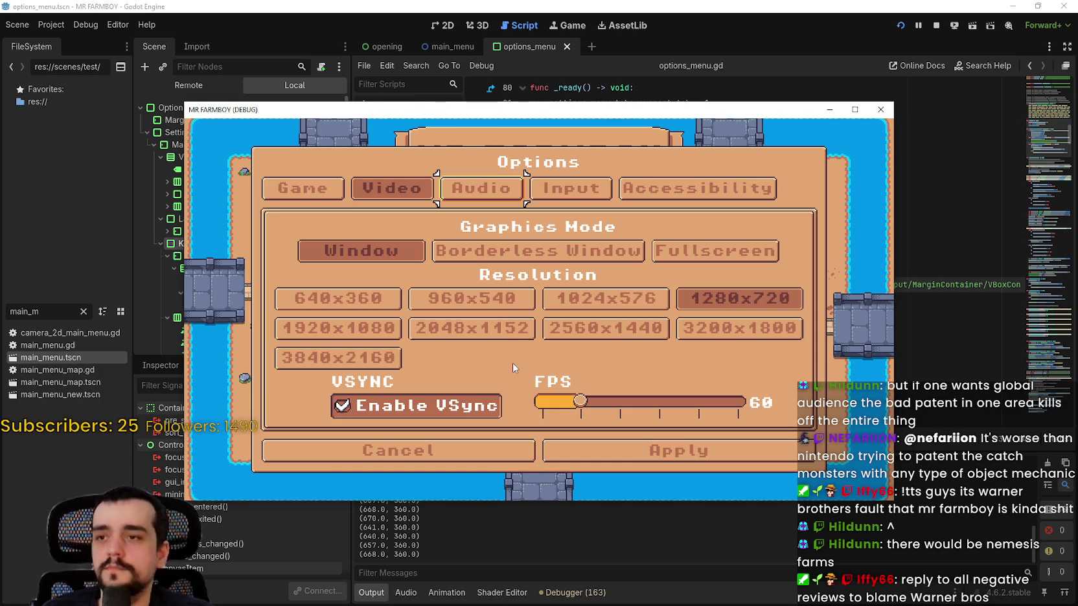
{"action": "key", "text": "Right"}
{"action": "key", "text": "Return"}
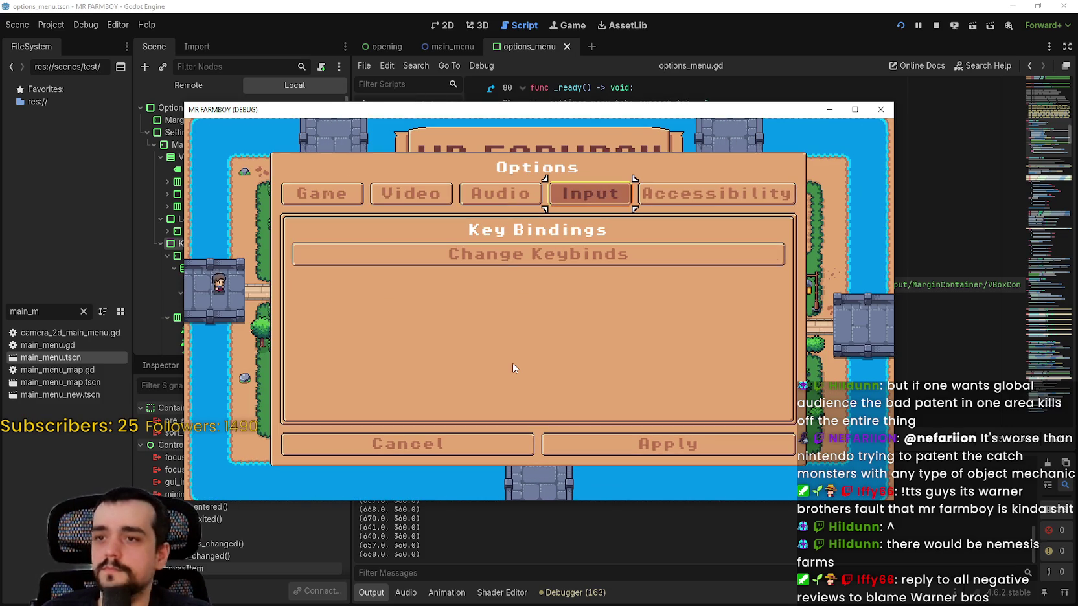
{"action": "key", "text": "Right"}
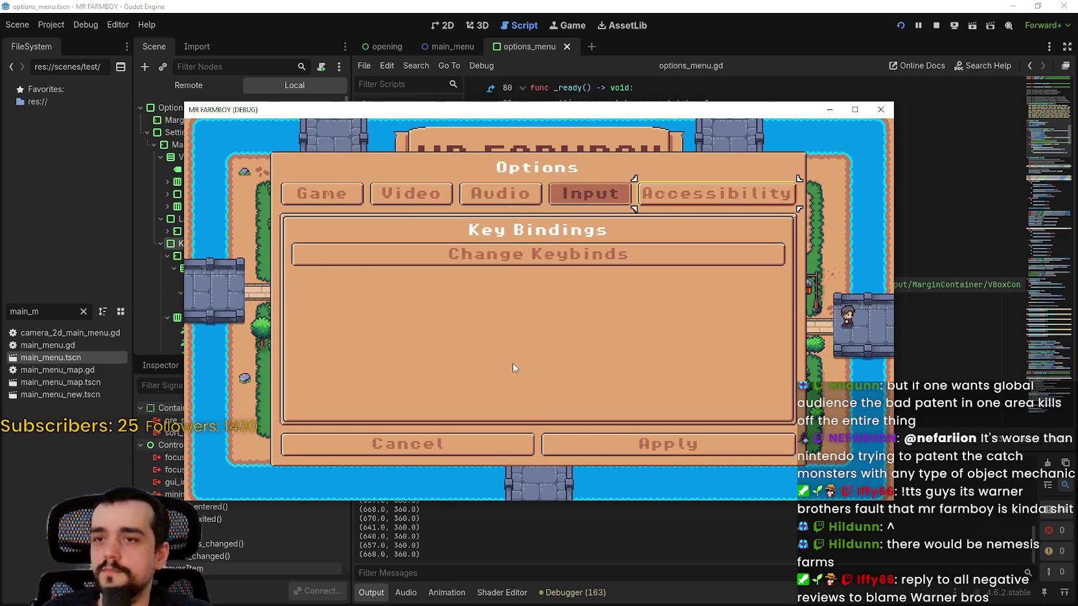
{"action": "key", "text": "Return"}
Step: Return to the Video page, then close Options and open the save selection via Continue
{"action": "key", "text": "Up"}
{"action": "key", "text": "Return"}
{"action": "key", "text": "Down"}
{"action": "key", "text": "Down"}
{"action": "key", "text": "Down"}
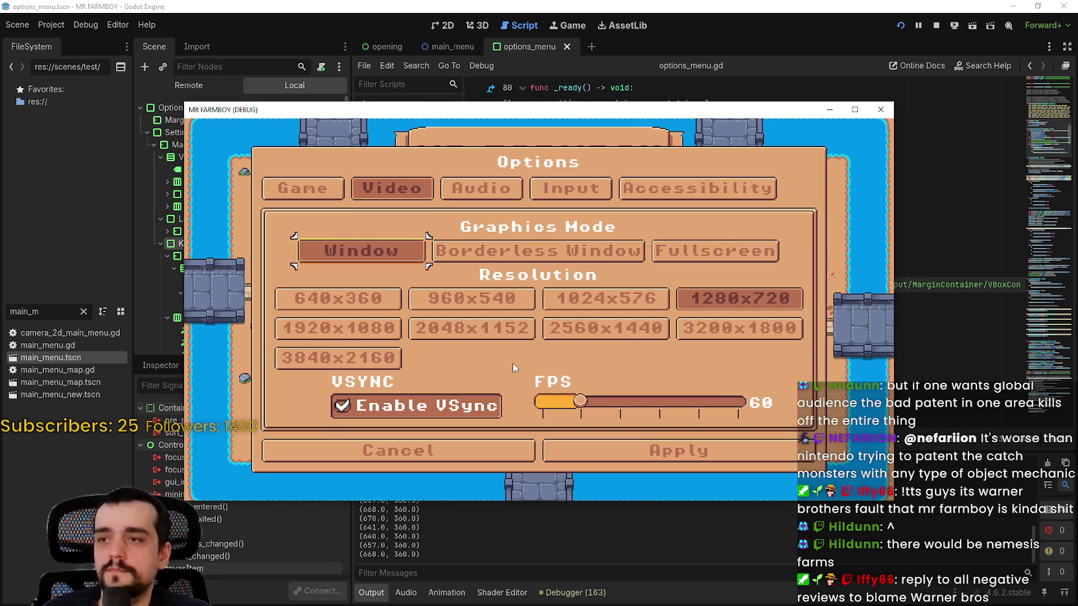
{"action": "key", "text": "Return"}
{"action": "key", "text": "Up"}
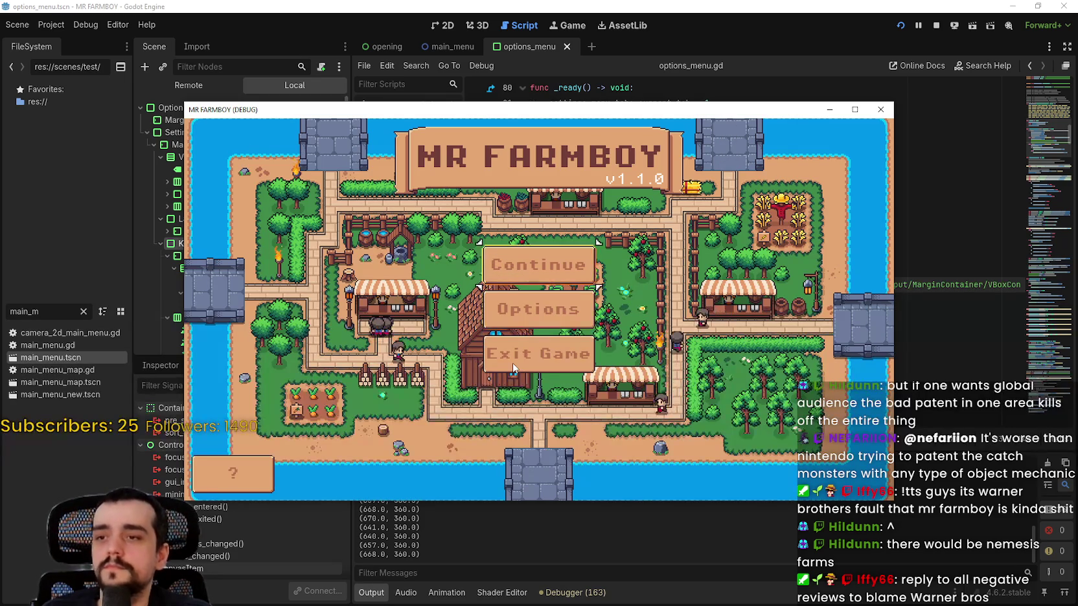
{"action": "key", "text": "Return"}
{"action": "key", "text": "Return"}
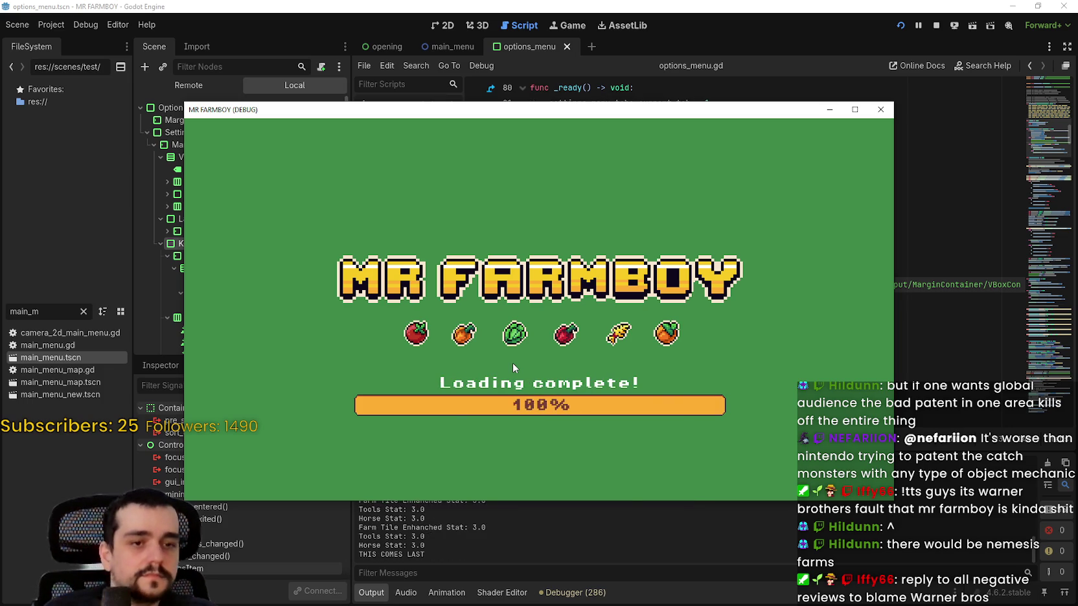
Step: Walk the farmer around the farm with A, W and D, then pause the game with Escape
{"action": "key", "text": "a"}
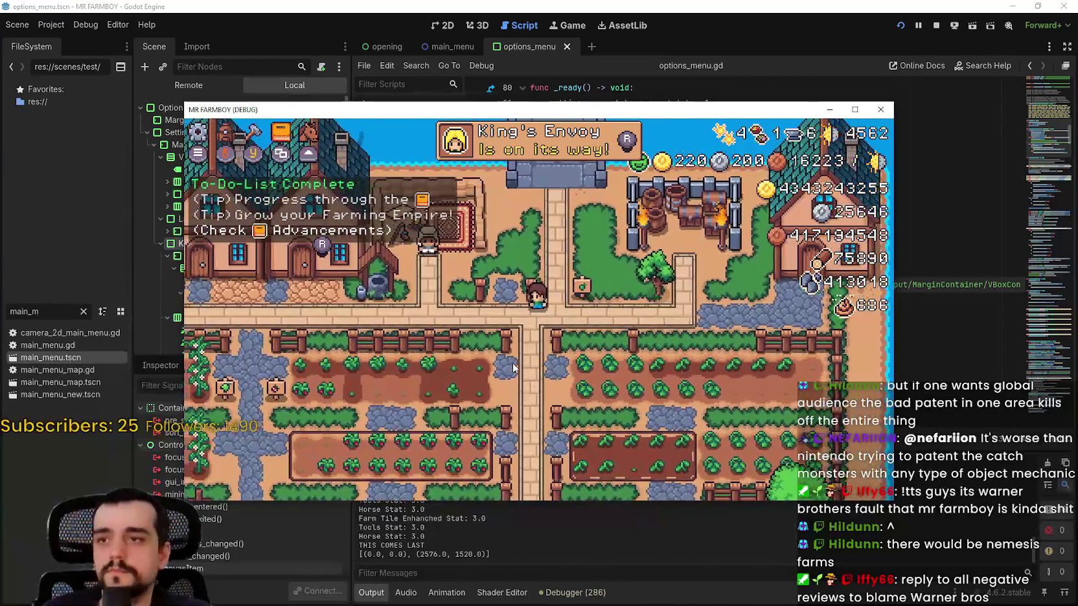
{"action": "key", "text": "w"}
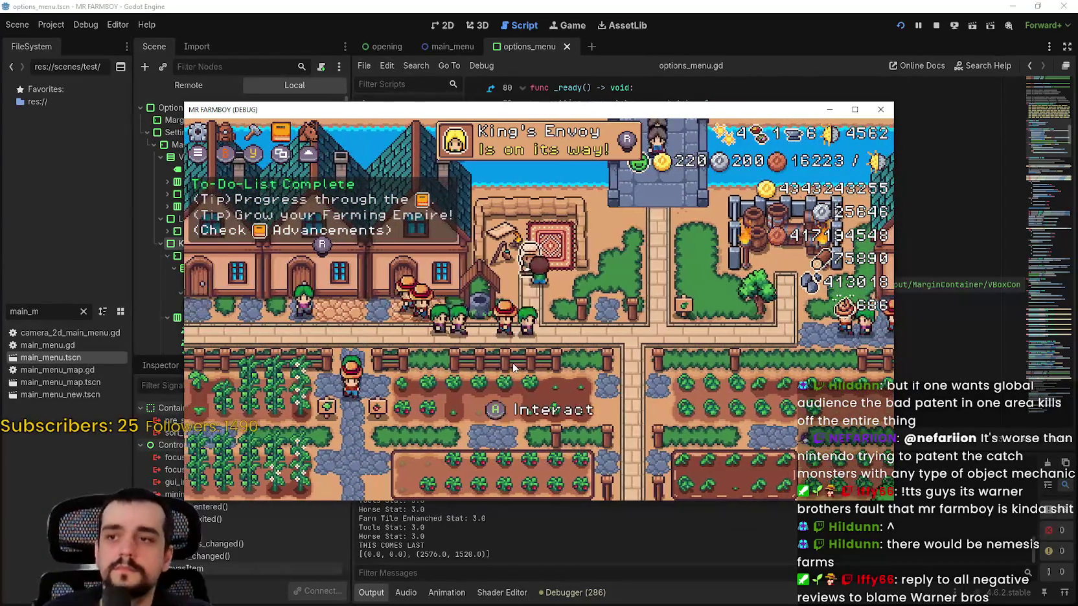
{"action": "key", "text": "d"}
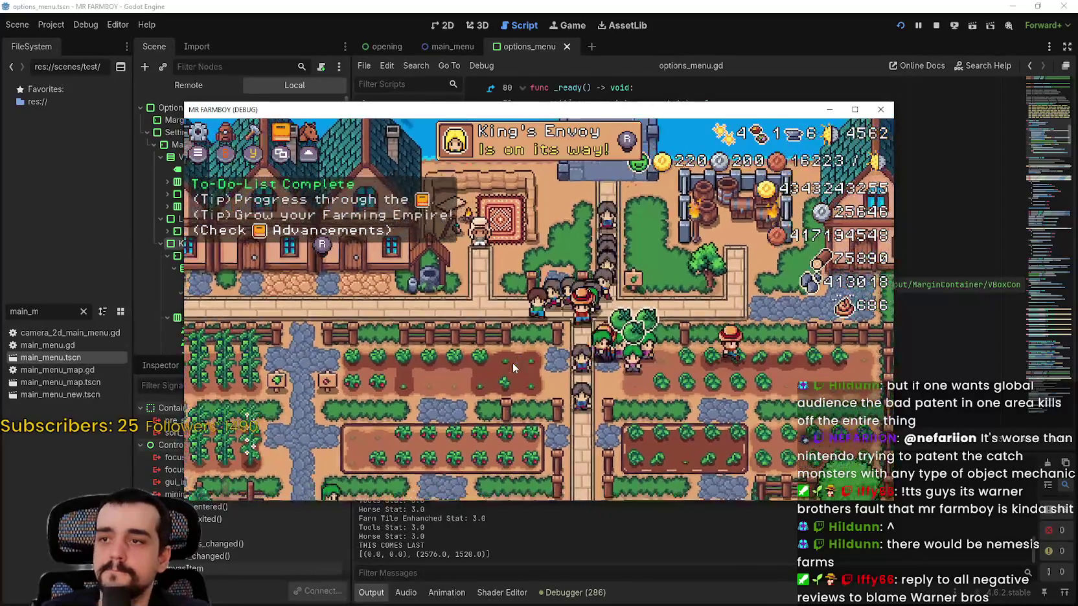
{"action": "key", "text": "Escape"}
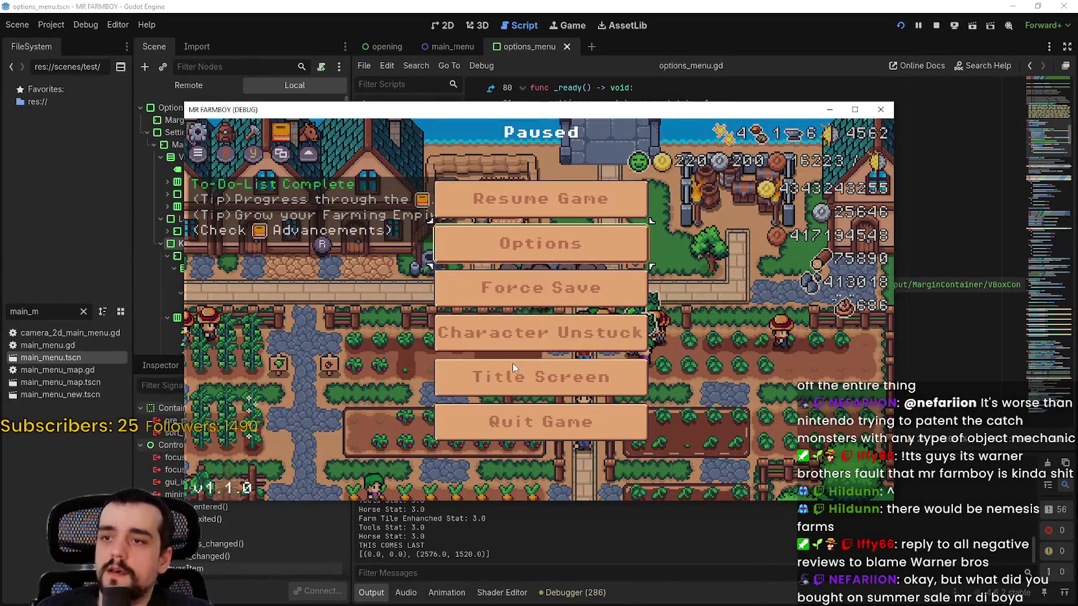
Step: With the controller, open Options from the pause menu and back out of it twice
{"action": "key", "text": "Down"}
{"action": "key", "text": "Down"}
{"action": "key", "text": "Down"}
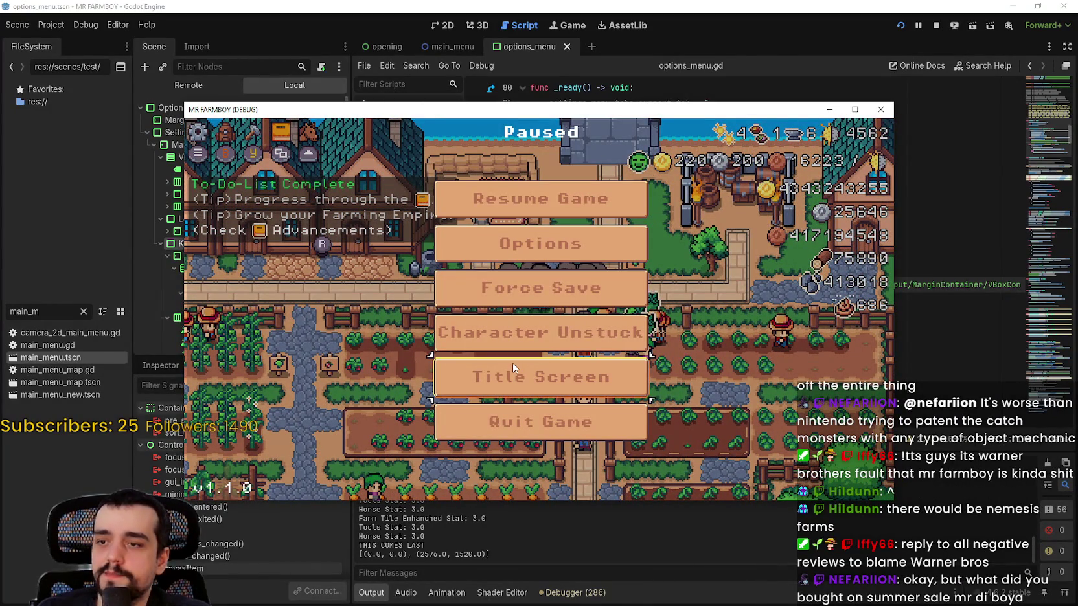
{"action": "key", "text": "Up"}
{"action": "key", "text": "Up"}
{"action": "key", "text": "Up"}
{"action": "key", "text": "Return"}
{"action": "key", "text": "Escape"}
{"action": "key", "text": "Return"}
{"action": "key", "text": "Escape"}
{"action": "key", "text": "Up"}
{"action": "key", "text": "Down"}
Step: Switch Options from Video to Audio, back out, reopen on Audio, and return to Video
{"action": "key", "text": "Return"}
{"action": "key", "text": "Right"}
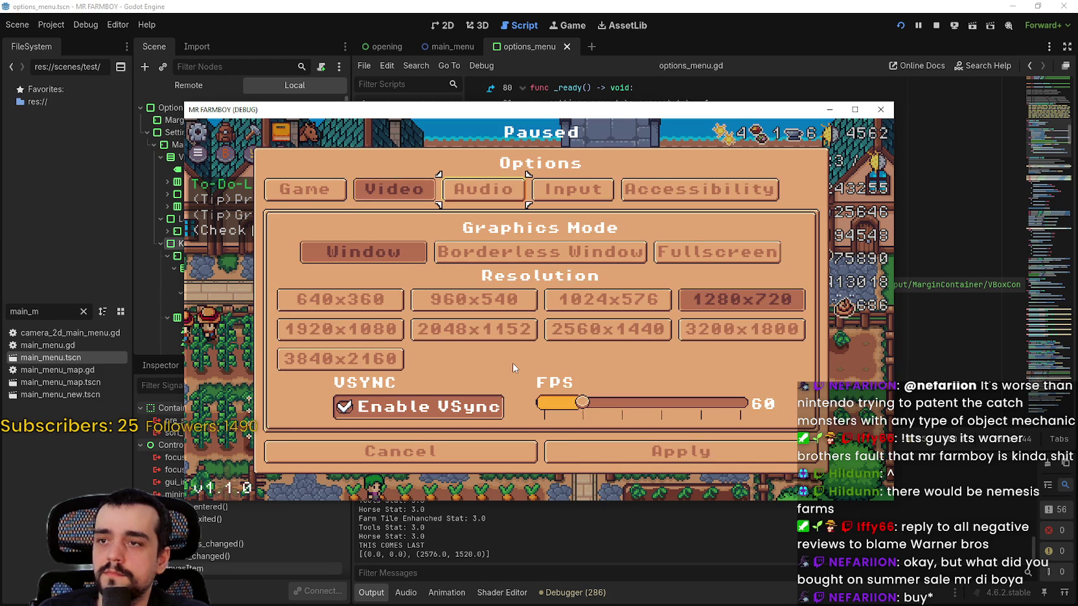
{"action": "key", "text": "Return"}
{"action": "key", "text": "Escape"}
{"action": "key", "text": "Return"}
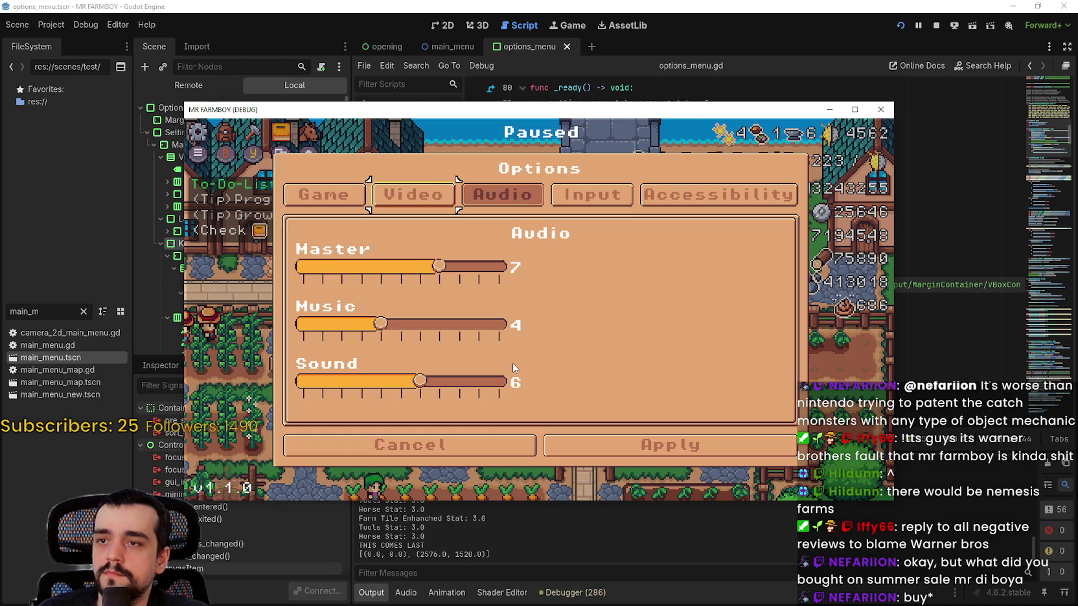
{"action": "key", "text": "Left"}
Step: Move to the Game tab, open and close the language picker, then reopen Options
{"action": "key", "text": "Up"}
{"action": "key", "text": "Left"}
{"action": "key", "text": "Return"}
{"action": "key", "text": "Down"}
{"action": "key", "text": "Return"}
{"action": "key", "text": "Escape"}
{"action": "key", "text": "Escape"}
{"action": "key", "text": "Return"}
Step: Switch to the Input tab and open the Keybinds submenu, moving through its list
{"action": "key", "text": "Right"}
{"action": "key", "text": "Right"}
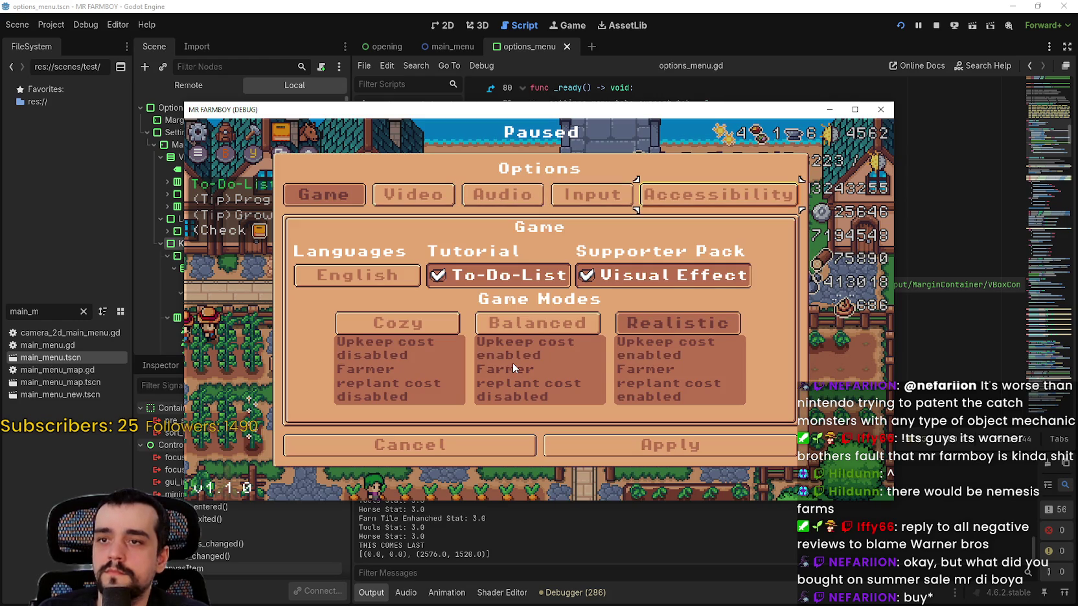
{"action": "key", "text": "Return"}
{"action": "key", "text": "Down"}
{"action": "key", "text": "Return"}
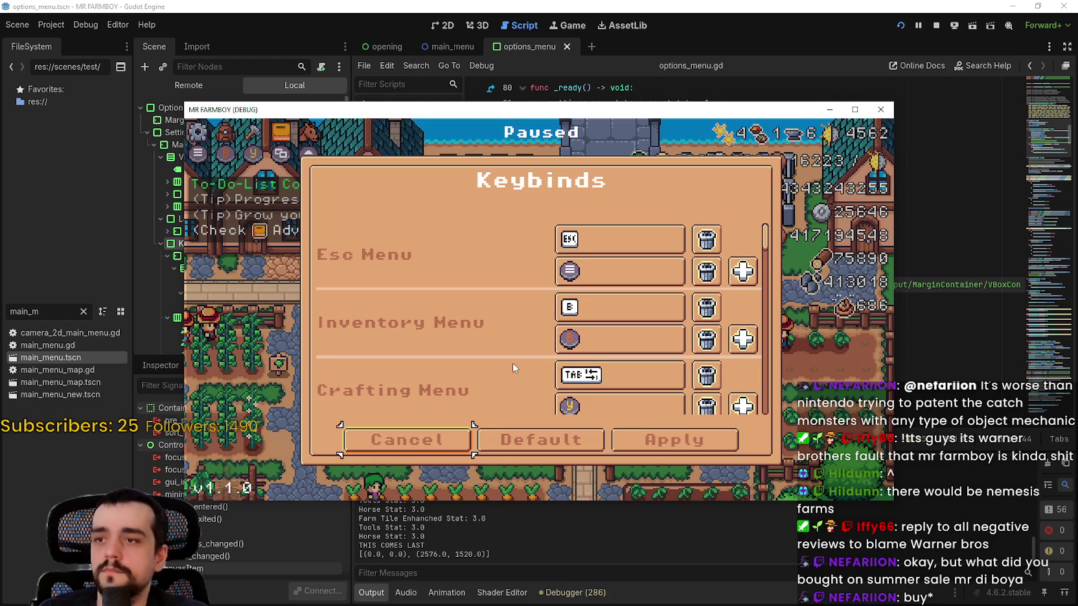
{"action": "key", "text": "Up"}
{"action": "key", "text": "Up"}
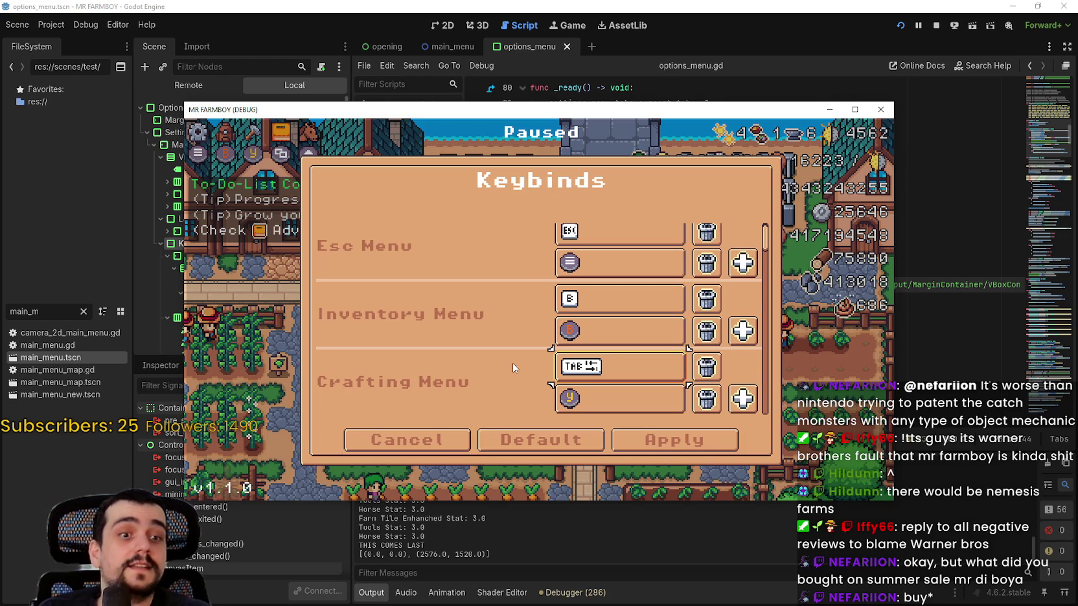
{"action": "key", "text": "Down"}
{"action": "key", "text": "Down"}
Step: Back out of Keybinds and Options to the pause menu, then resume the game
{"action": "key", "text": "Escape"}
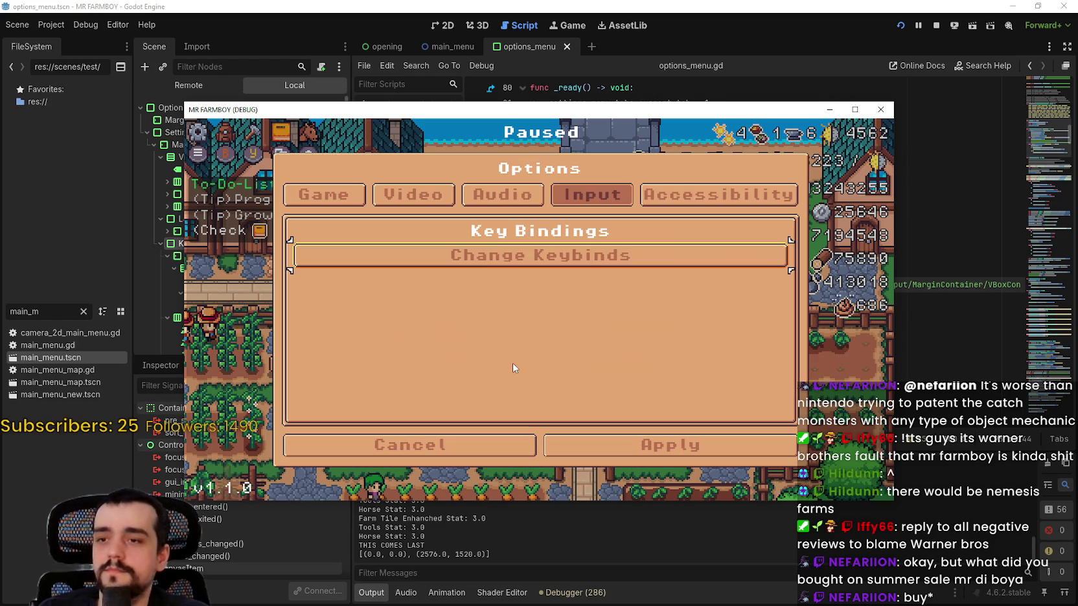
{"action": "key", "text": "Escape"}
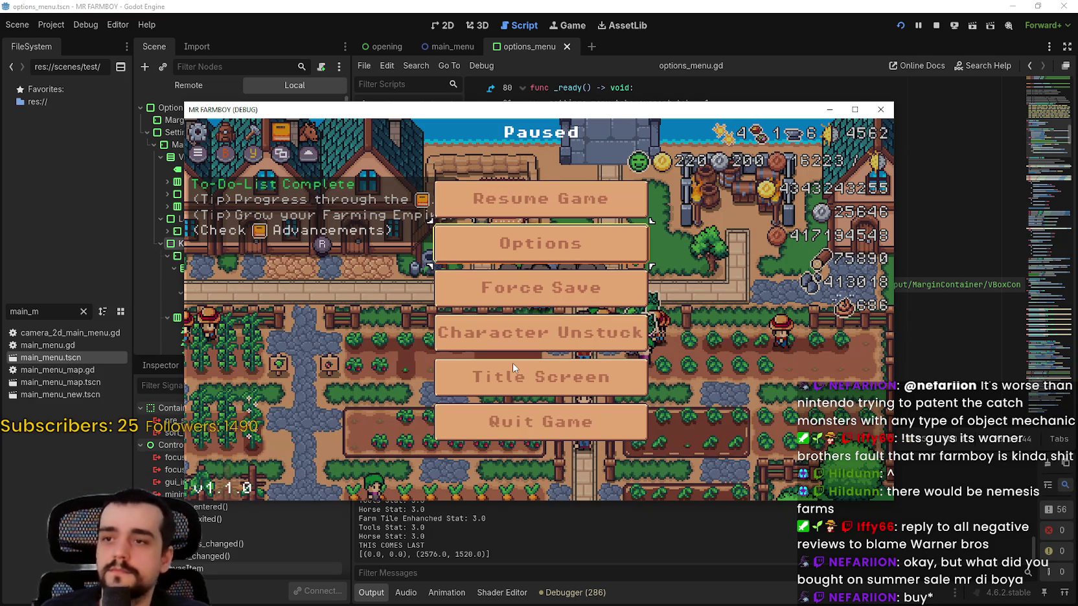
{"action": "key", "text": "Escape"}
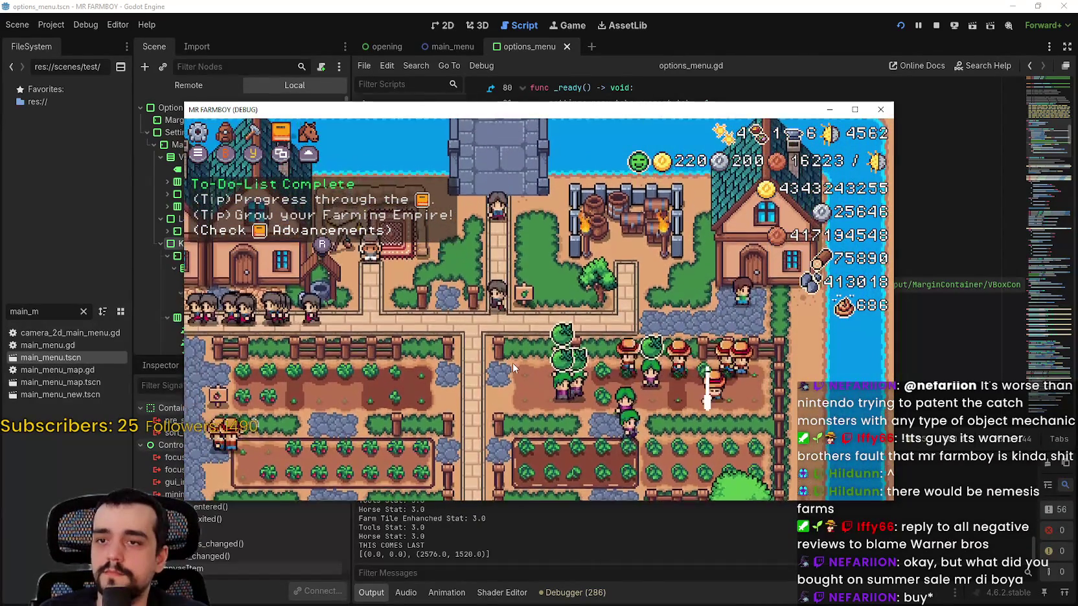
Step: Open and close the Hirable Workers panel, then the house's workers panel, using E and Escape
{"action": "key", "text": "e"}
{"action": "key", "text": "Escape"}
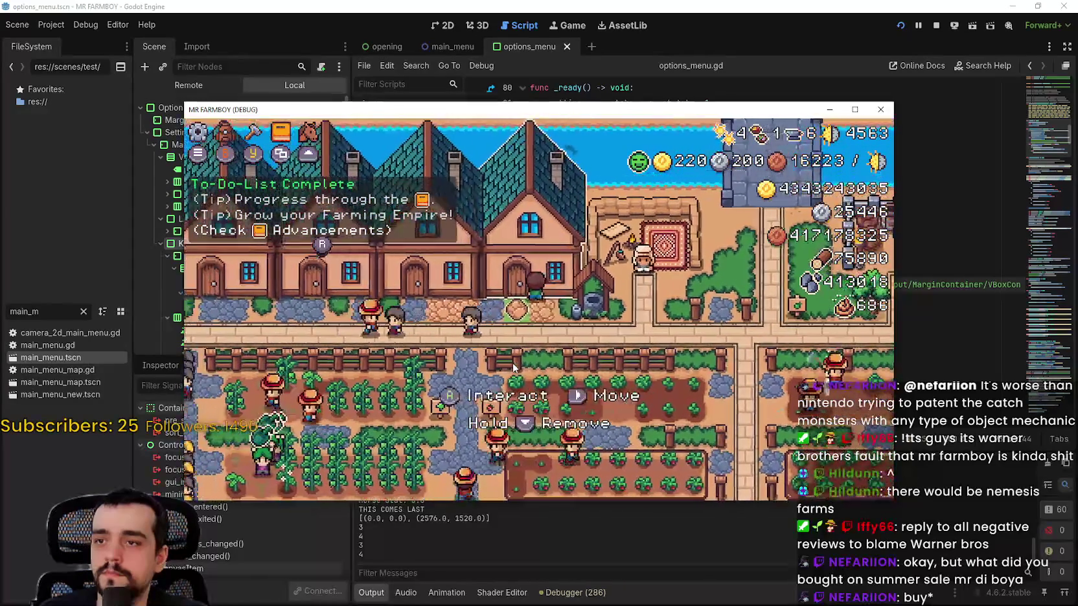
{"action": "key", "text": "e"}
{"action": "key", "text": "Escape"}
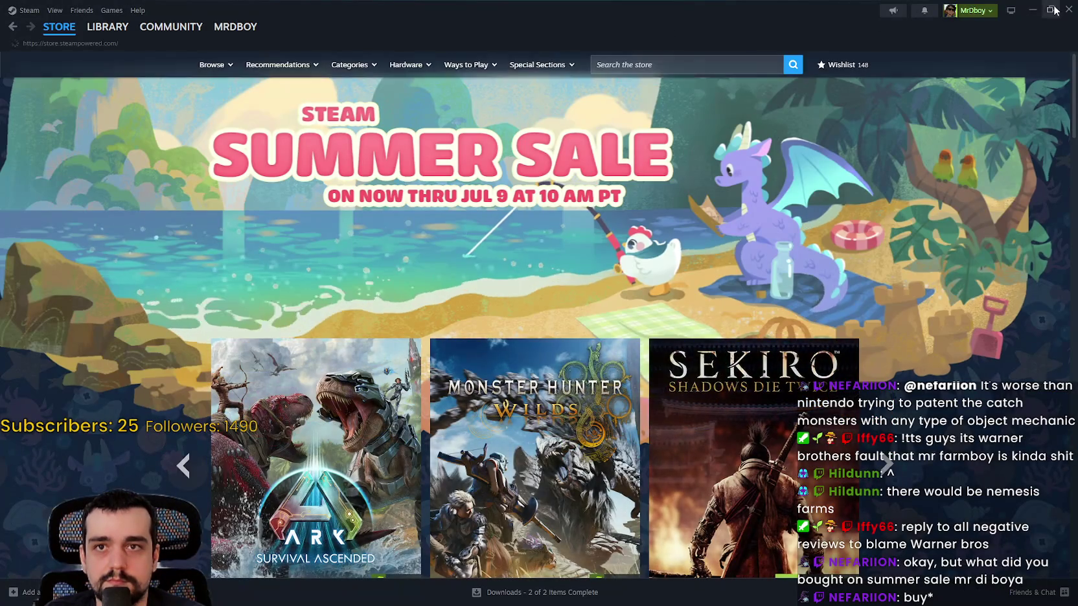
Step: Restore the Steam window, search the store for 'isac', and open The Binding of Isaac: Rebirth
{"action": "double_click", "coordinate": [667, 19]}
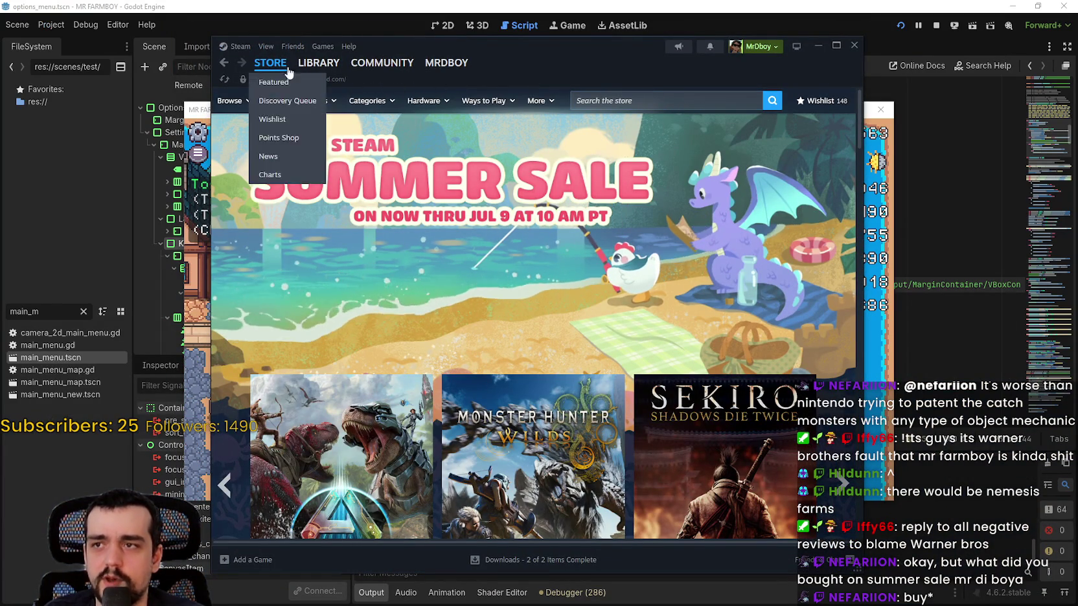
{"action": "left_click", "coordinate": [620, 101]}
{"action": "type", "text": "isac"}
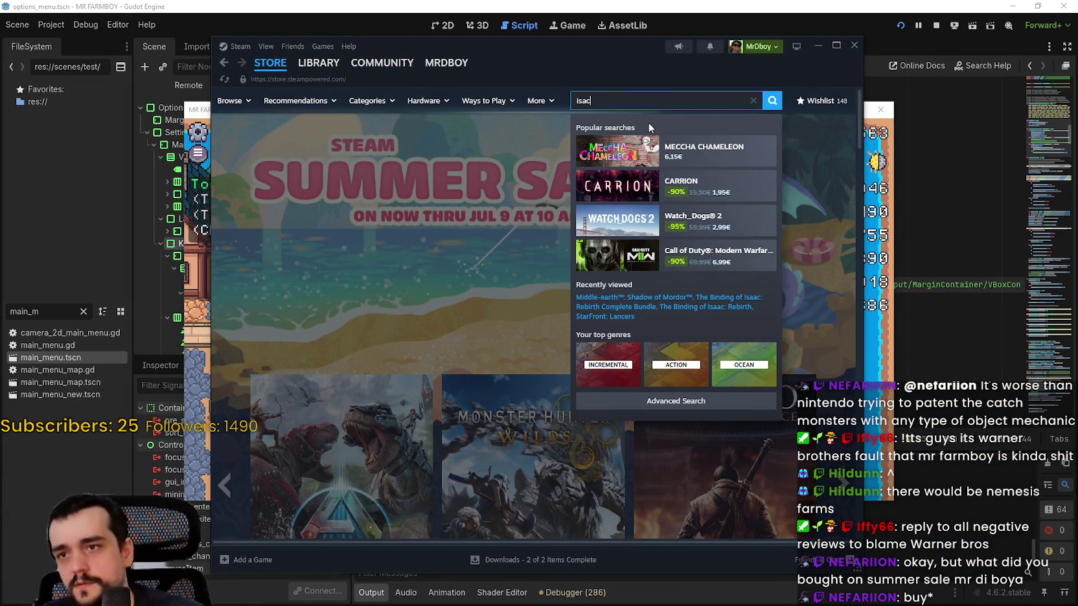
{"action": "left_click", "coordinate": [716, 152]}
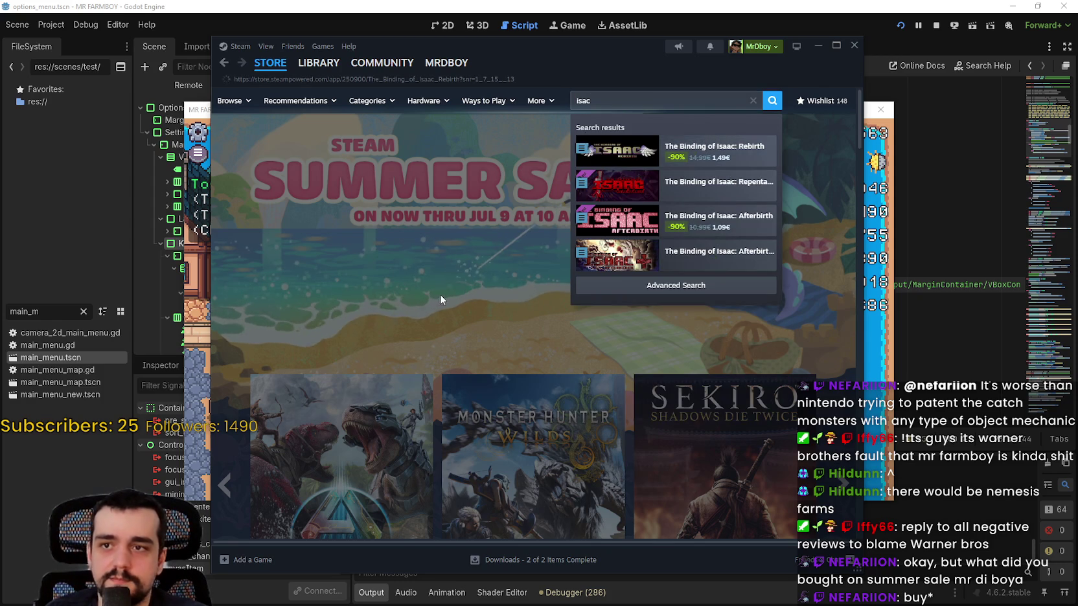
Step: Open the Rebirth Complete Bundle details and move the Steam window right to reveal the game
{"action": "scroll", "coordinate": [452, 297], "scroll_direction": "down", "scroll_amount": 10}
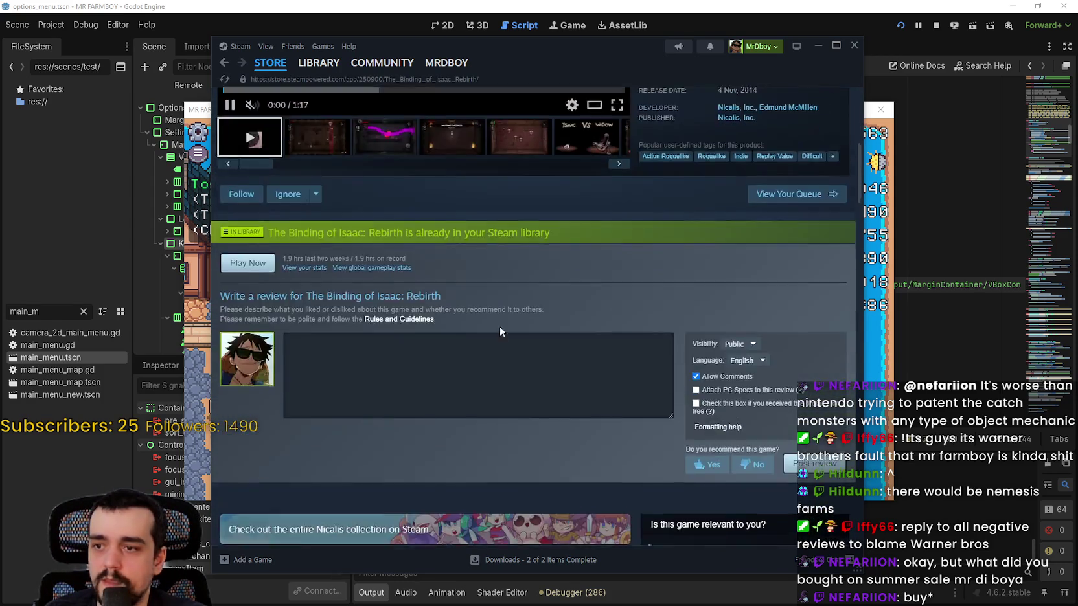
{"action": "scroll", "coordinate": [486, 354], "scroll_direction": "down", "scroll_amount": 3}
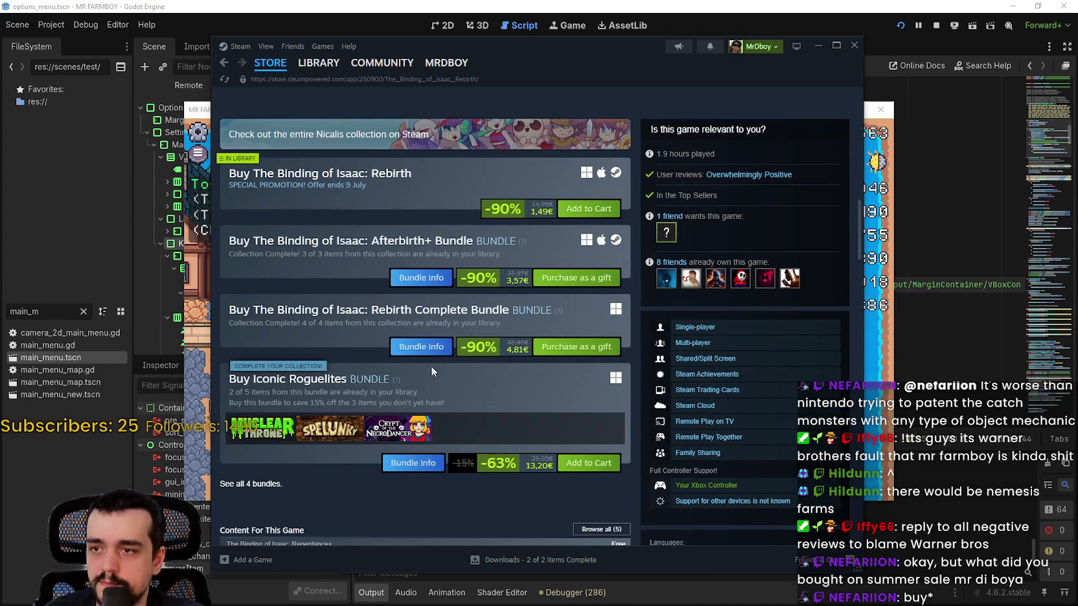
{"action": "left_click", "coordinate": [421, 347]}
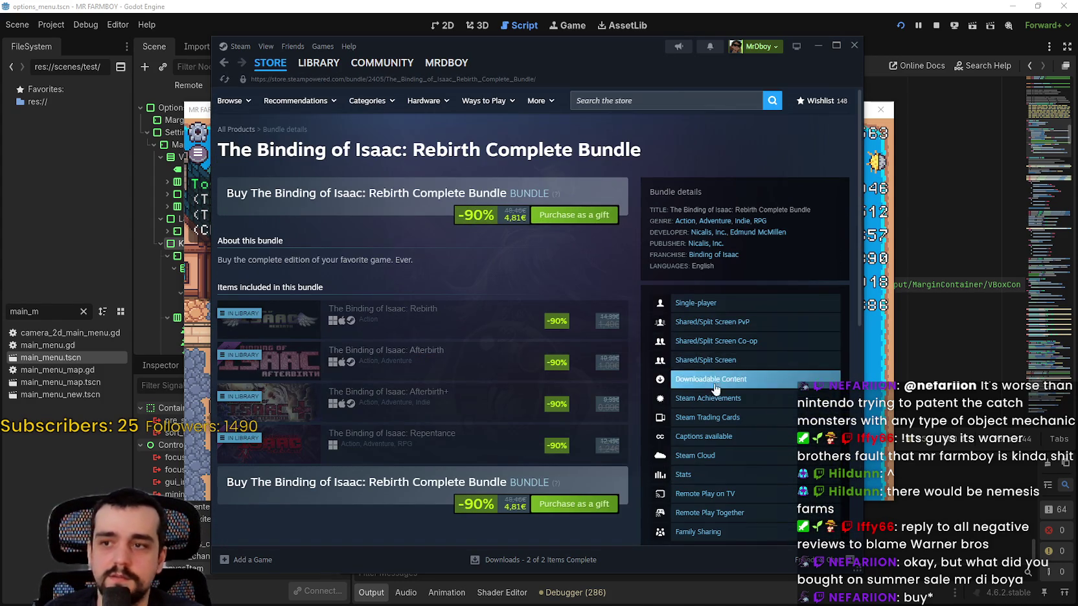
{"action": "left_click_drag", "start_coordinate": [620, 72], "coordinate": [724, 59]}
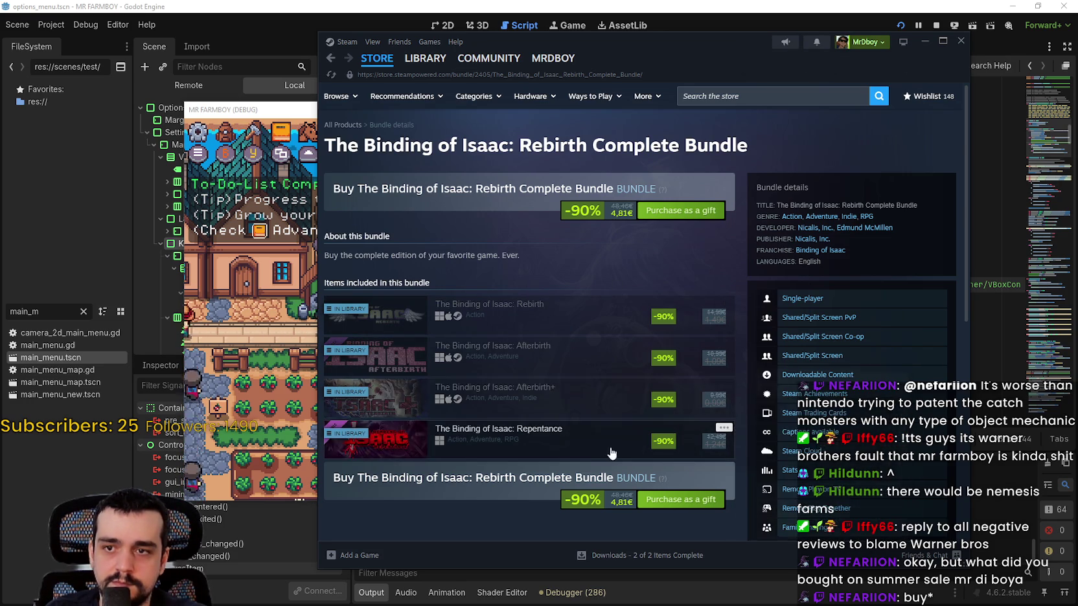
Step: Start a new Steam store search for 'destiny' from the search box
{"action": "mouse_move", "coordinate": [574, 315]}
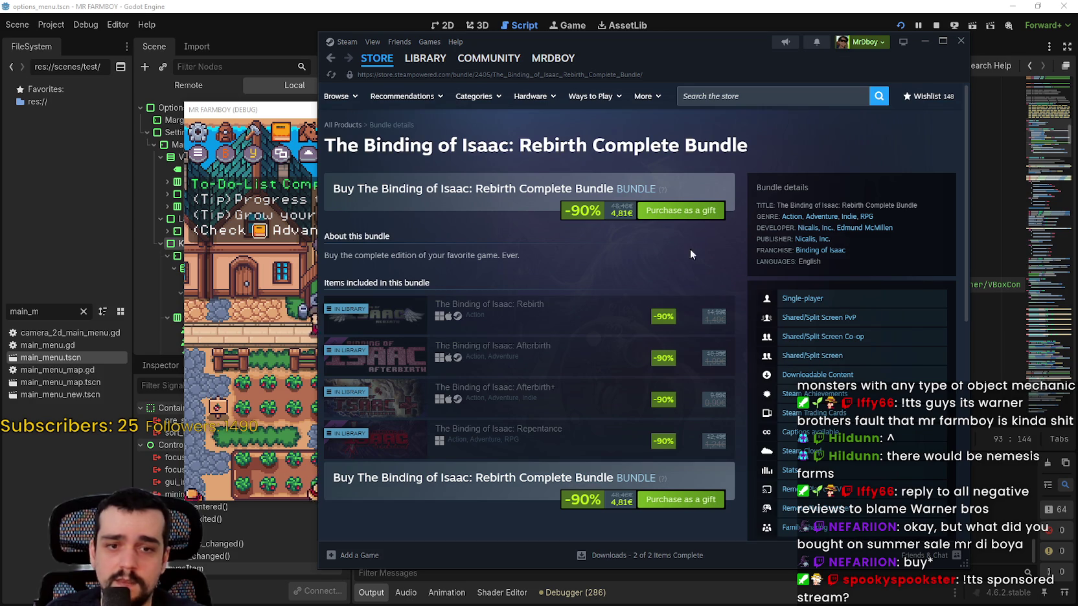
{"action": "mouse_move", "coordinate": [344, 60]}
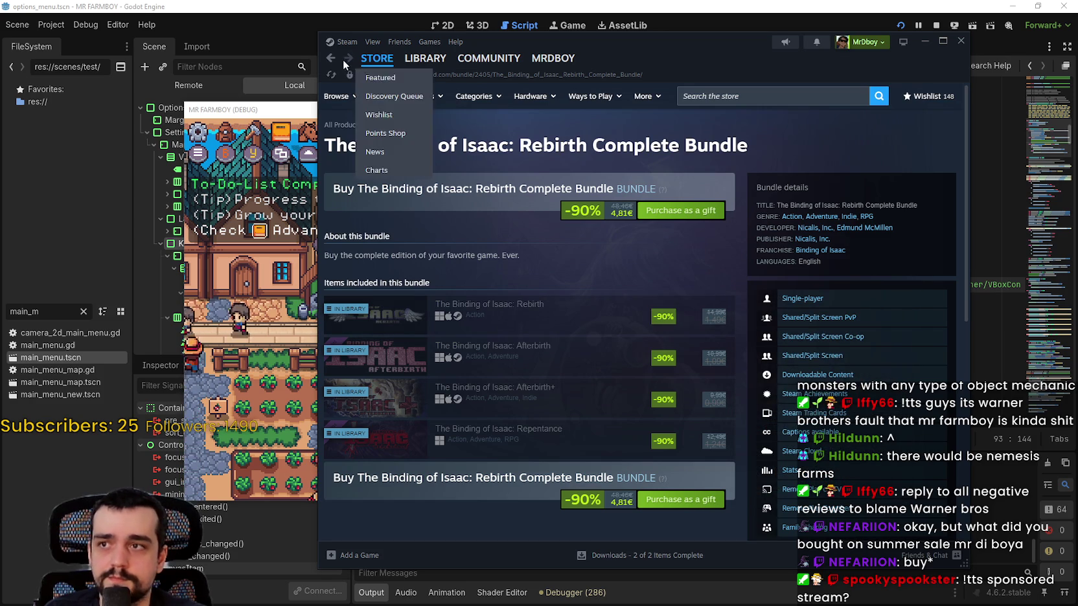
{"action": "mouse_move", "coordinate": [434, 60]}
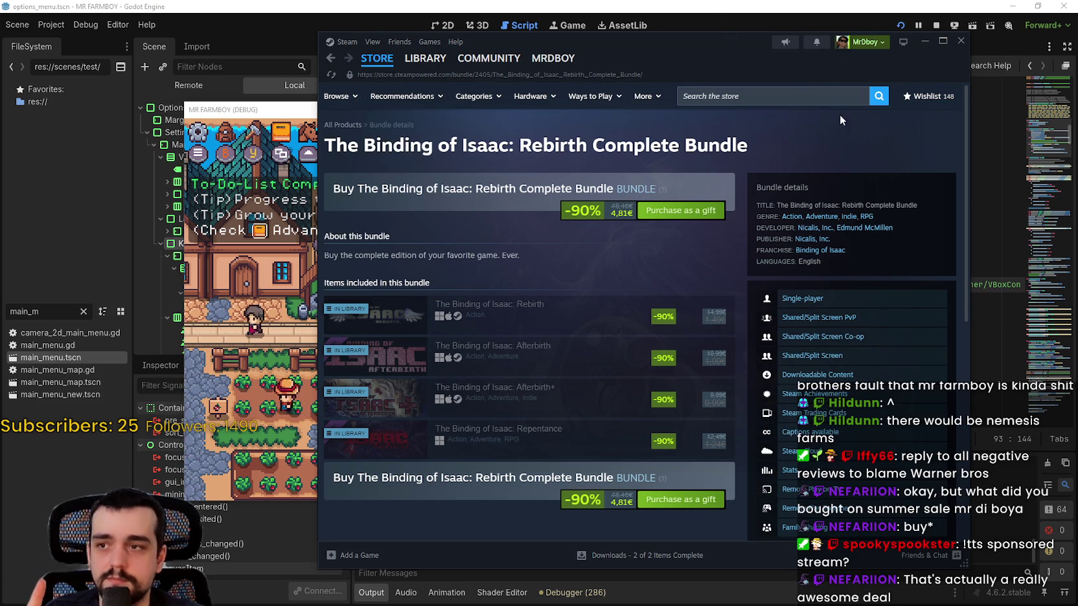
{"action": "left_click", "coordinate": [800, 99]}
{"action": "type", "text": "destiny"}
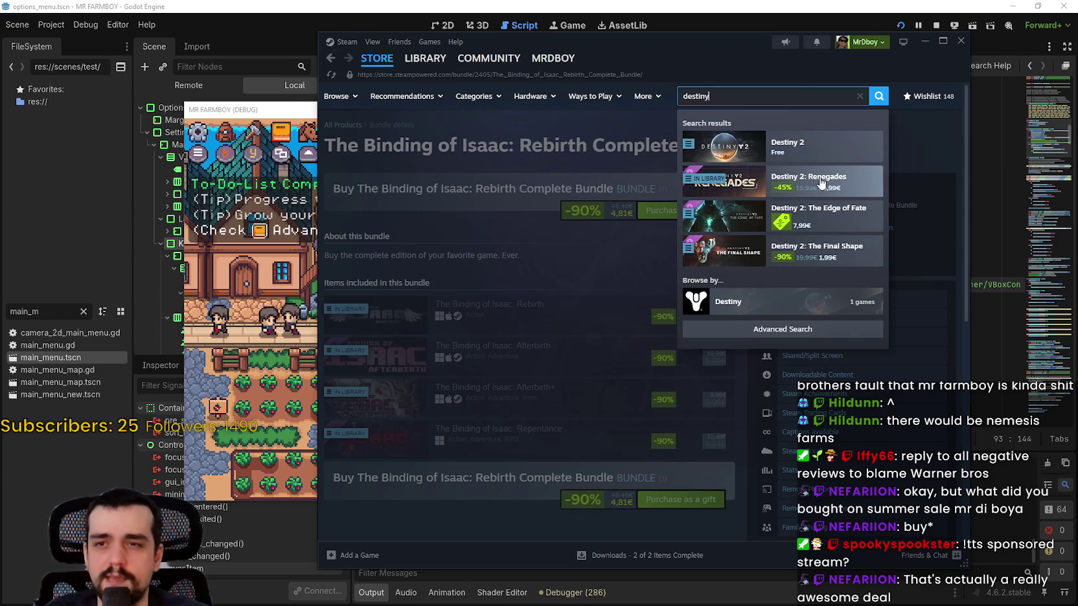
Step: Open Destiny 2's store page, then the Destiny 2: The Collection bundle (-80%, 24,99€), and browse its contents
{"action": "left_click", "coordinate": [797, 146]}
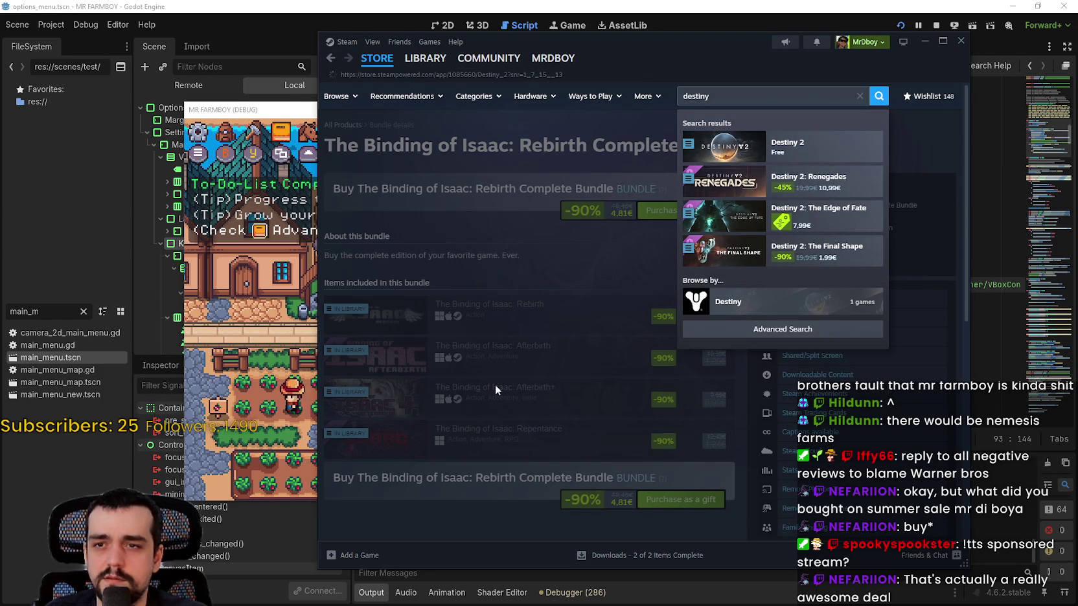
{"action": "scroll", "coordinate": [476, 365], "scroll_direction": "down", "scroll_amount": 10}
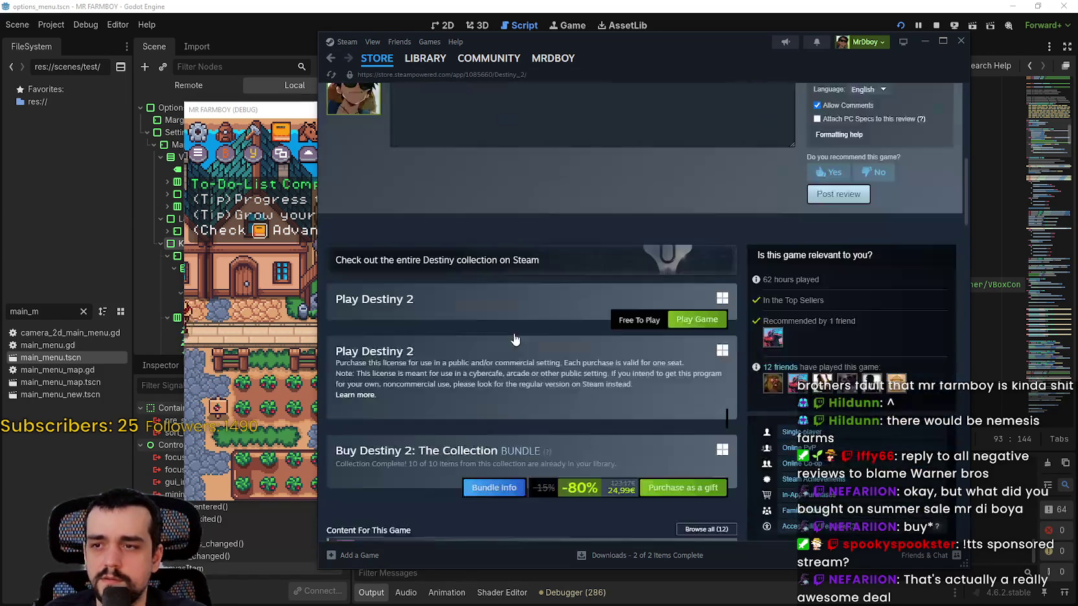
{"action": "left_click", "coordinate": [518, 420]}
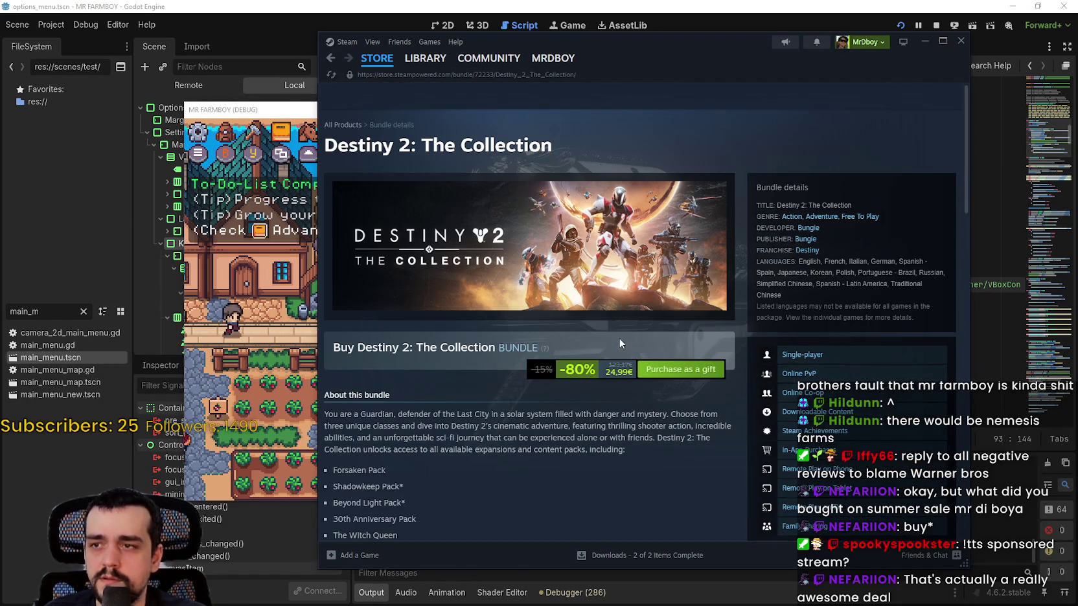
{"action": "scroll", "coordinate": [615, 317], "scroll_direction": "down", "scroll_amount": 6}
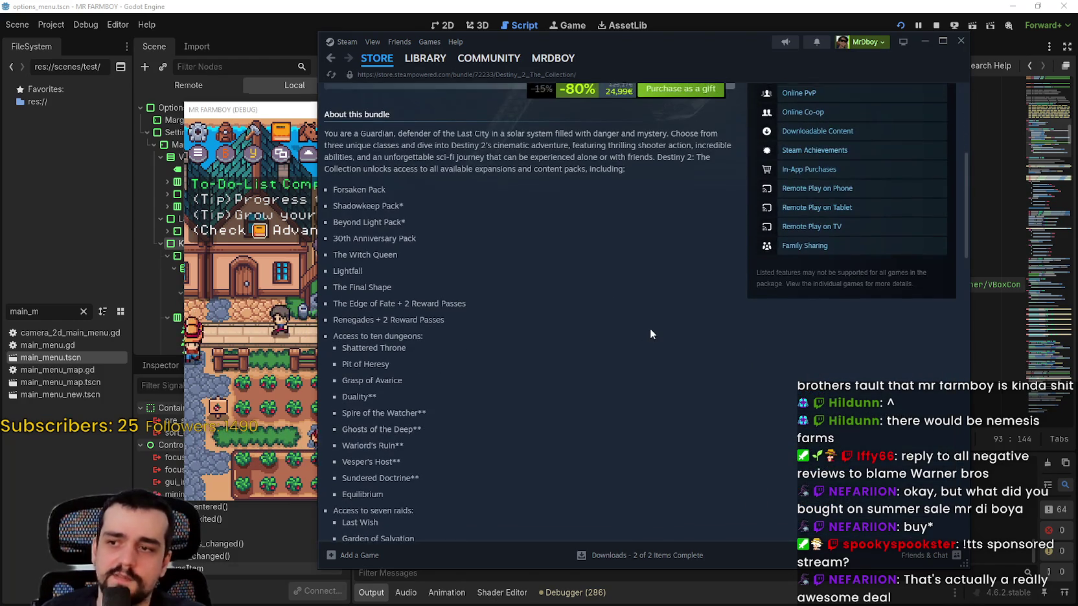
{"action": "scroll", "coordinate": [651, 329], "scroll_direction": "up", "scroll_amount": 7}
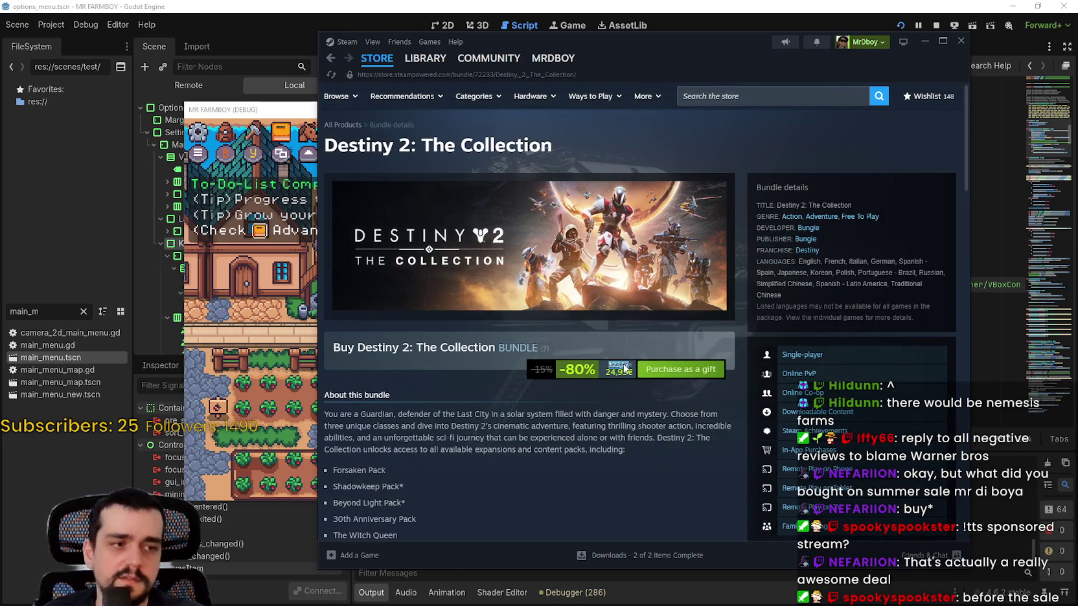
{"action": "scroll", "coordinate": [608, 408], "scroll_direction": "down", "scroll_amount": 10}
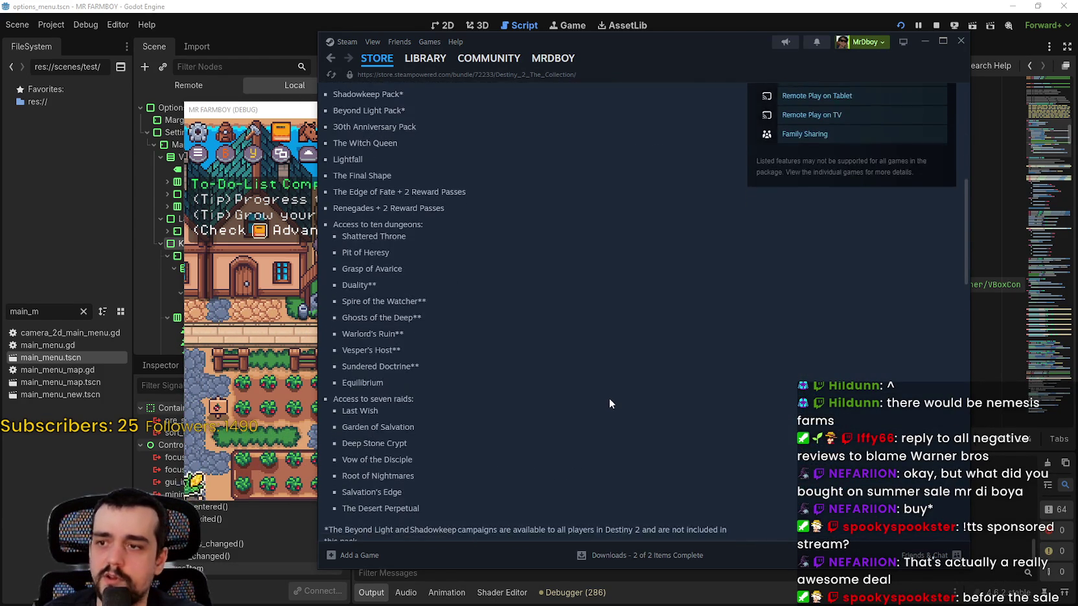
{"action": "scroll", "coordinate": [616, 398], "scroll_direction": "down", "scroll_amount": 3}
{"action": "scroll", "coordinate": [858, 359], "scroll_direction": "down", "scroll_amount": 3}
{"action": "scroll", "coordinate": [856, 360], "scroll_direction": "up", "scroll_amount": 3}
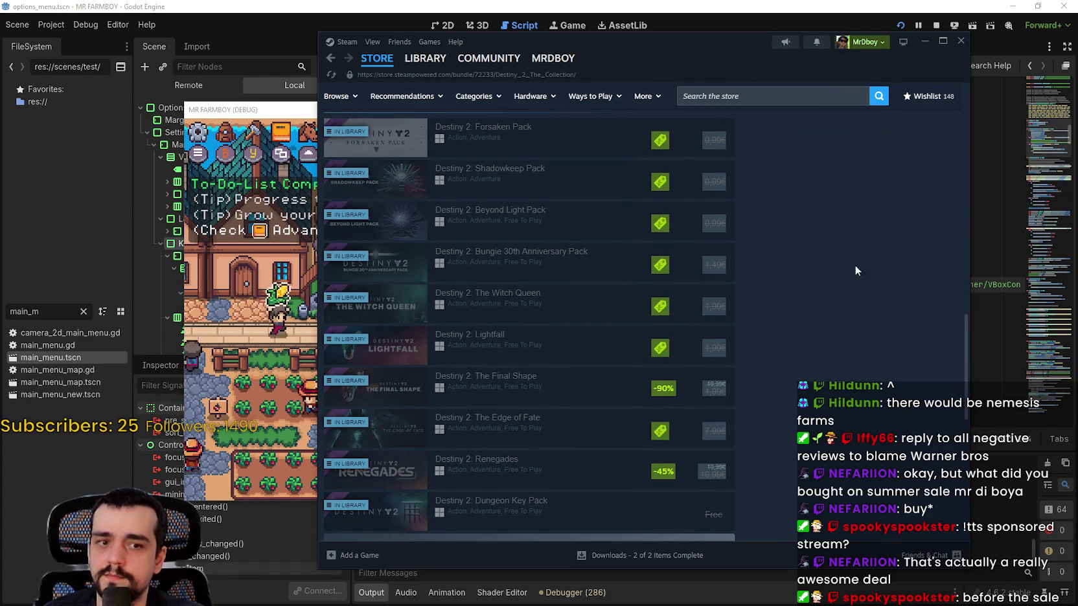
{"action": "scroll", "coordinate": [797, 280], "scroll_direction": "up", "scroll_amount": 10}
{"action": "scroll", "coordinate": [804, 318], "scroll_direction": "up", "scroll_amount": 8}
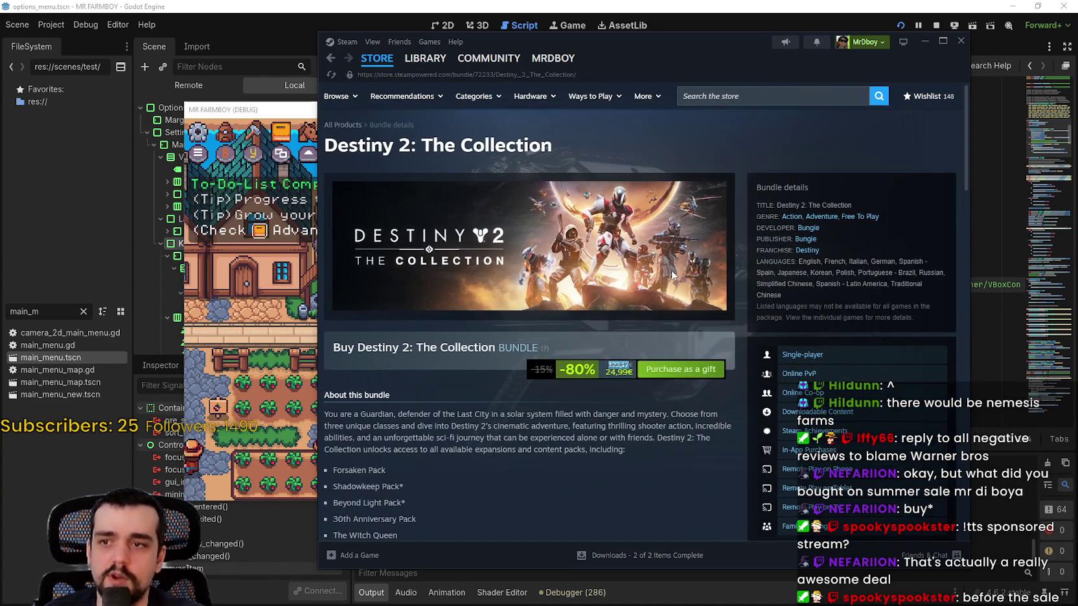